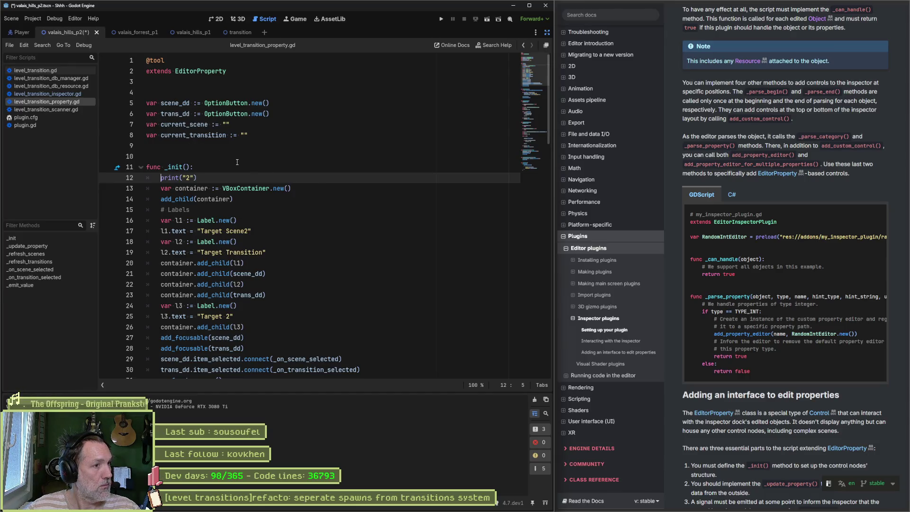
Scroll through level_transition_property.gd to review its code.
scroll(316, 182, down, 1)
scroll(316, 182, down, 4)
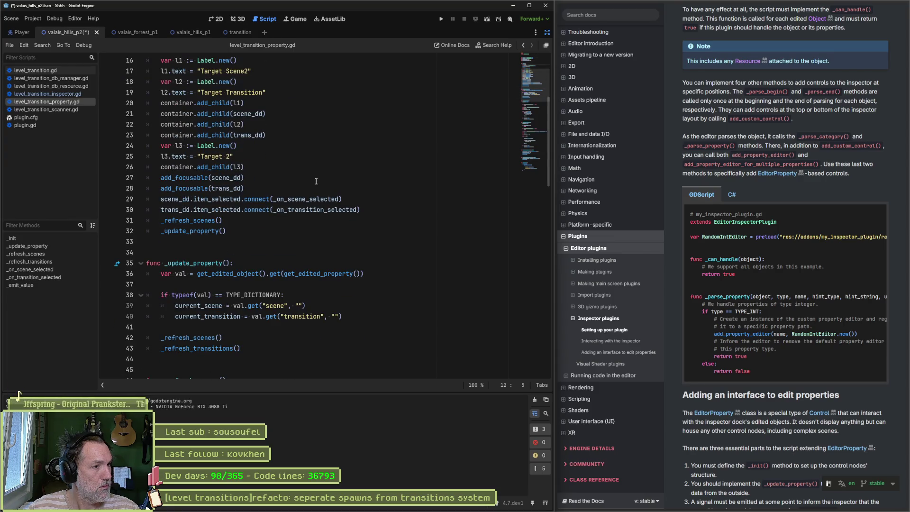
scroll(315, 179, down, 4)
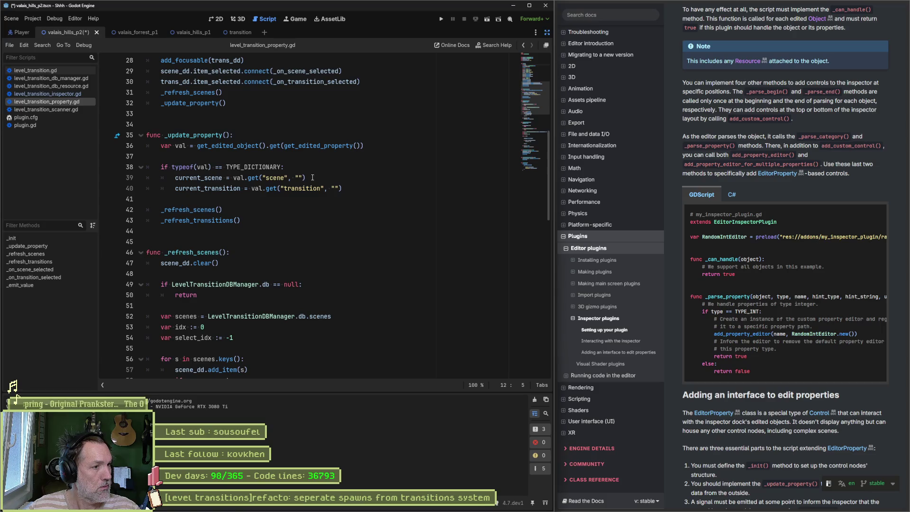
scroll(313, 177, up, 9)
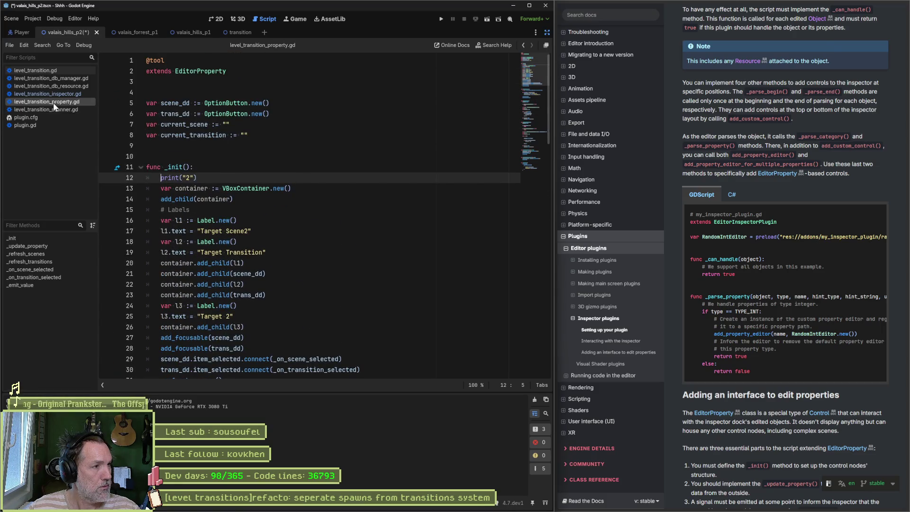
Select the target_transition_id export in level_transition.gd, then return to level_transition_inspector.gd.
click(44, 94)
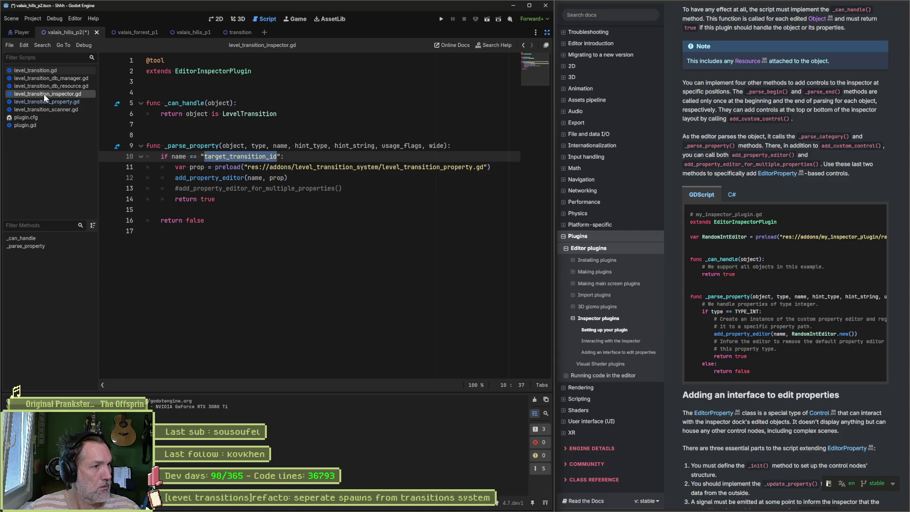
click(50, 73)
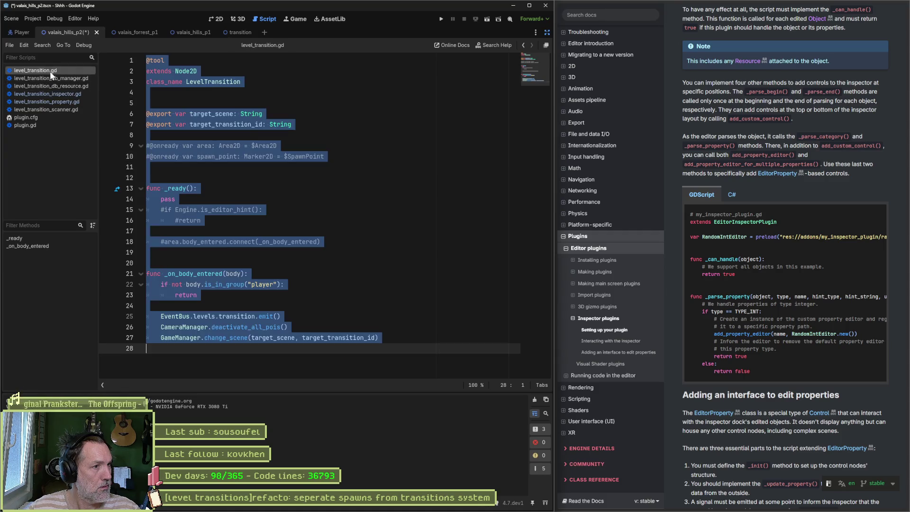
click(216, 114)
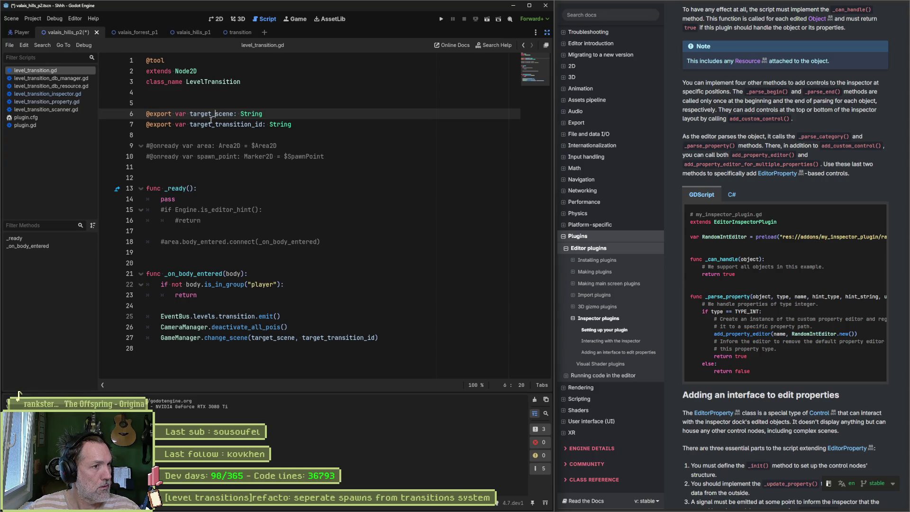
double_click(211, 123)
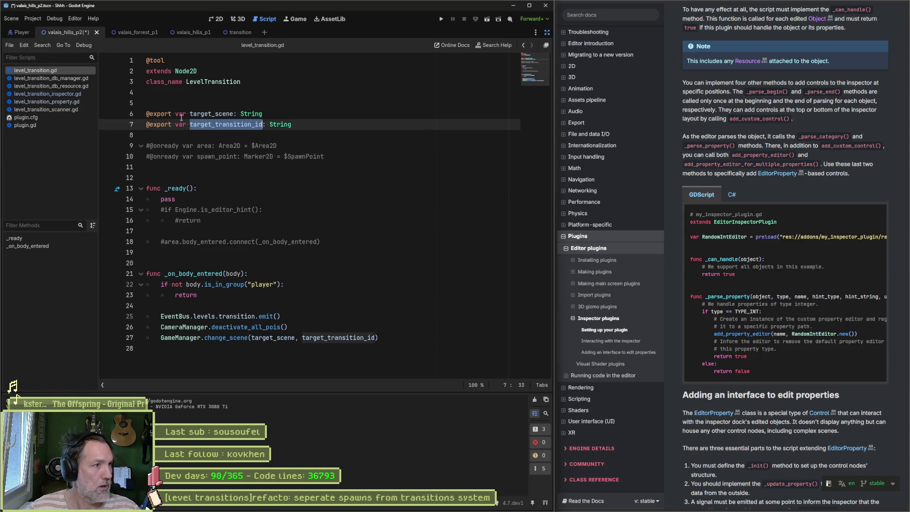
click(53, 93)
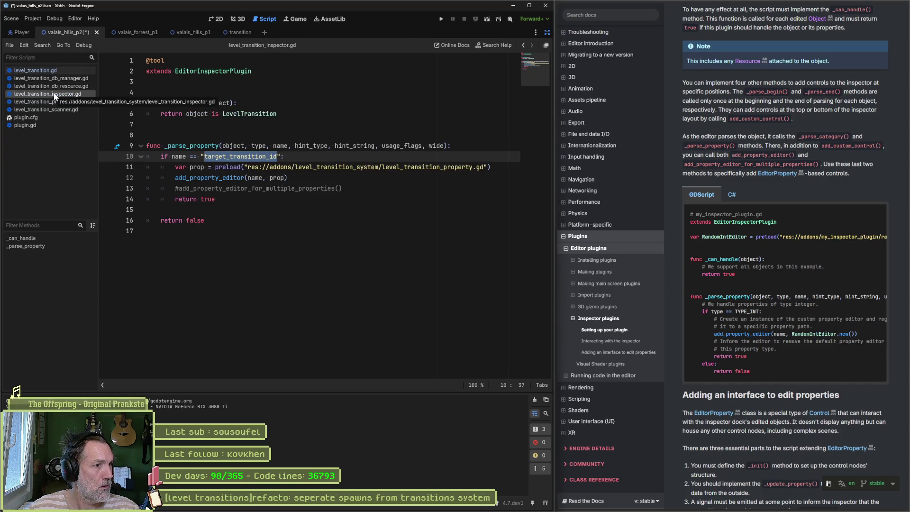
click(47, 77)
click(48, 70)
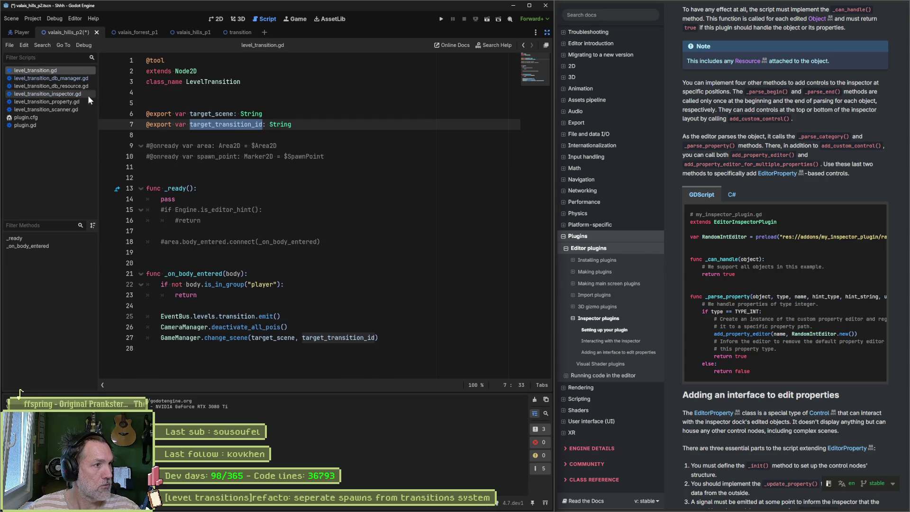
click(73, 94)
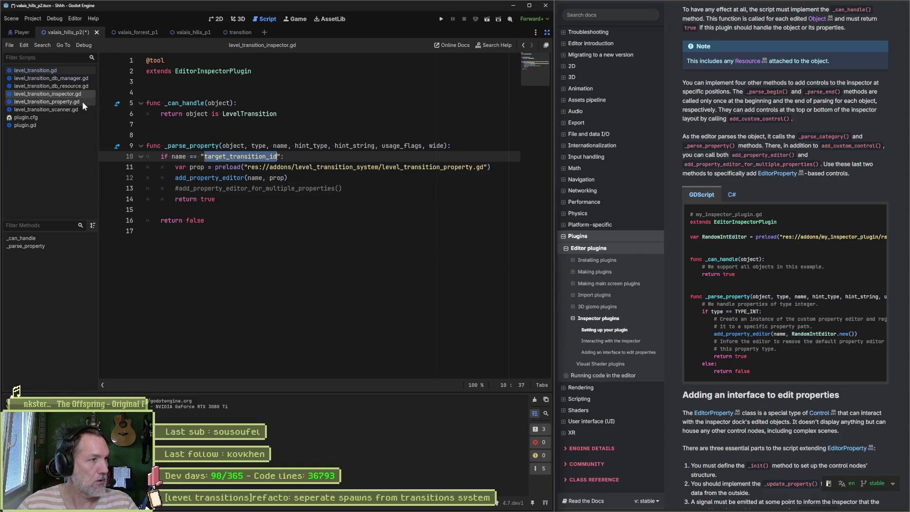
Add print("target transition selected") after line 10 of level_transition_inspector.gd, save, and exit distraction-free mode.
click(47, 72)
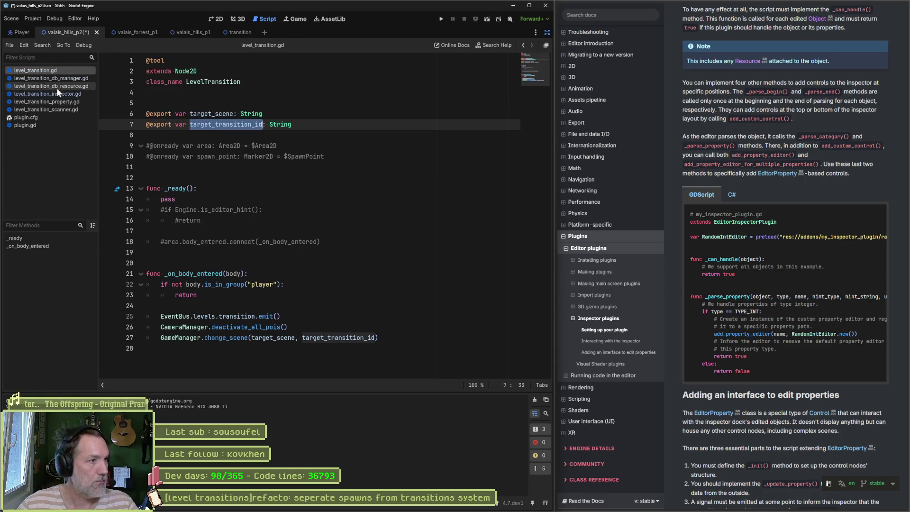
click(47, 101)
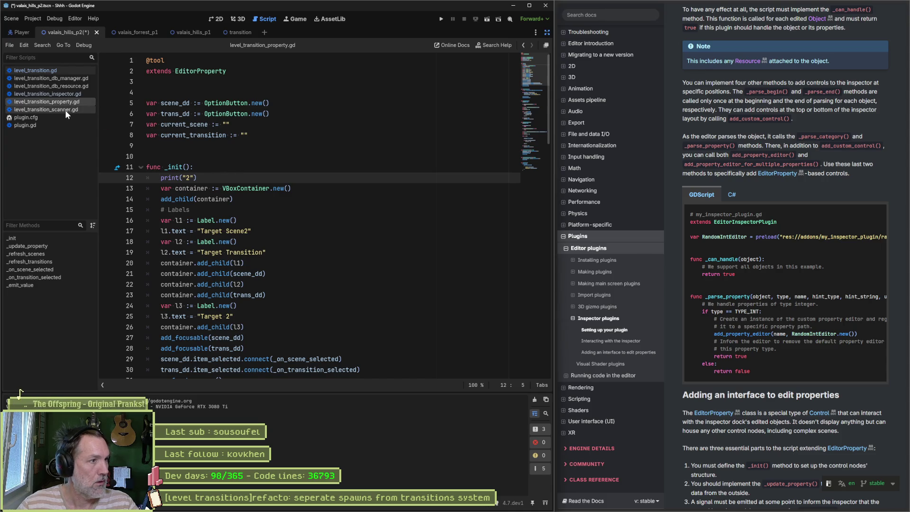
click(47, 93)
click(256, 157)
key(End)
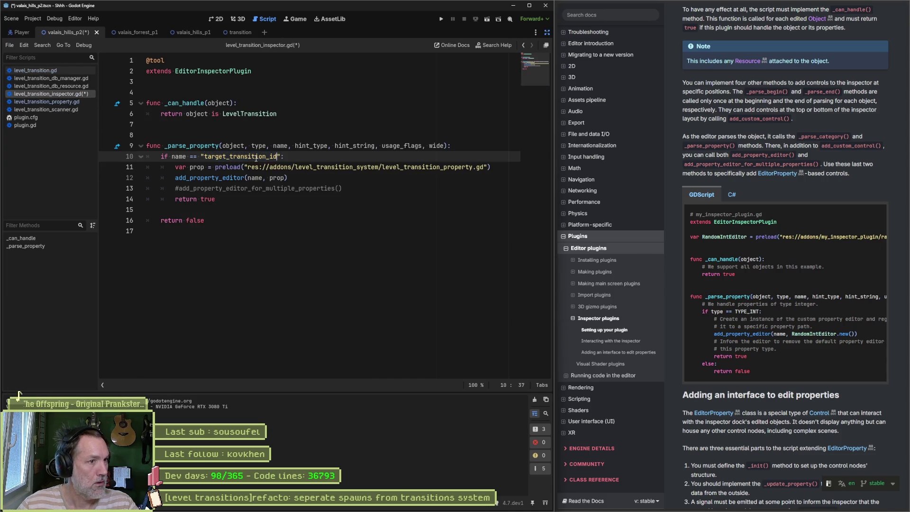
key(ctrl+s)
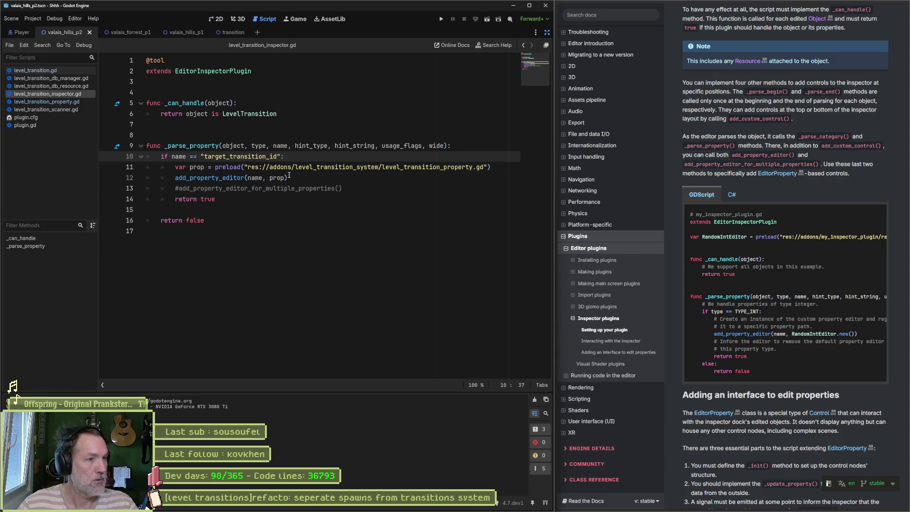
key(Return)
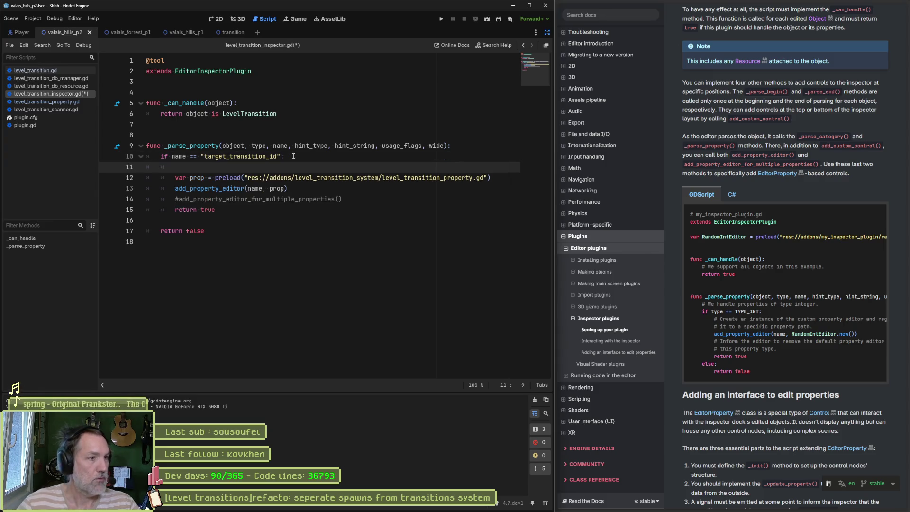
text(print(")
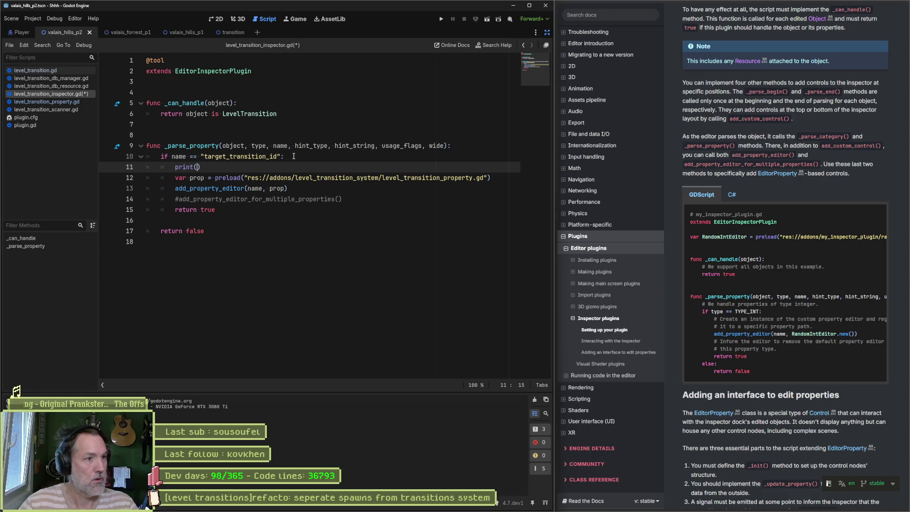
text(targe)
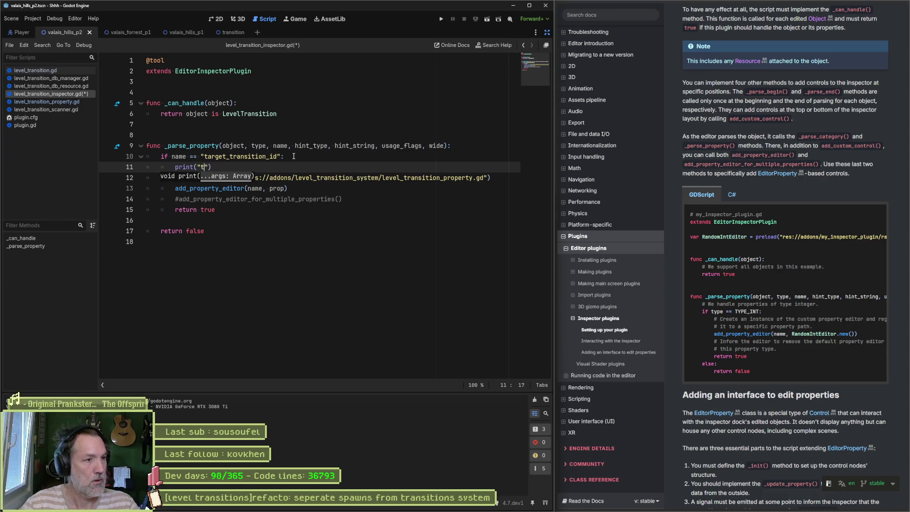
text(t transition sele)
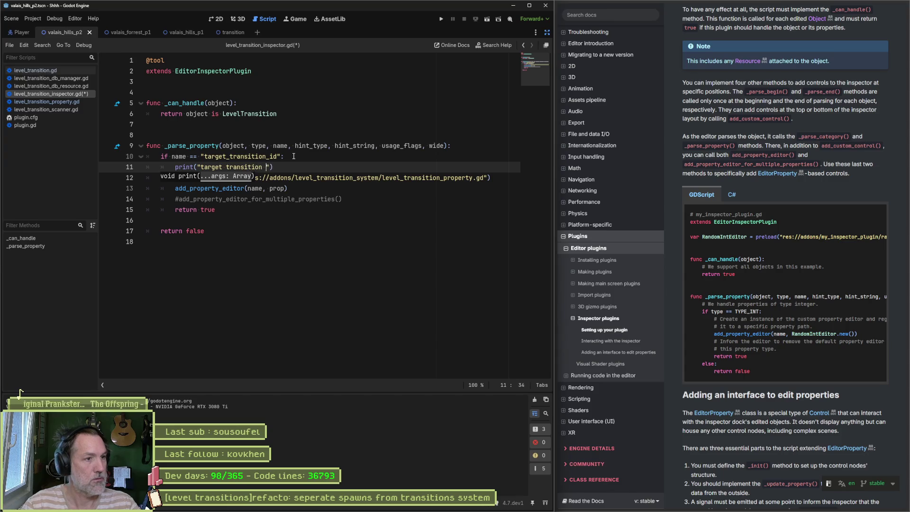
text(cted)
key(ctrl+s)
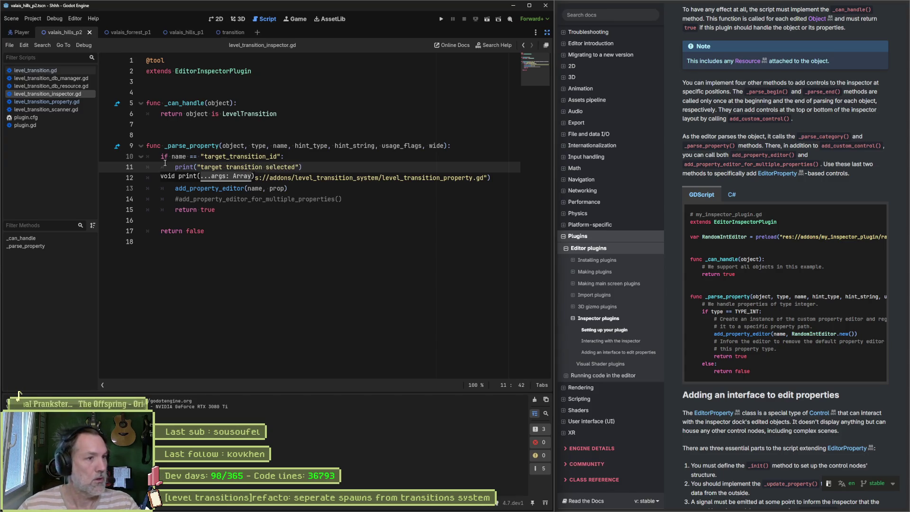
click(546, 34)
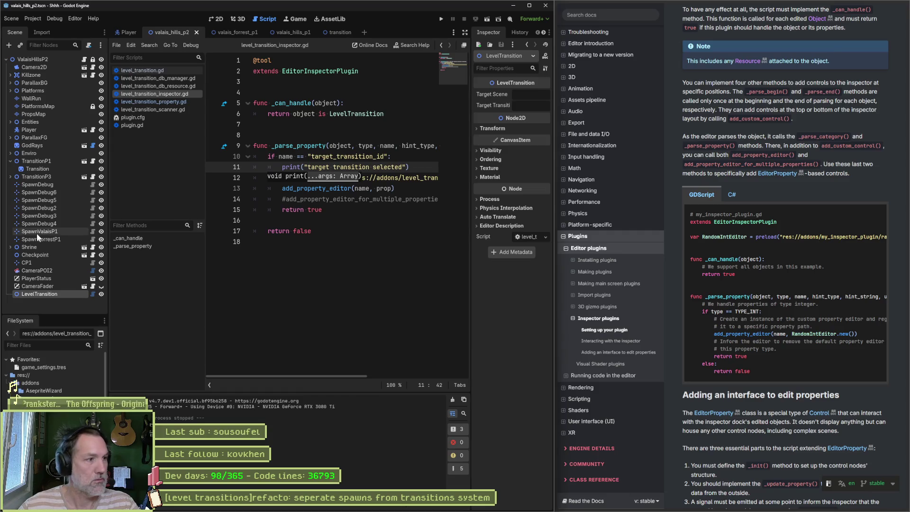
Select the LevelTransition node to view its properties, then open plugin.cfg.
click(41, 291)
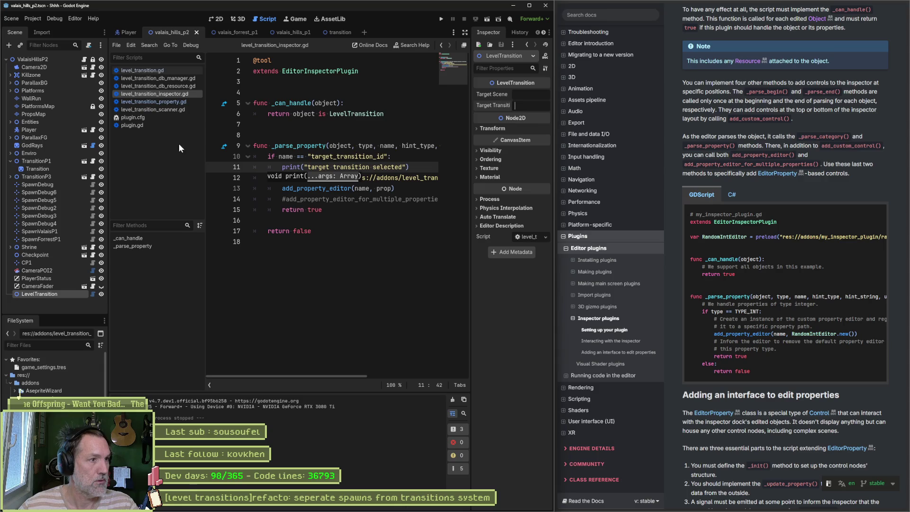
click(142, 118)
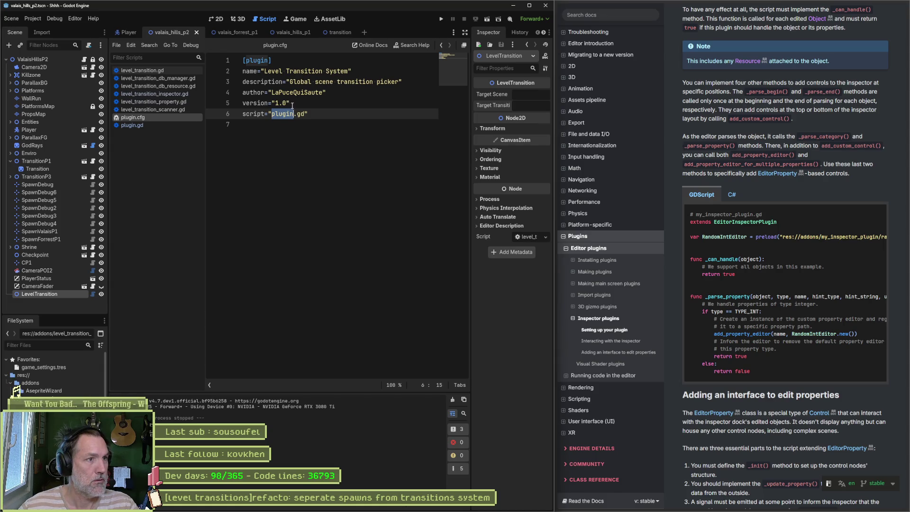
In Project Settings > Plugins, edit Level Transition System and update it with unchanged settings.
click(34, 18)
click(48, 29)
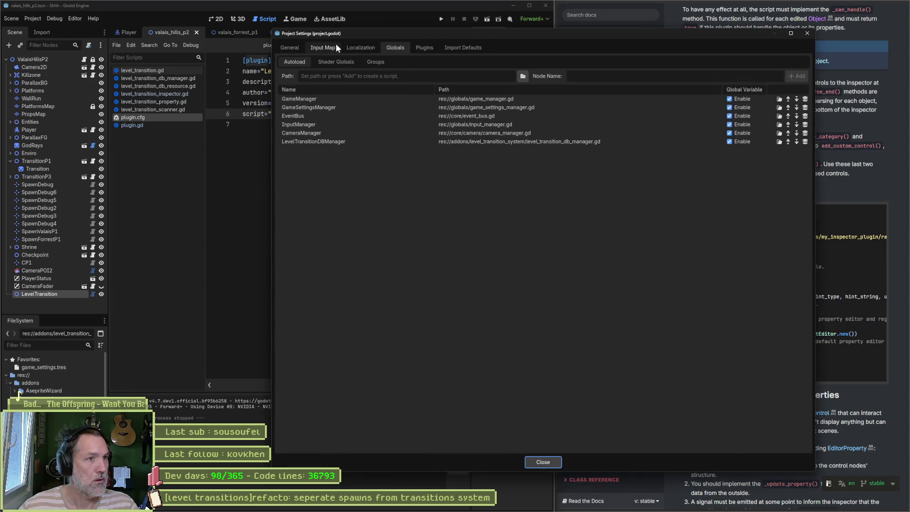
click(420, 47)
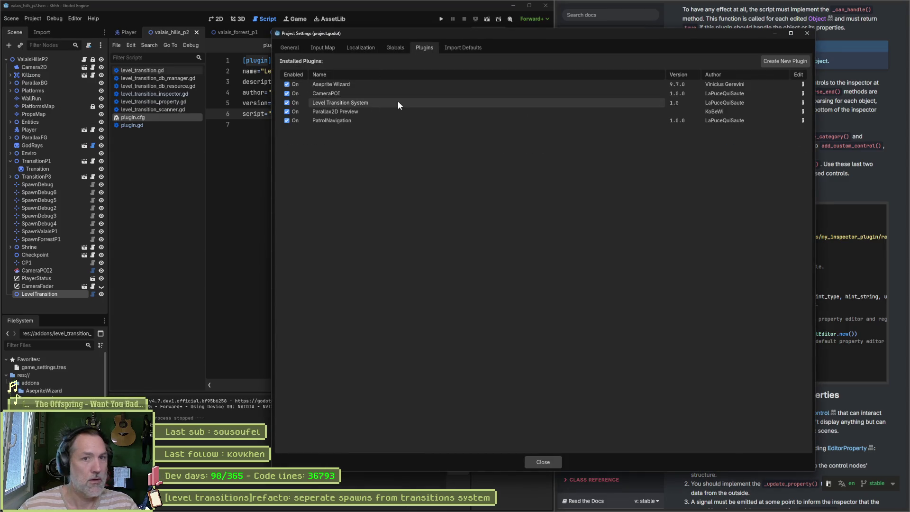
right_click(567, 101)
click(325, 106)
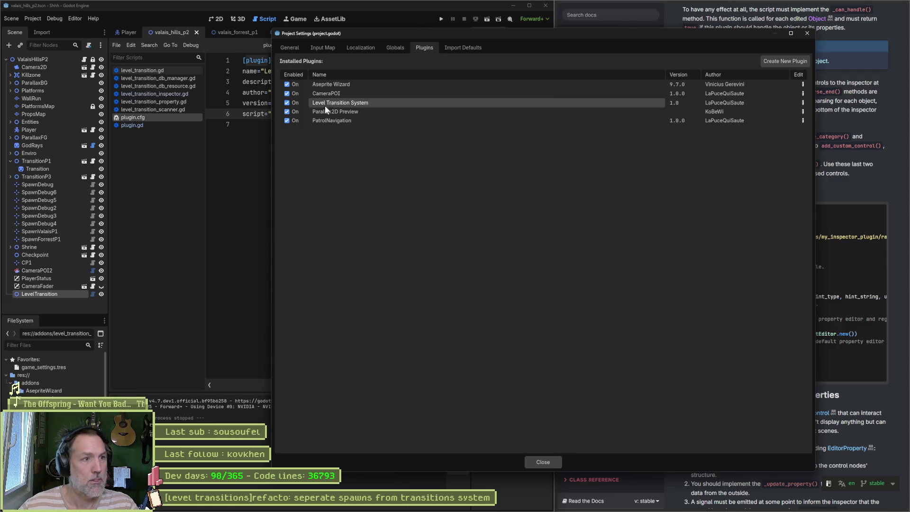
click(802, 103)
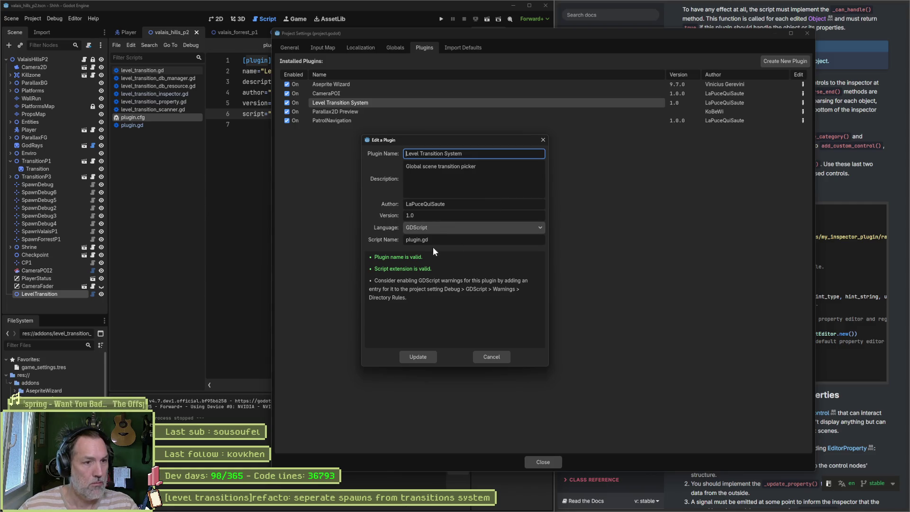
click(419, 357)
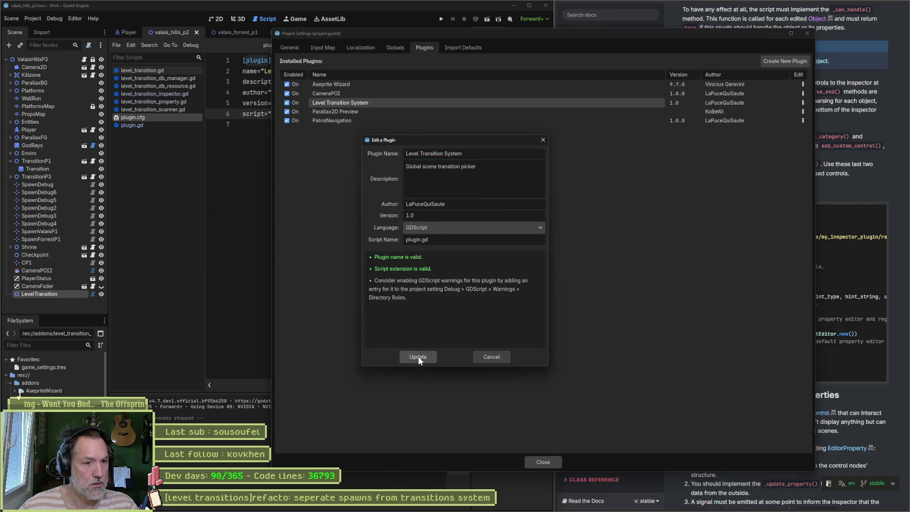
Close Project Settings, reselect the LevelTransition node, and clear the output log.
click(545, 463)
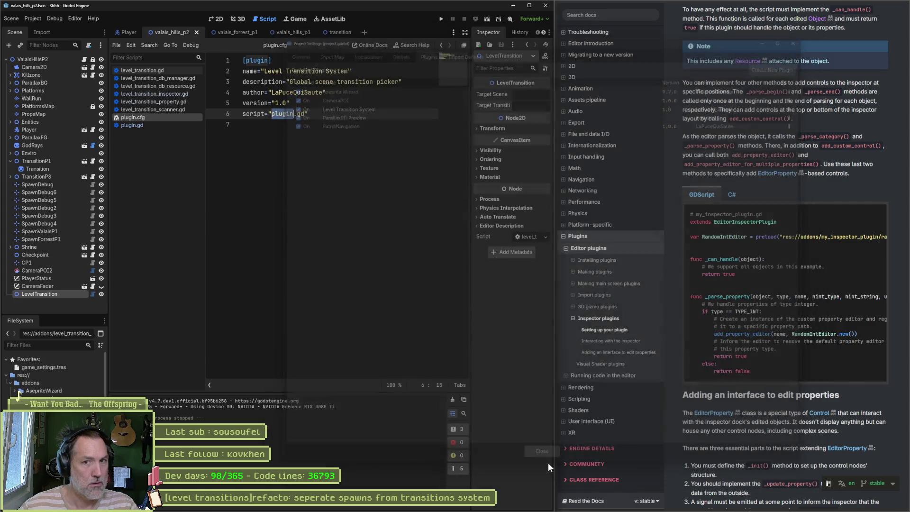
click(42, 294)
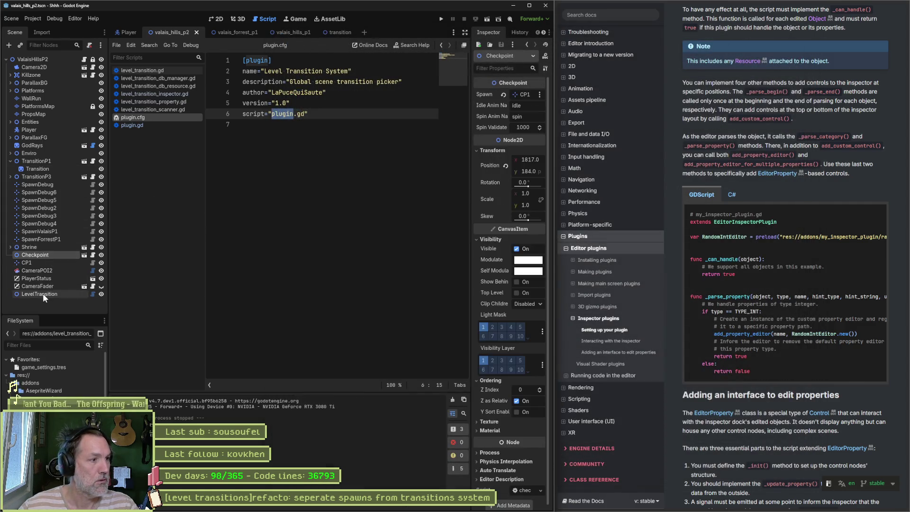
click(453, 401)
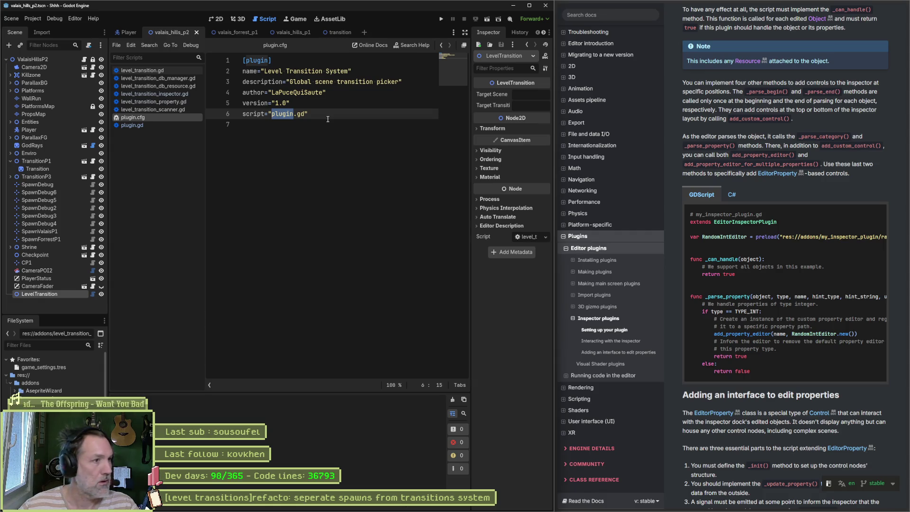
Check plugin.cfg's script entry, then return to plugin.gd.
click(129, 125)
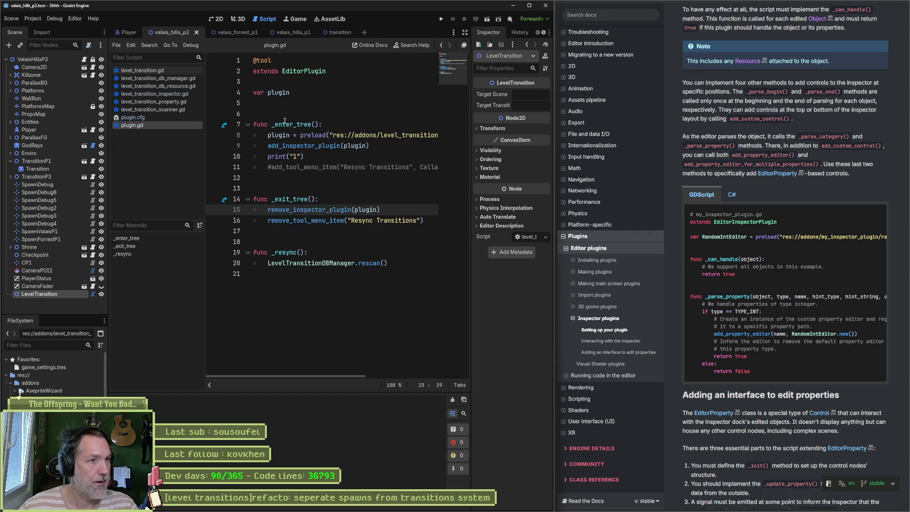
click(173, 120)
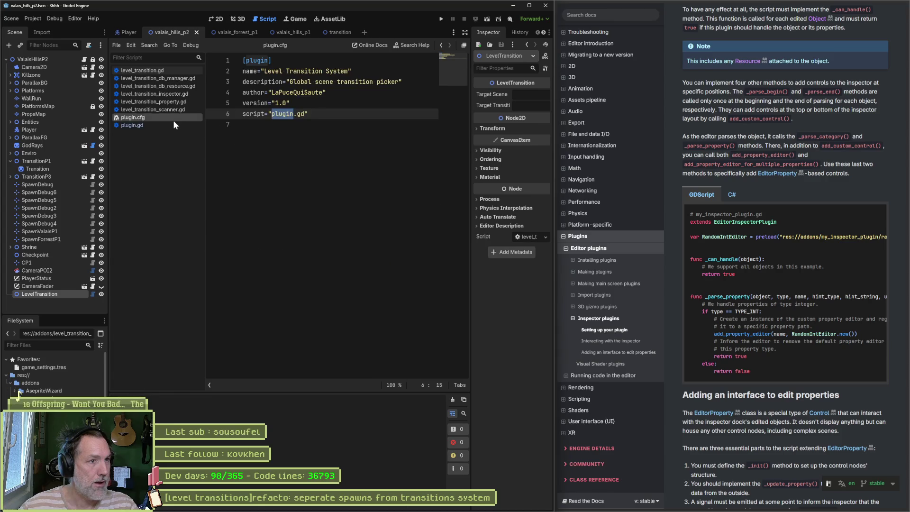
click(163, 126)
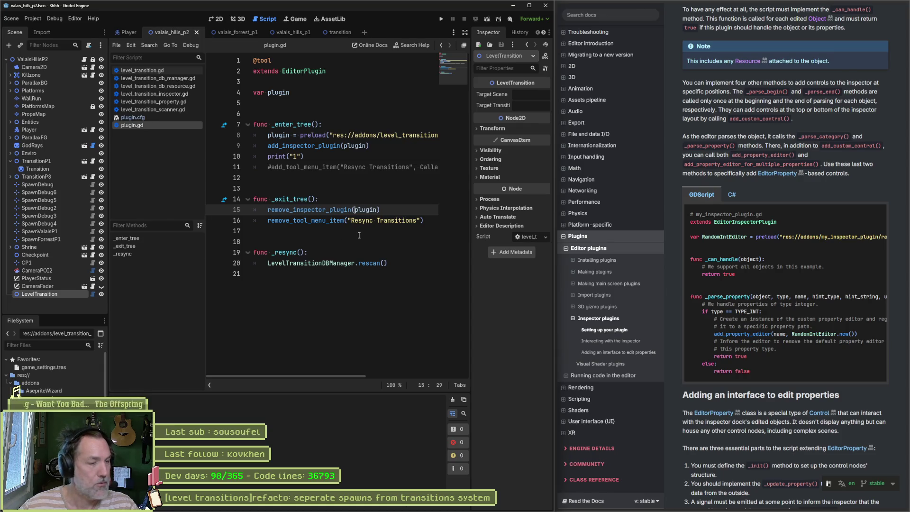
Add a print("_exit_tree") line inside _exit_tree in plugin.gd and save.
click(303, 156)
key(ctrl+c)
click(324, 199)
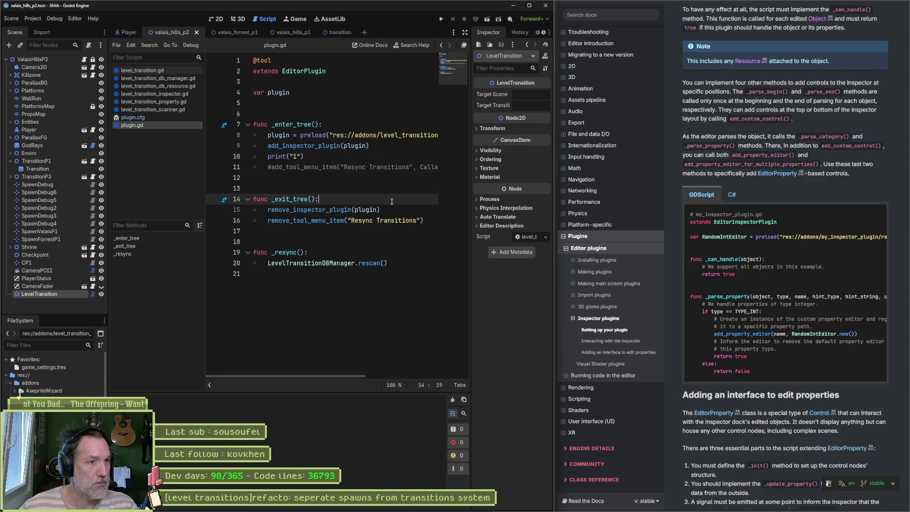
key(Return)
key(ctrl+v)
double_click(294, 200)
key(ctrl+c)
double_click(295, 209)
key(ctrl+v)
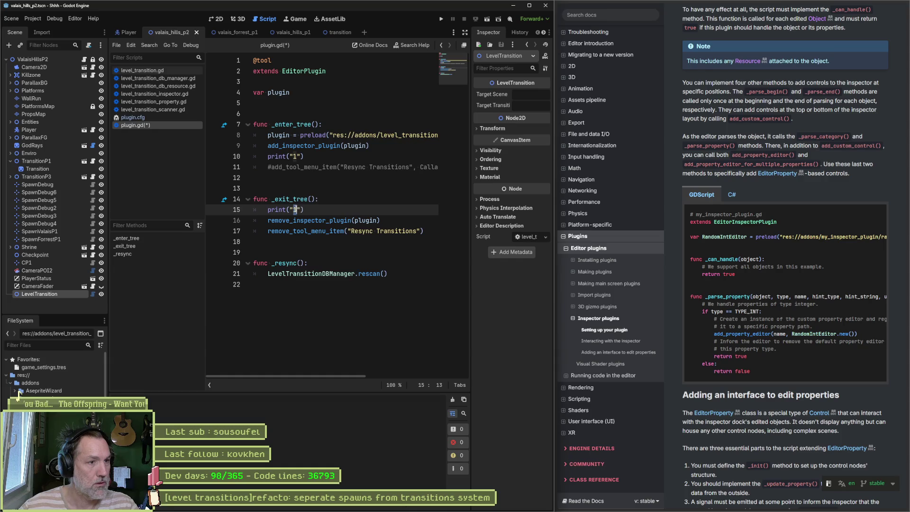
key(ctrl+s)
Change line 10 to print("_enter_tree"), then delete and undo-restore the LevelTransition node.
double_click(294, 124)
key(ctrl+c)
double_click(297, 157)
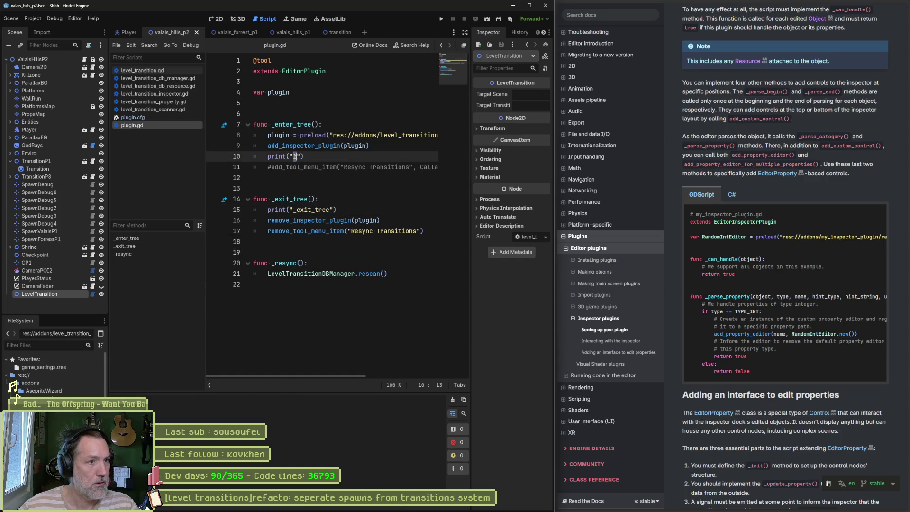
key(ctrl+v)
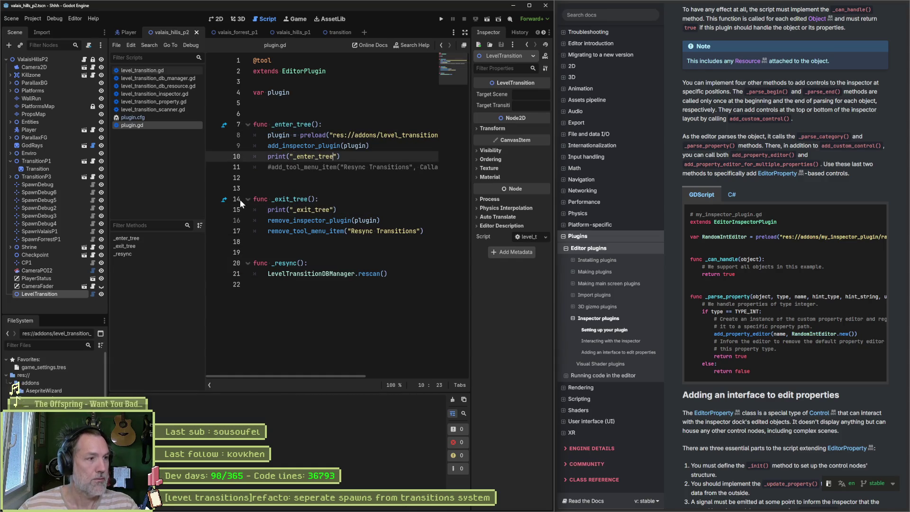
key(Delete)
key(Return)
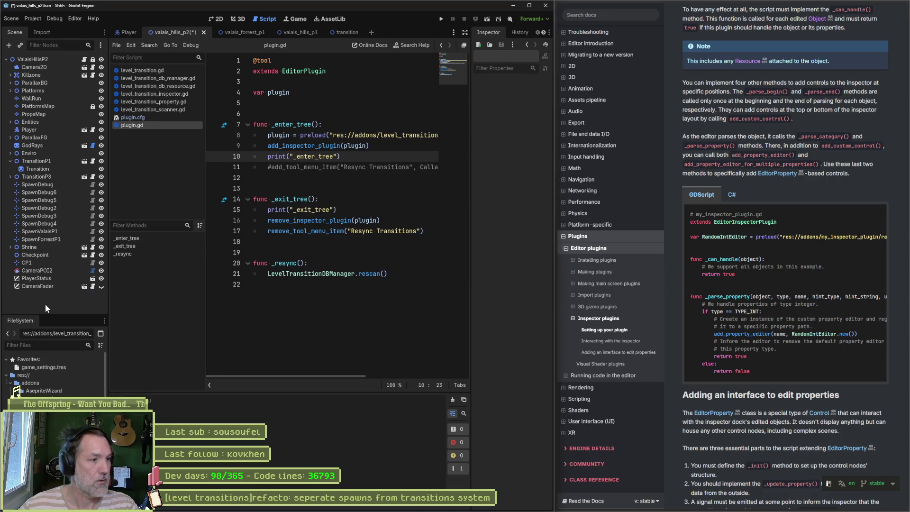
key(ctrl+z)
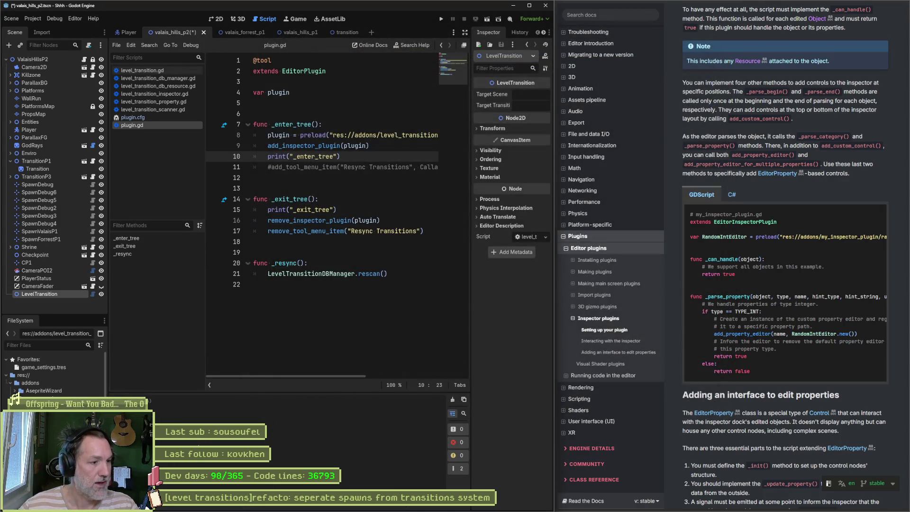
In ChatGPT, write in French that the enabled plugin shows nothing when adding the custom node.
mouse_move(556, 159)
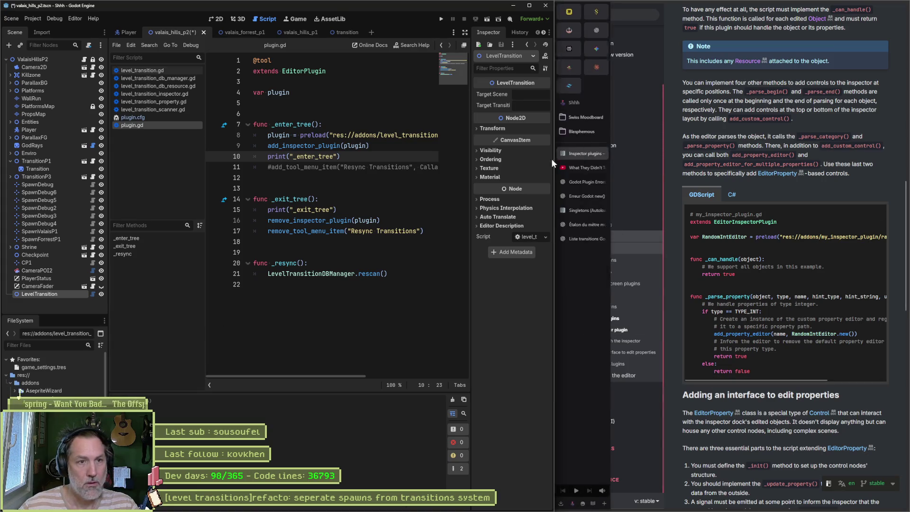
click(599, 34)
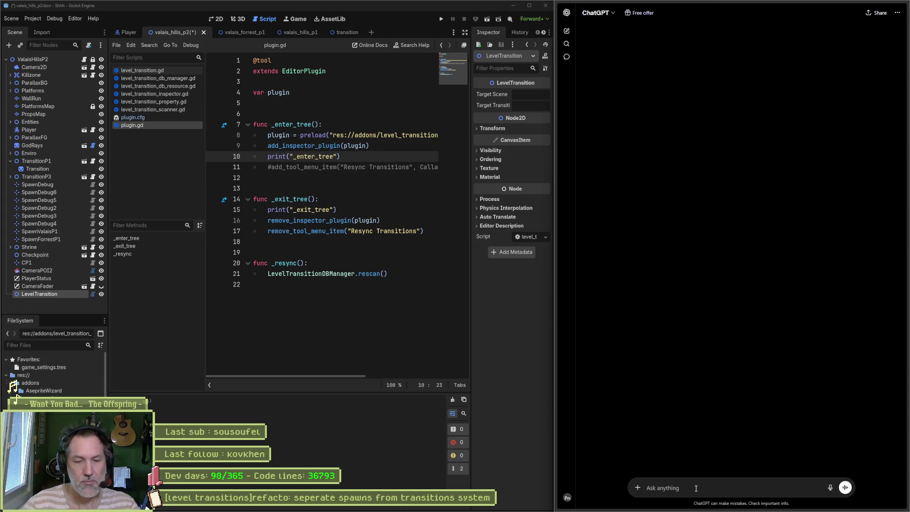
text(j-ai fiat un plu)
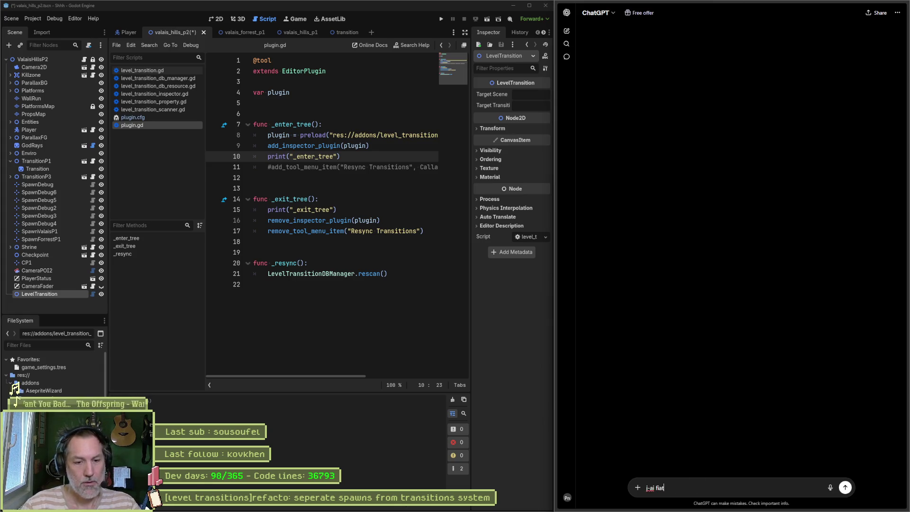
text(gin godot mais il)
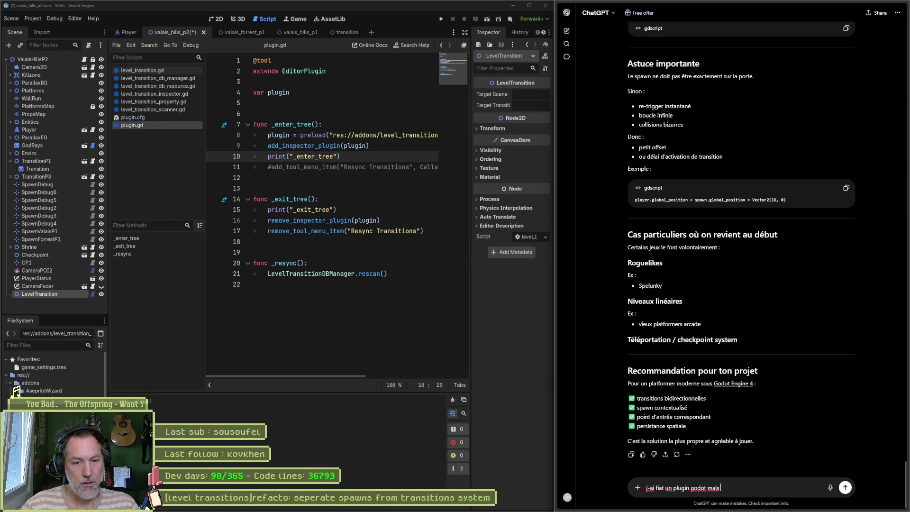
text( ne semble pas fon)
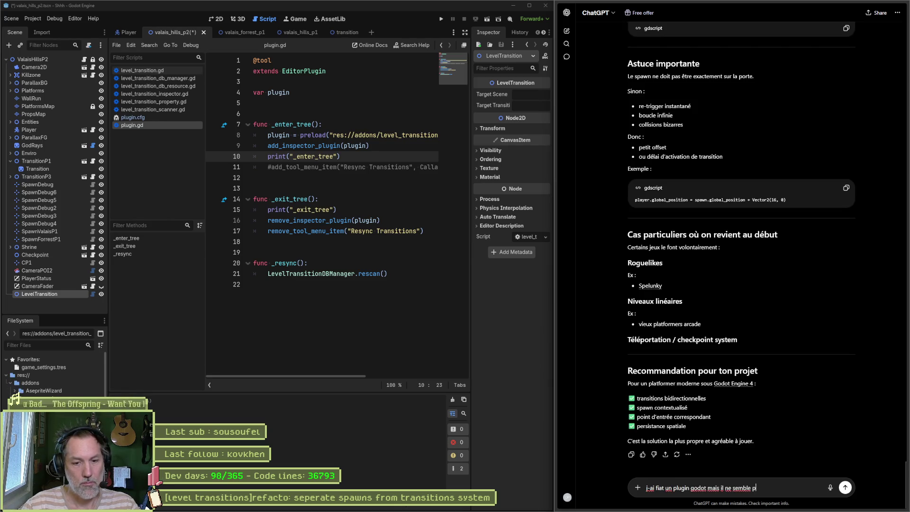
text(cteionner. je)
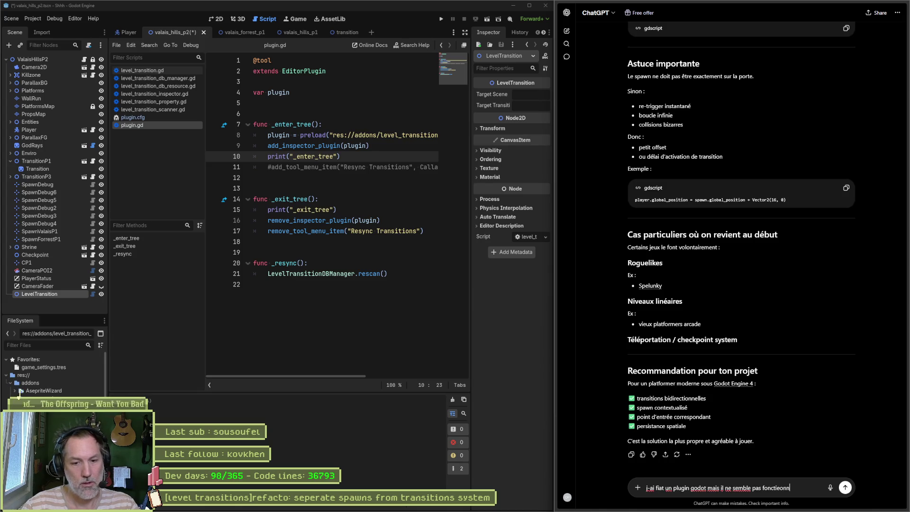
text( l'ai active dan)
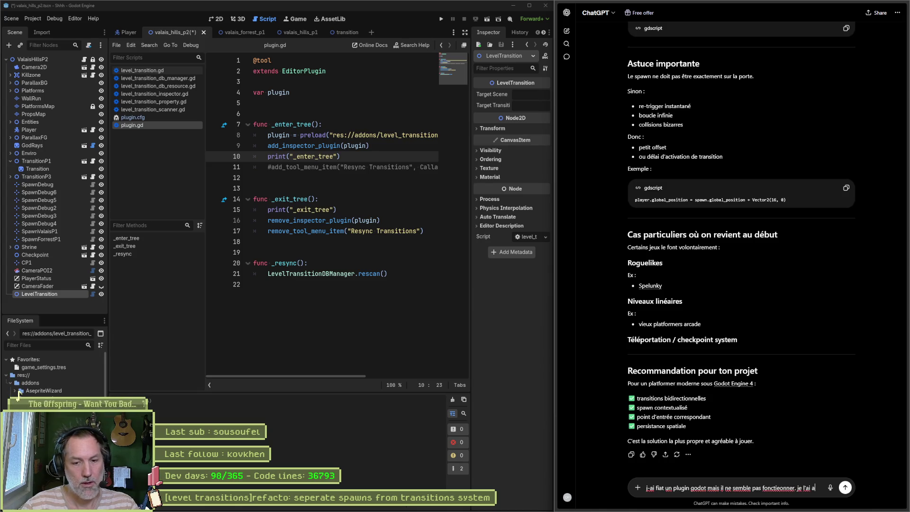
text(s le)
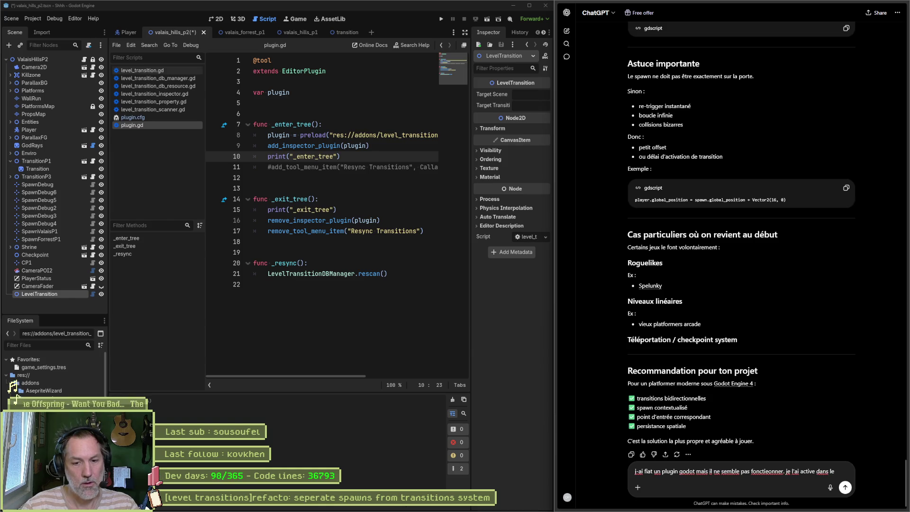
text(s settings)
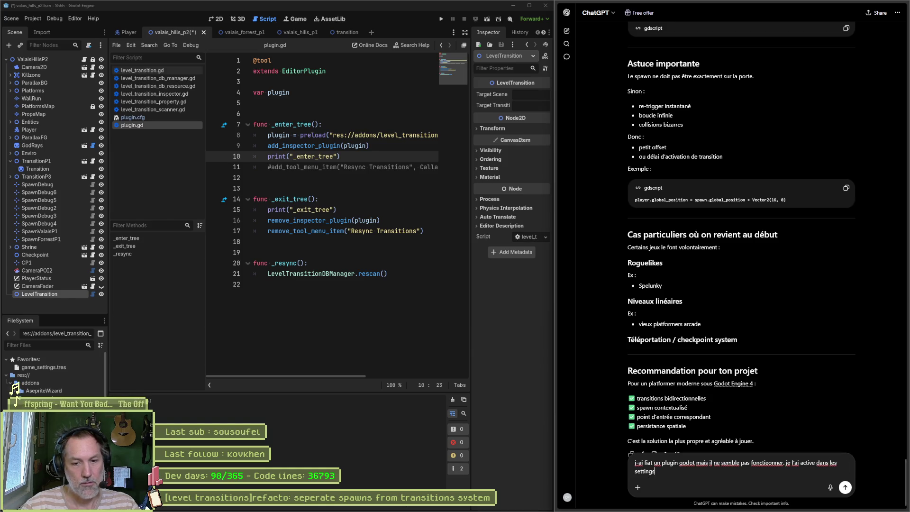
text( addons)
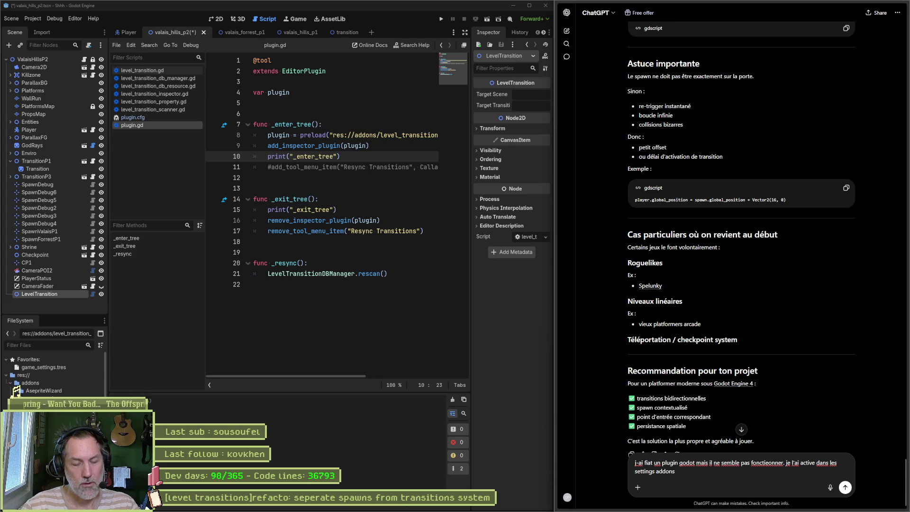
text( et je n'ai pas d-erreur. par )
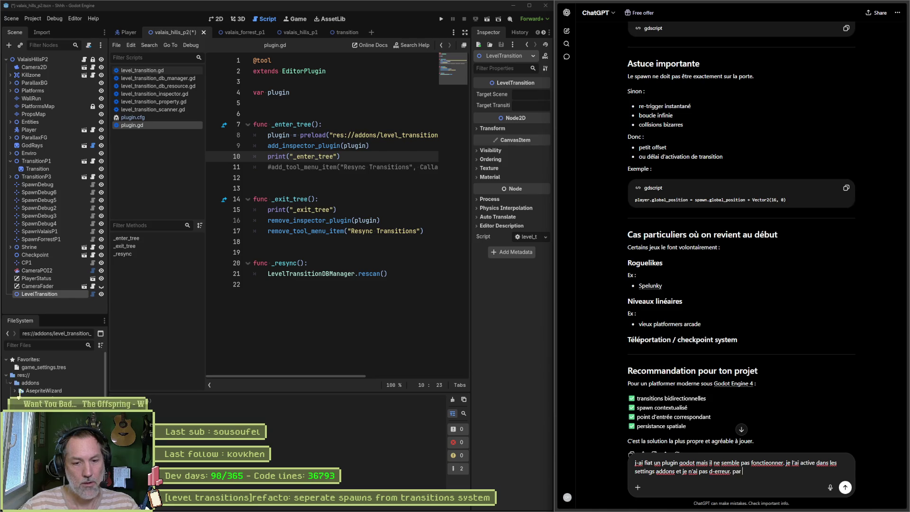
text(exemple, j'ai mi)
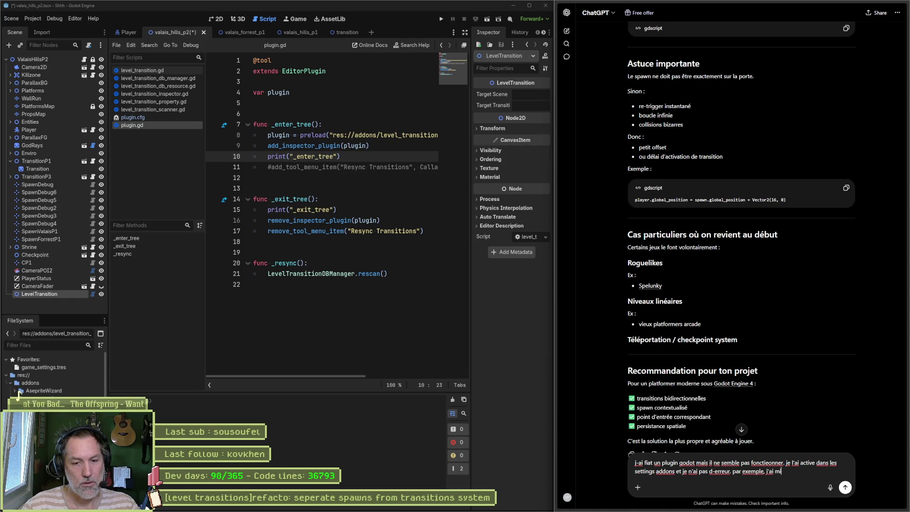
text(s des logs un peu par)
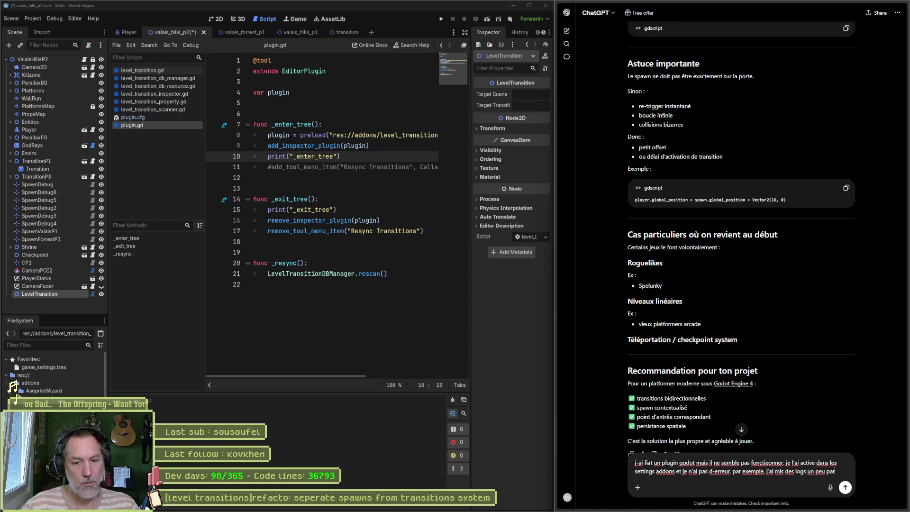
text(tout)
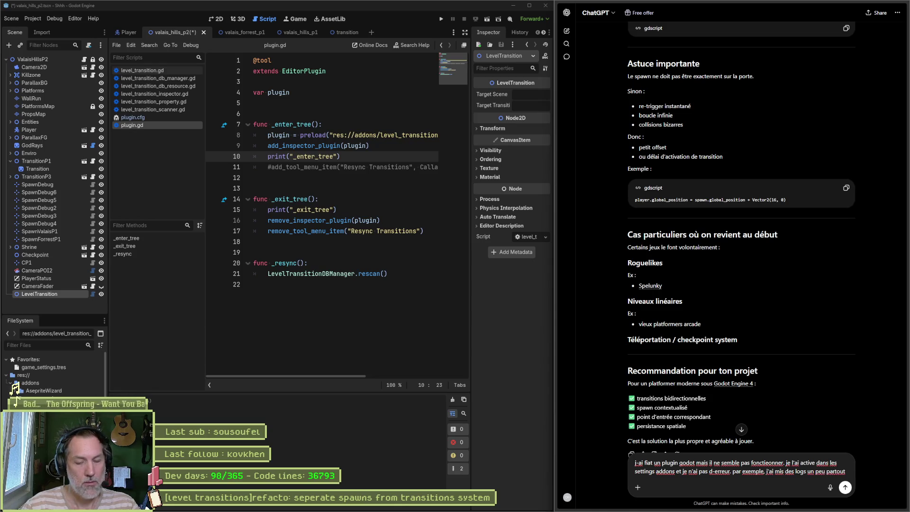
text( mais aucun apparai)
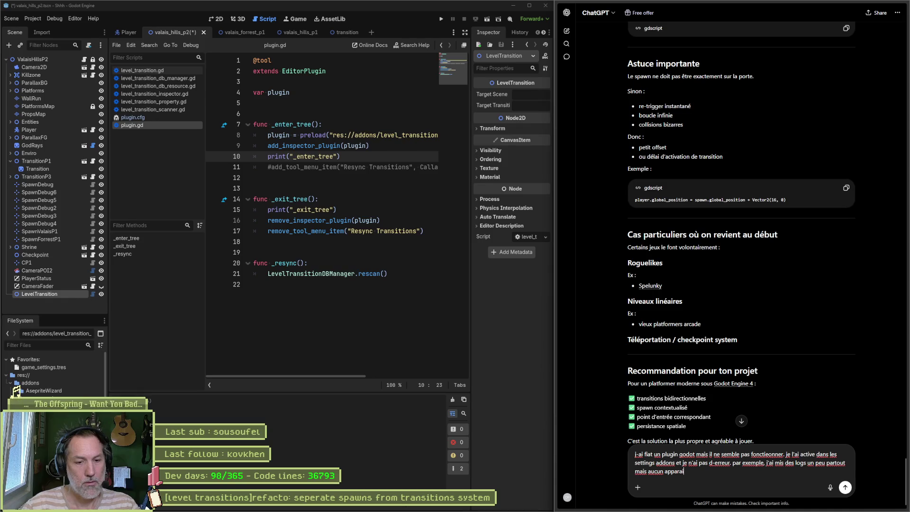
text(t quand j'ajoute mon)
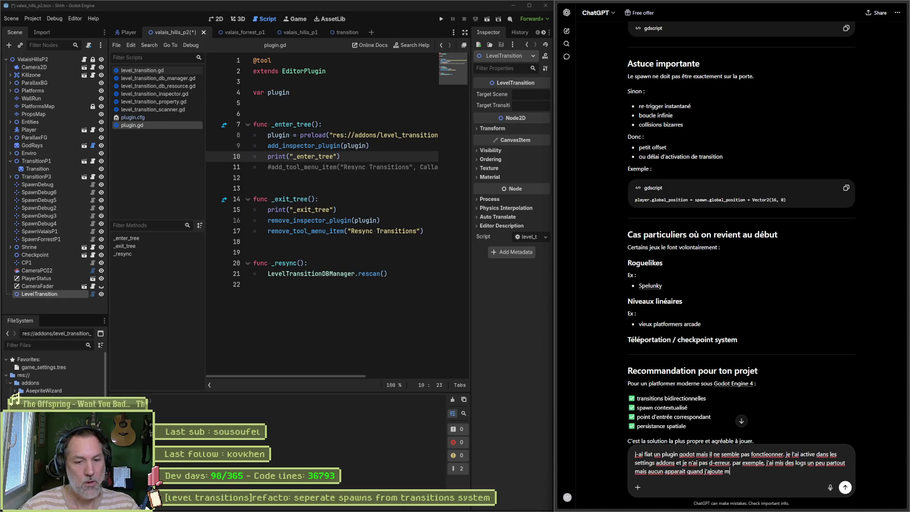
text( custom no)
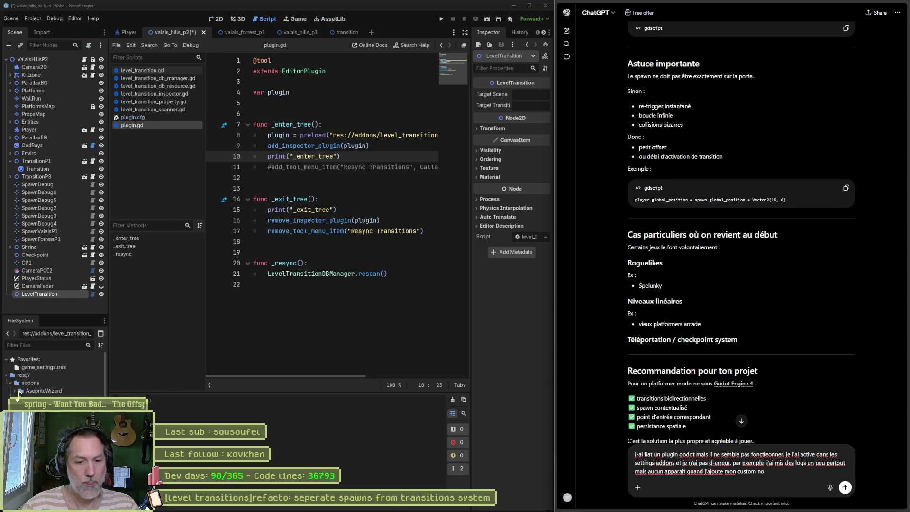
key(BackSpace)
key(BackSpace)
key(BackSpace)
text(nod)
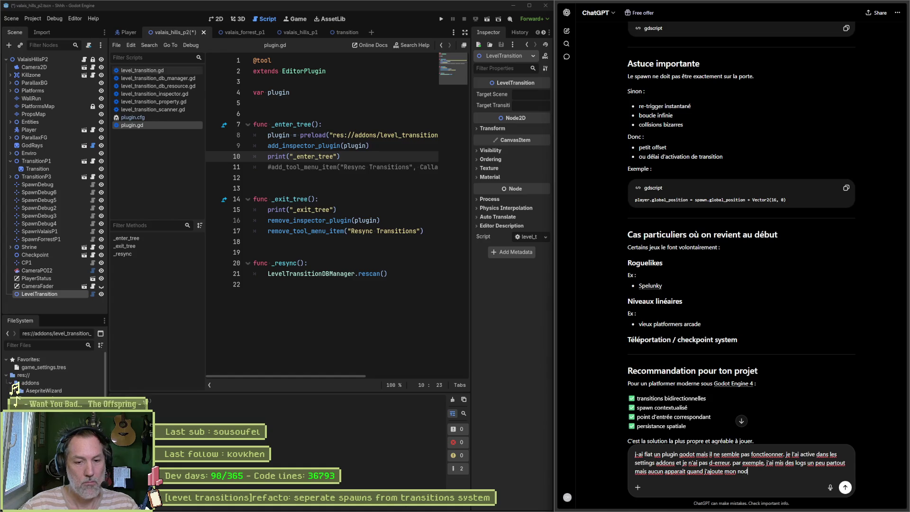
text(e...)
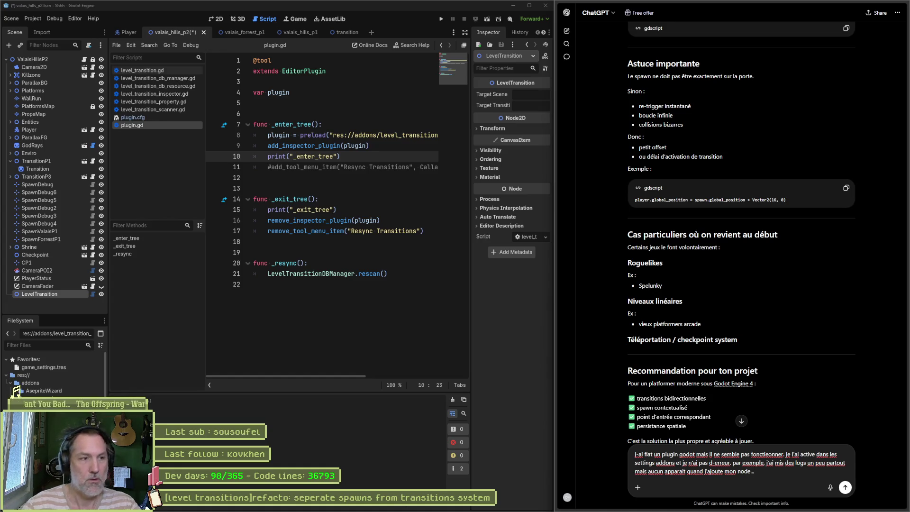
Append "dans le script suivan" plus the full plugin.gd code to the question and send it.
click(408, 242)
key(ctrl+a)
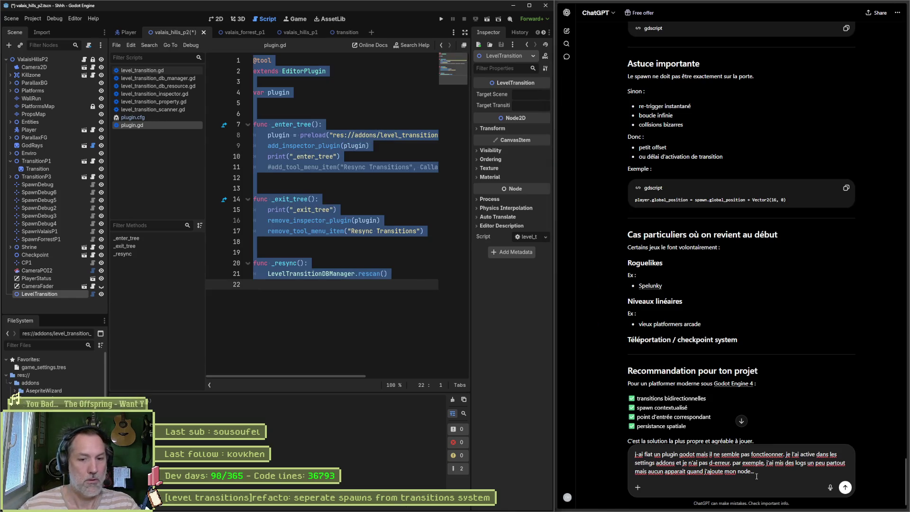
click(758, 481)
text(dans le sc)
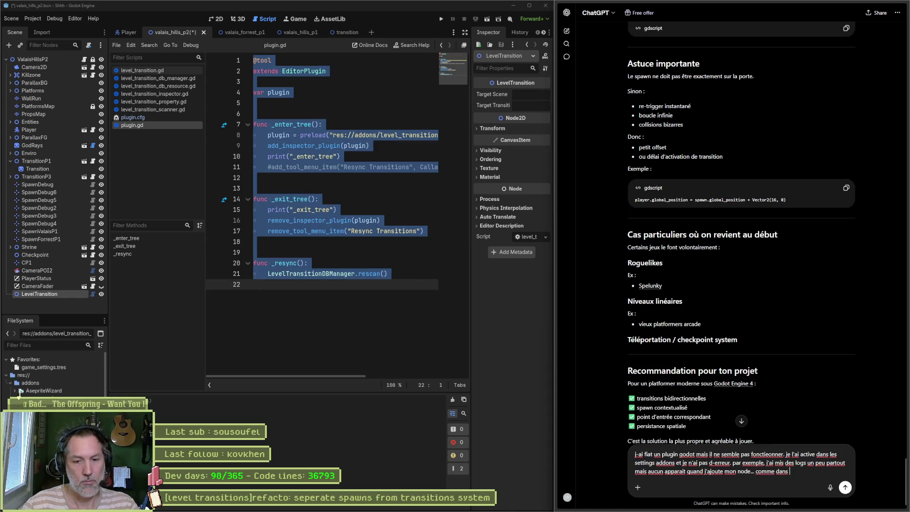
text(ript suivant:)
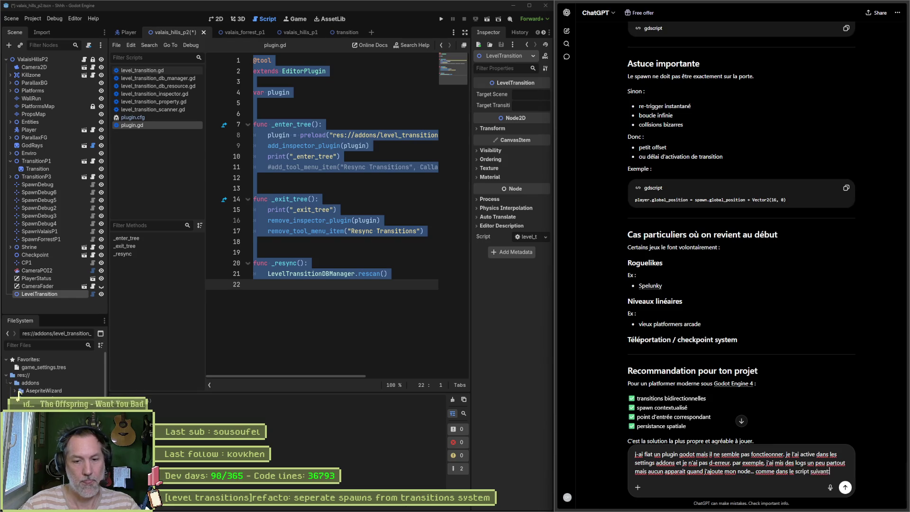
key(shift+Return)
text(@tool extends EditorPlugin  var plugin   func _enter_tree(): 	plugin = preload("res://addons/level_transition_system/level_transition_inspector.gd").new() 	add_inspector_plugin(plugin) 	print("_enter_tree") 	#add_tool_menu_item("Resync Transitions", Callable(self, "_resync"))   func _exit_tree(): 	print("_exit_tree") 	remove_inspector_plugin(plugin) 	remove_tool_menu_item("Resync Transitions")   func _resync(): 	LevelTransitionDBManager.rescan())
key(Return)
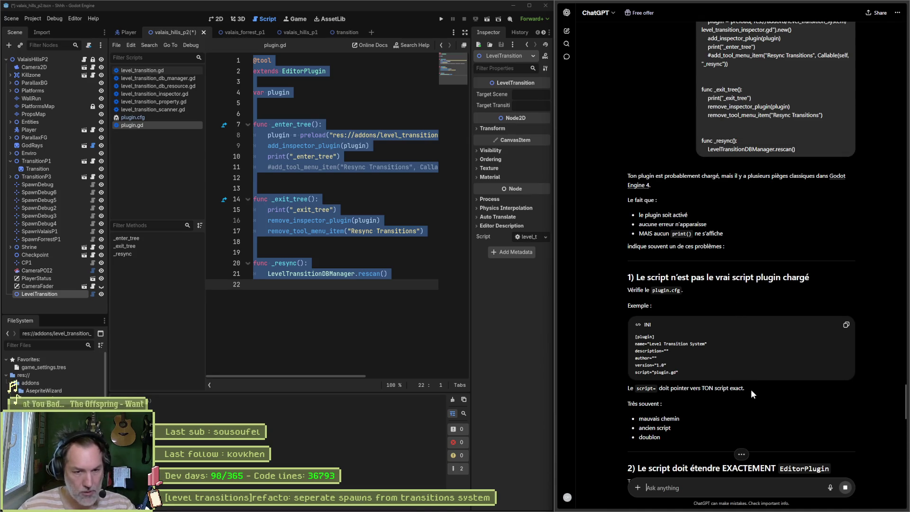
Scroll ChatGPT's reply and open level_transition_inspector.gd in Godot for comparison.
scroll(698, 422, down, 2)
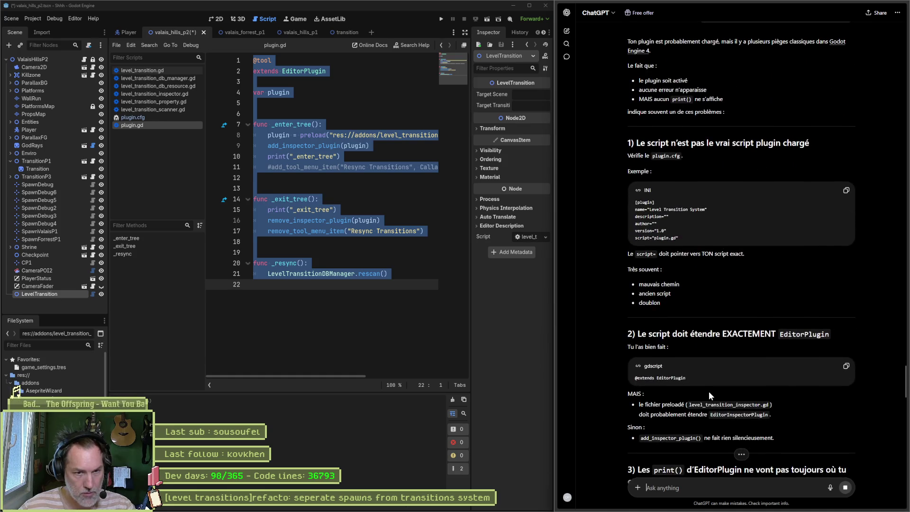
scroll(702, 392, down, 2)
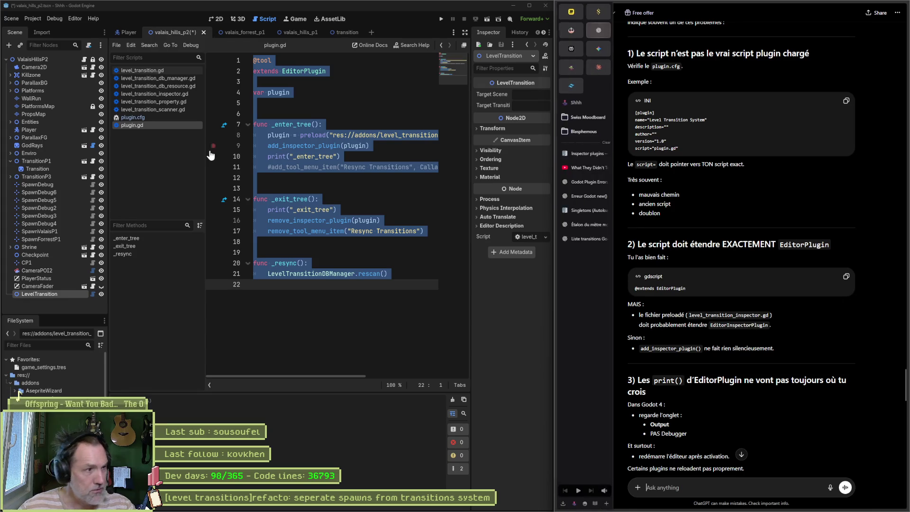
click(154, 94)
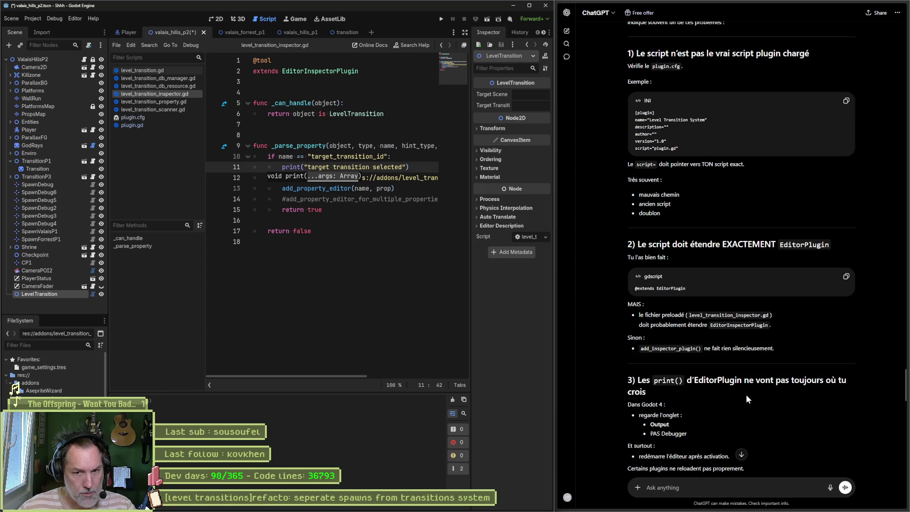
scroll(740, 394, down, 1)
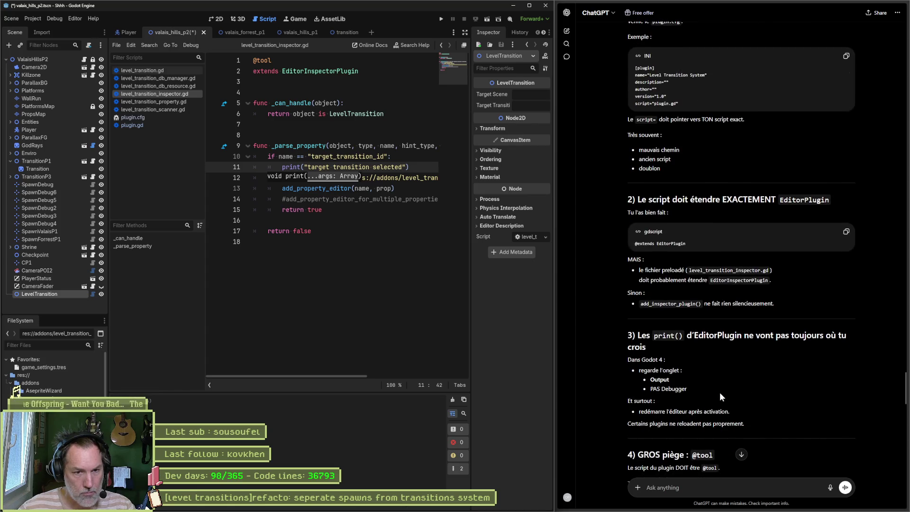
scroll(718, 394, down, 1)
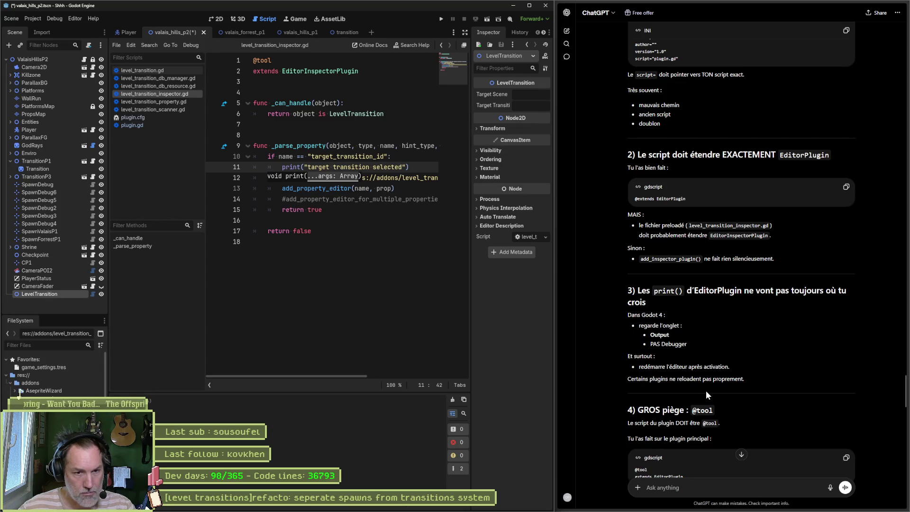
scroll(722, 388, down, 1)
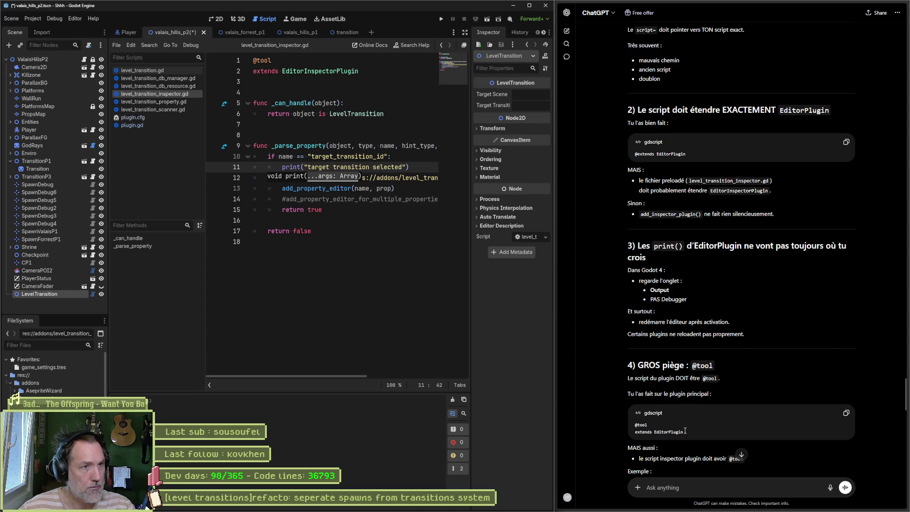
scroll(687, 430, down, 1)
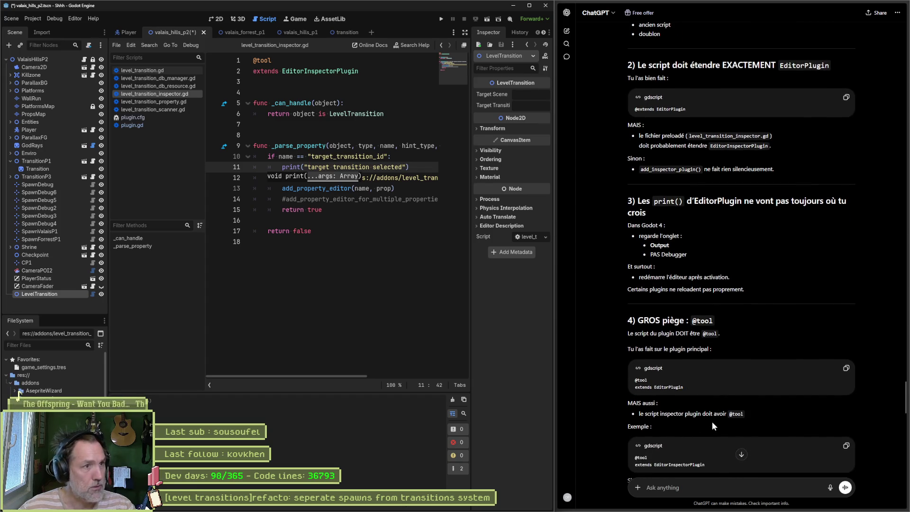
scroll(710, 420, down, 2)
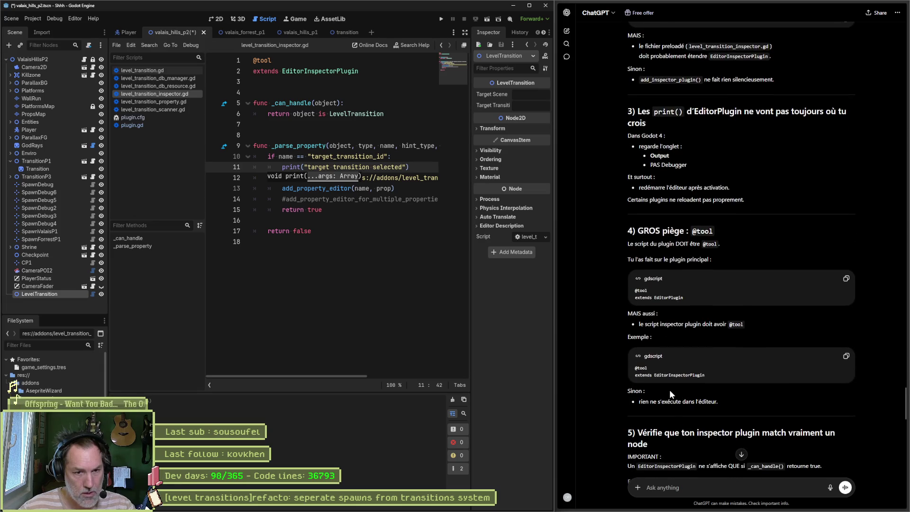
scroll(676, 412, down, 1)
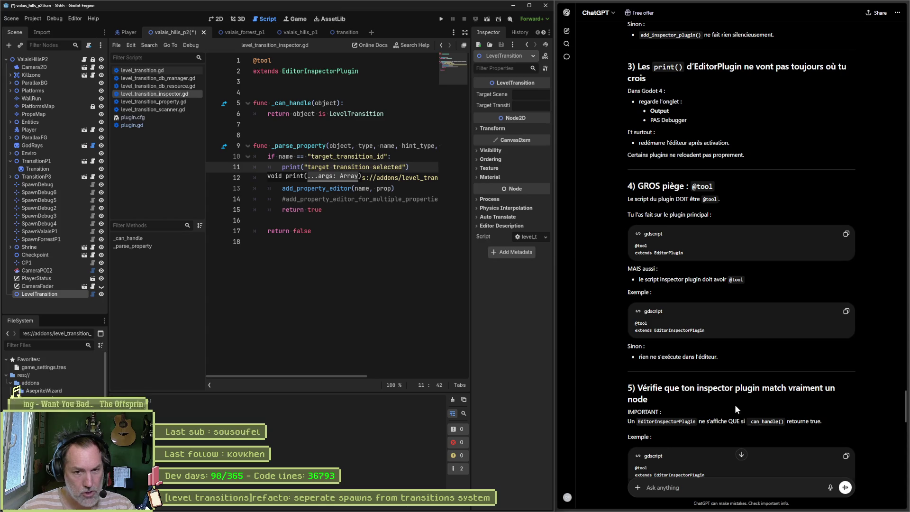
scroll(723, 412, down, 1)
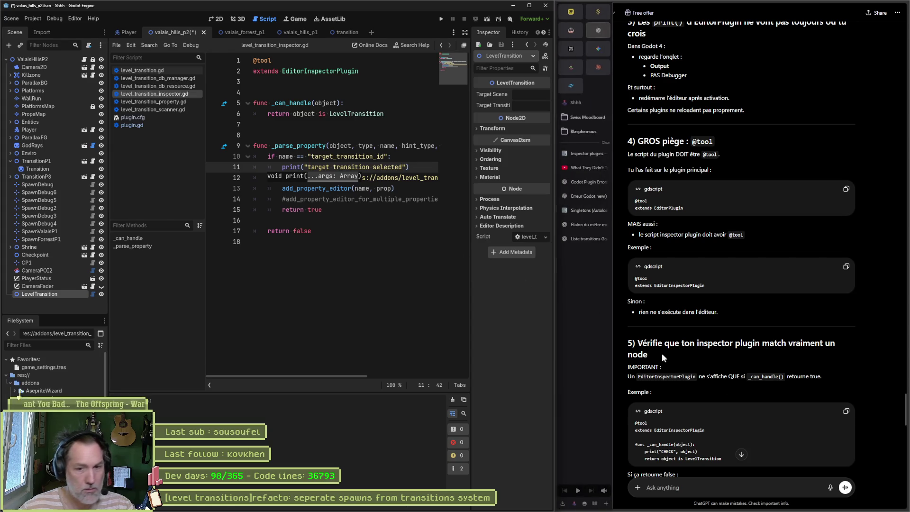
scroll(707, 404, down, 1)
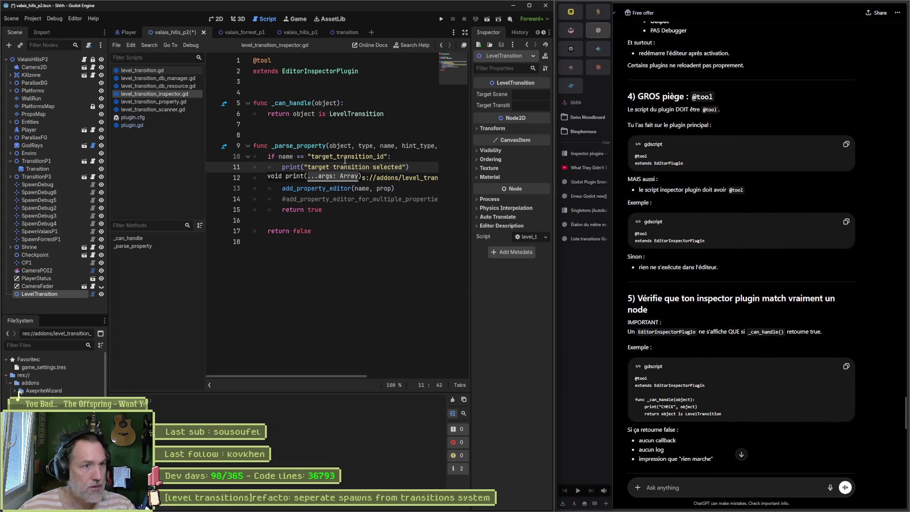
Temporarily make _can_handle return true with the original return commented out, save, then undo and save.
click(176, 102)
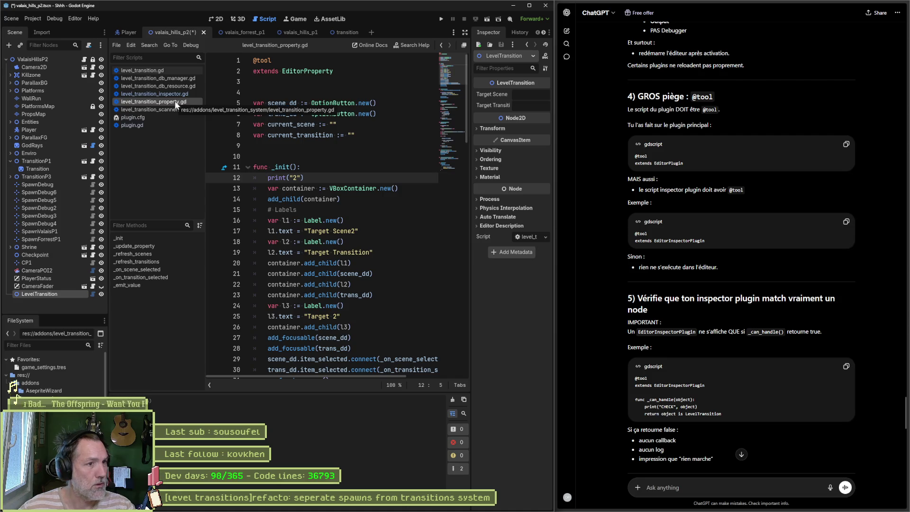
click(157, 94)
click(404, 122)
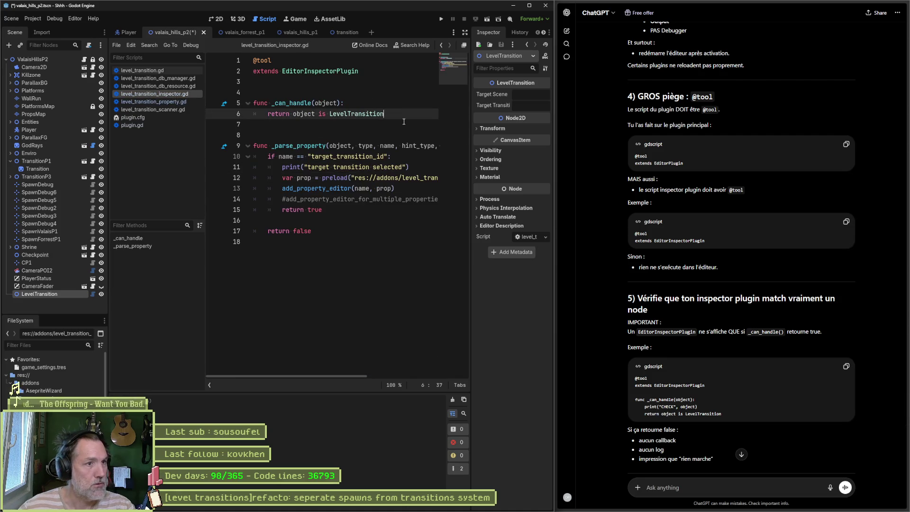
key(Return)
key(Up)
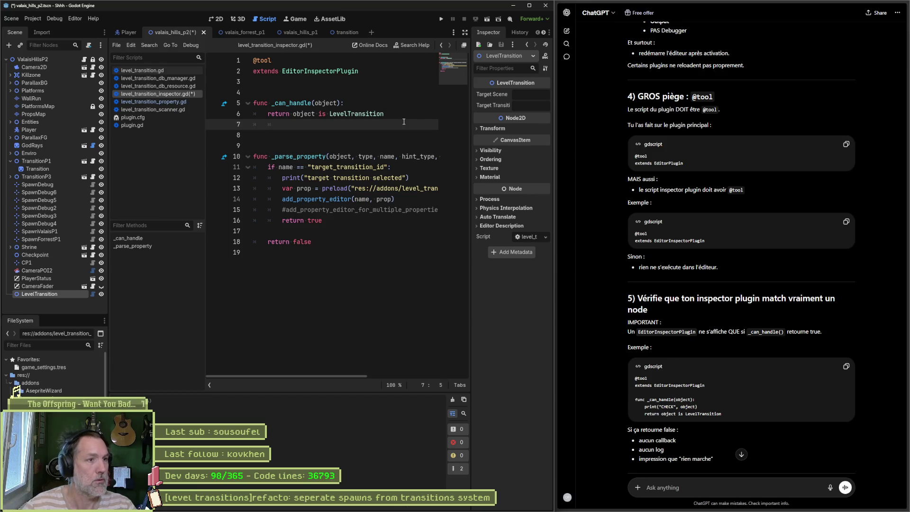
text(return true)
key(Up)
key(End)
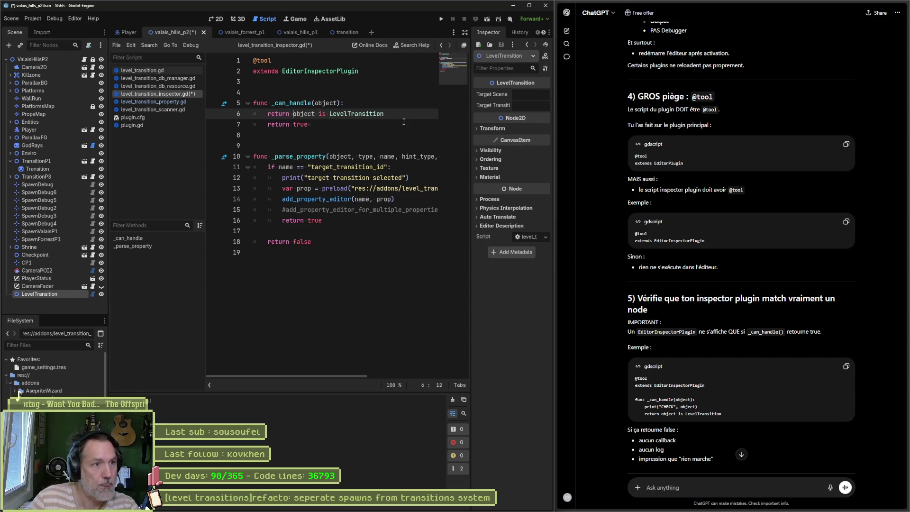
text(#)
key(ctrl+s)
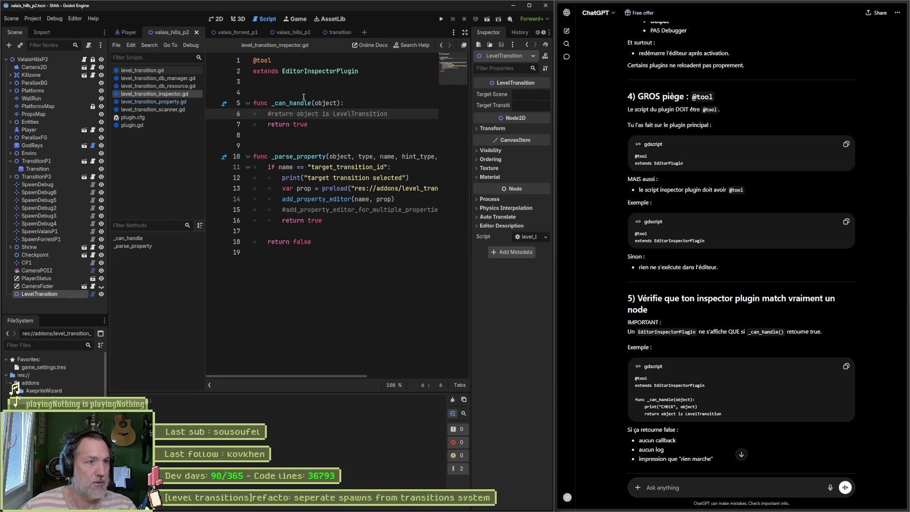
key(ctrl+z)
key(ctrl+z)
key(ctrl+s)
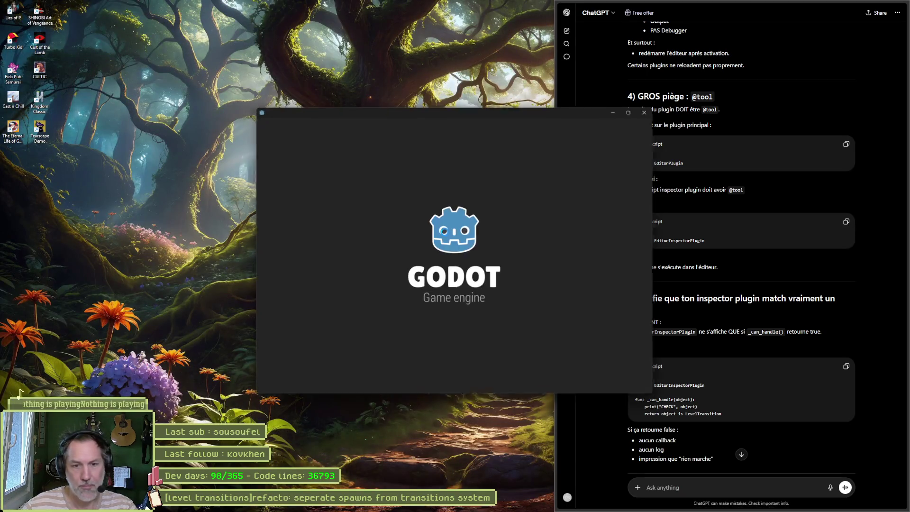
Reopen the valais_hills project from the Project Manager and wait for it to load.
double_click(420, 160)
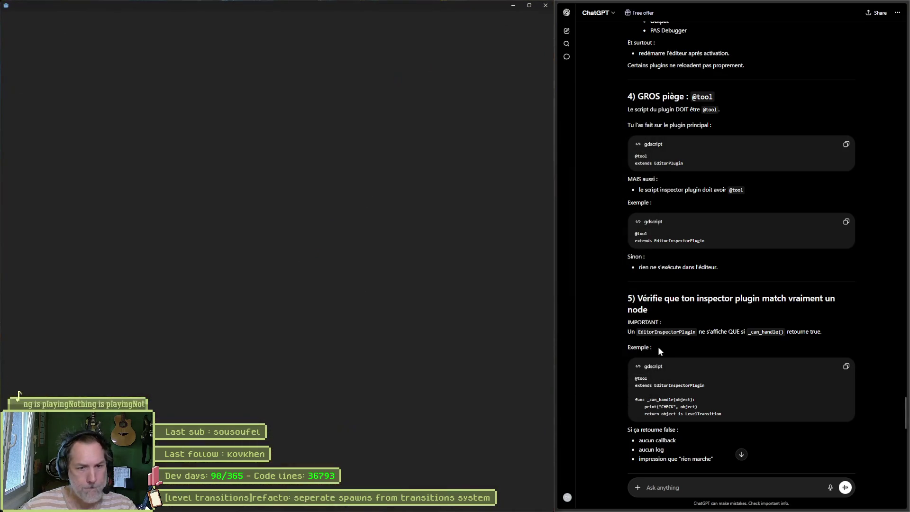
scroll(696, 353, down, 1)
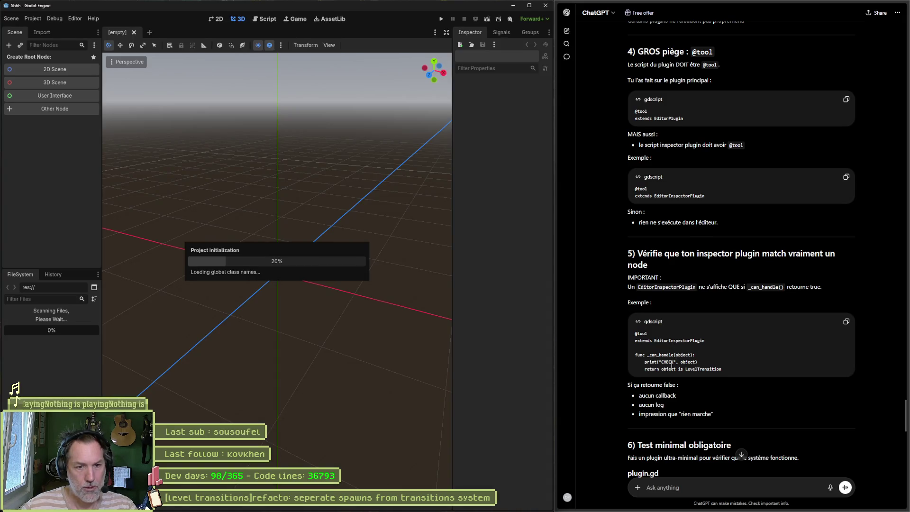
scroll(672, 364, down, 1)
mouse_move(697, 317)
mouse_down()
mouse_move(636, 318)
mouse_move(645, 321)
mouse_up()
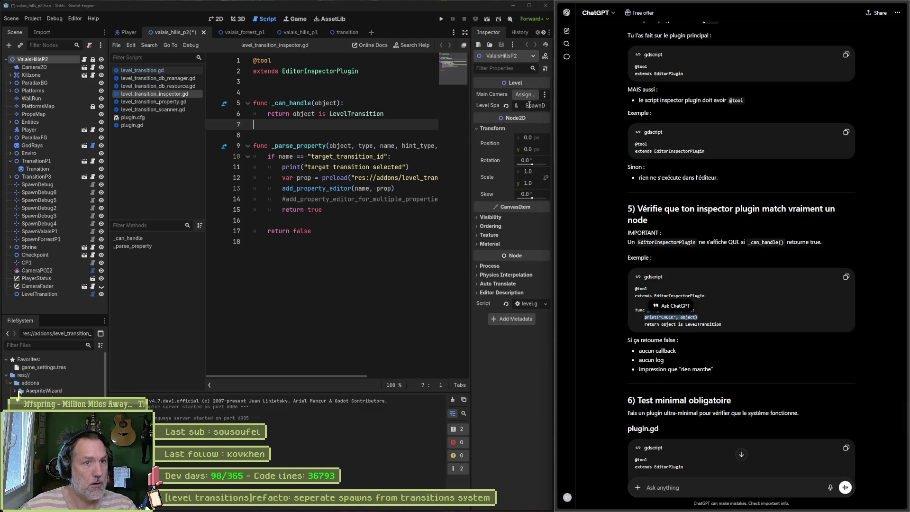
Select LevelTransition, send the add_property_editor error log to ChatGPT, and jump to the erroring line.
click(53, 293)
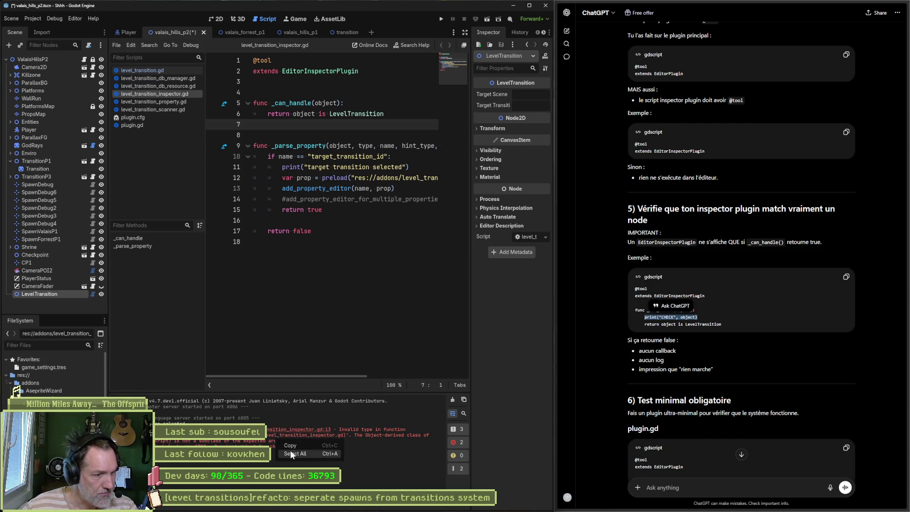
key(ctrl+a)
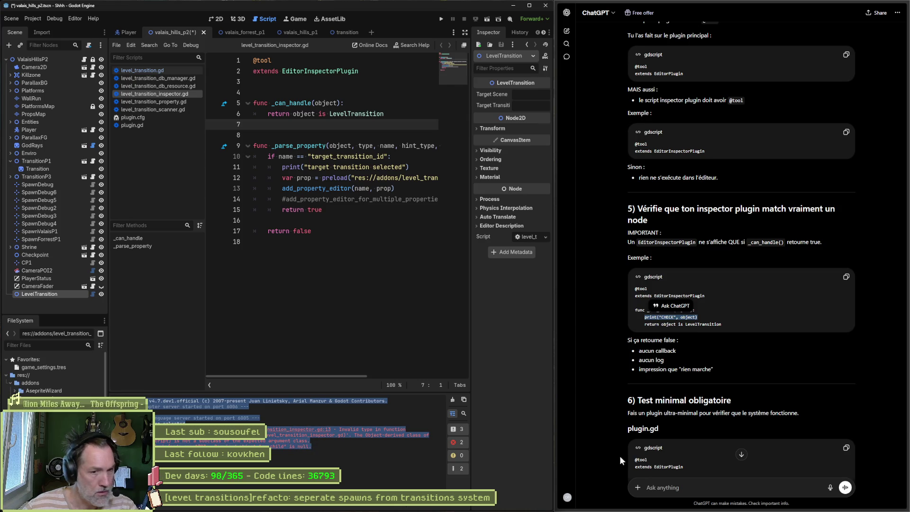
click(694, 488)
text(Godot Engine v4.7.dev1.official (c) 2007-present Juan Linietsky, Ariel Manzur & Godot Contributors. --- Debug adapter server started on port 6006 --- _enter_tree --- GDScript language server started on port 6005 --- target transition selected   ERROR: res://addons/level_transition_system/level_transition_inspector.gd:13 - Invalid type in function 'add_property_editor' in base 'EditorInspectorPlugin (level_transition_inspector.gd)'. The Object-derived class of argument 2 (GDScript) is not a subclass of the expected argument class.   ERROR: scene/main/node.cpp:1703 - Required object "rp_child" is null.)
key(Return)
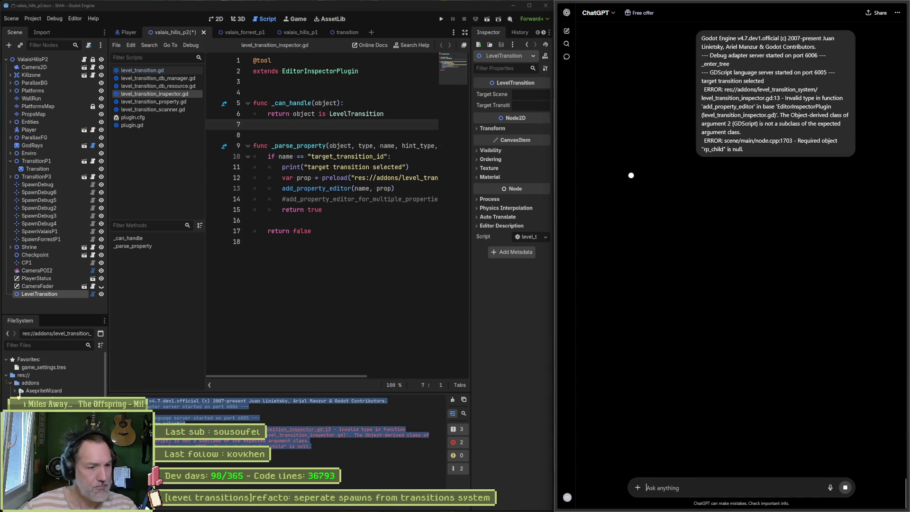
click(311, 430)
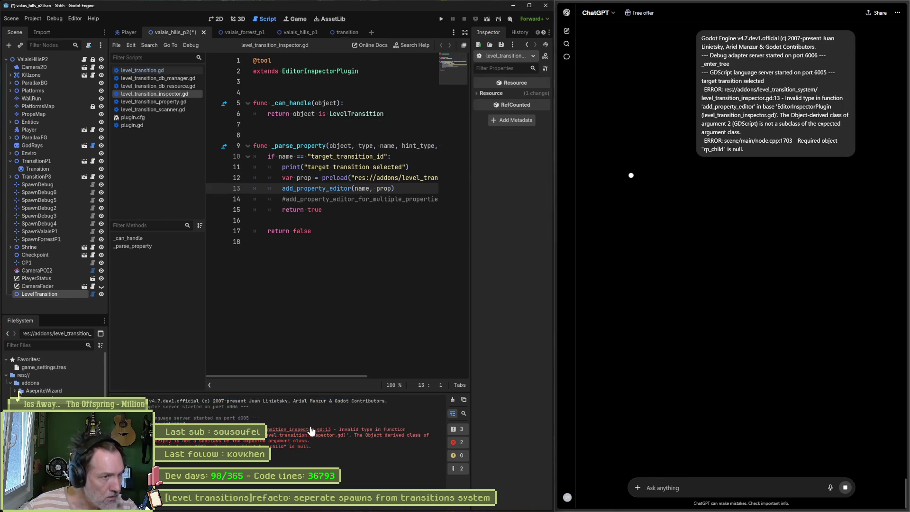
mouse_move(373, 203)
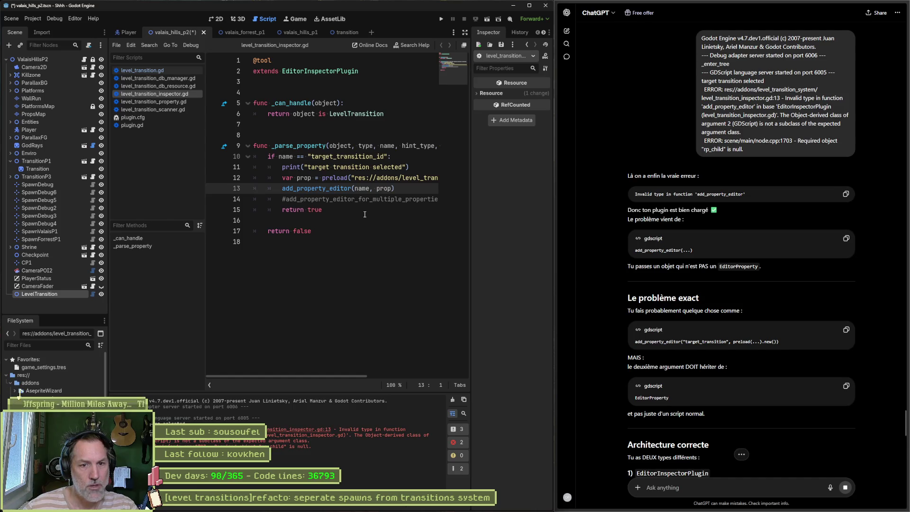
Follow the preload path to open level_transition_property.gd and confirm it extends EditorProperty.
click(387, 190)
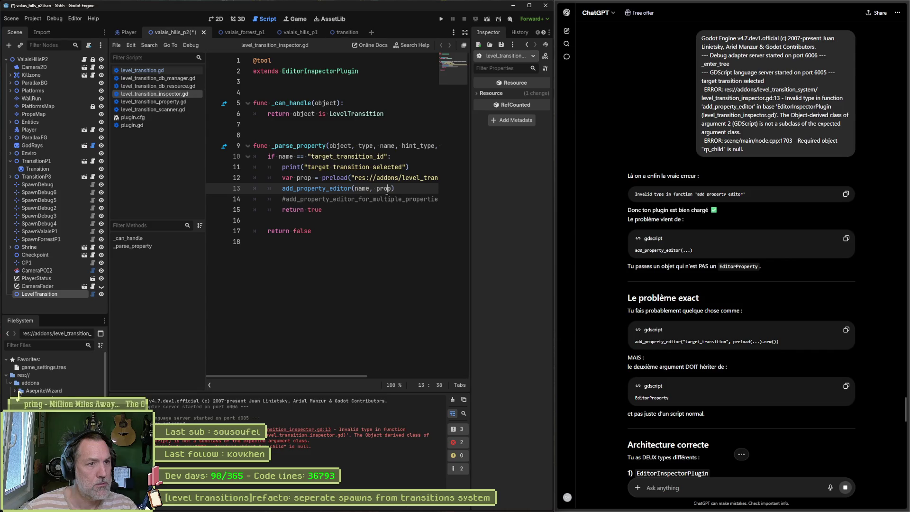
double_click(387, 189)
scroll(380, 214, right, 5)
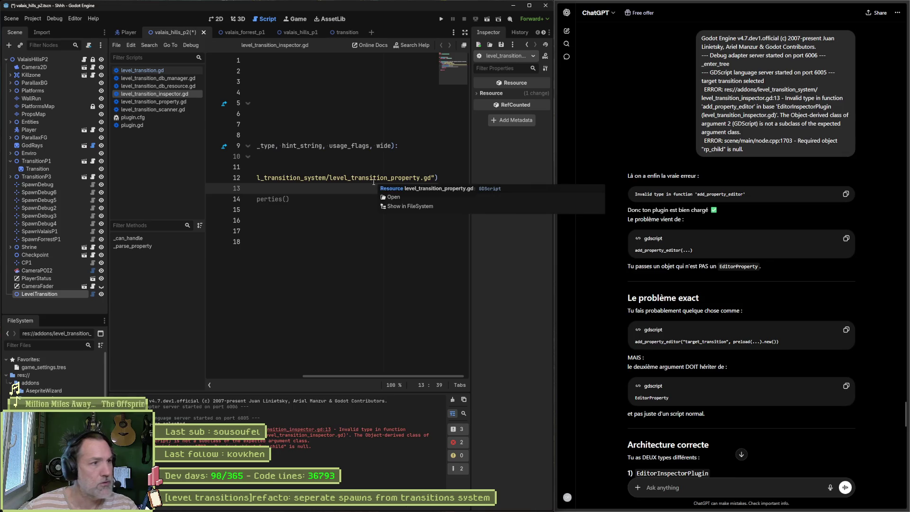
click(167, 101)
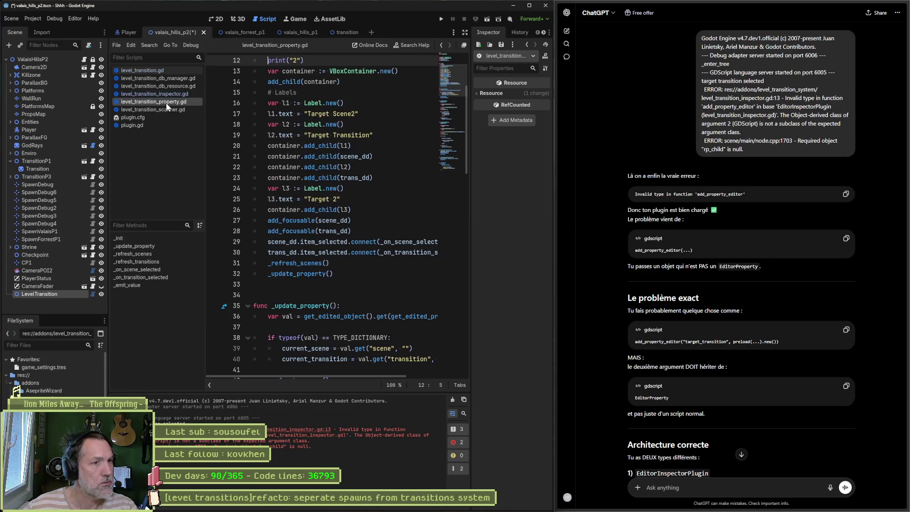
scroll(345, 119, up, 4)
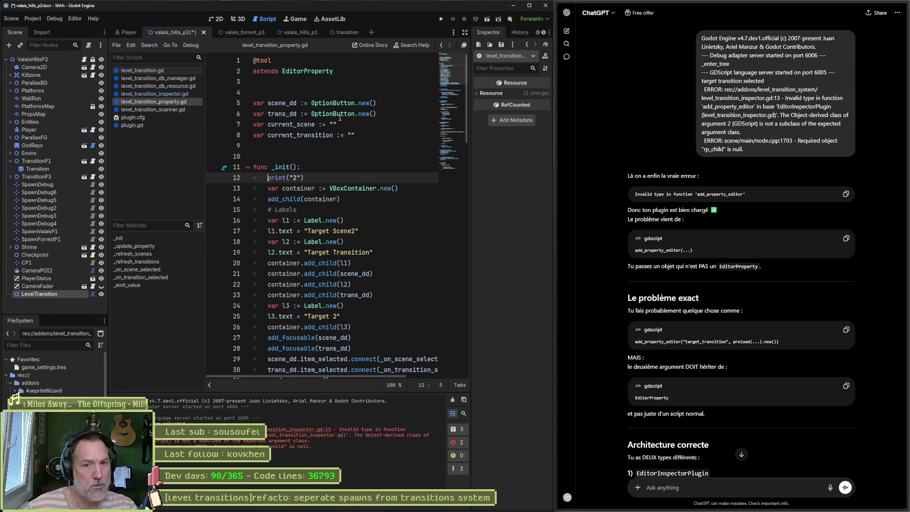
mouse_move(340, 117)
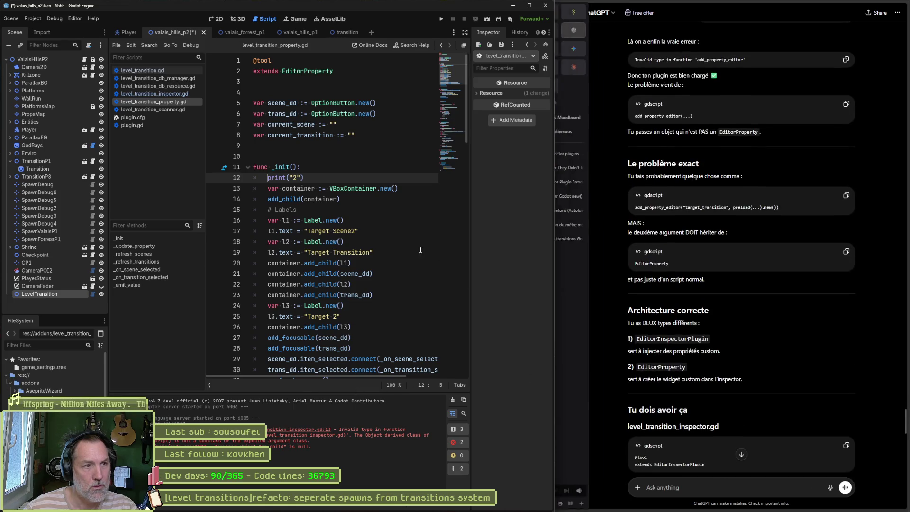
Select the full code of level_transition_property.gd, then of level_transition_inspector.gd.
click(386, 231)
click(405, 219)
key(ctrl+a)
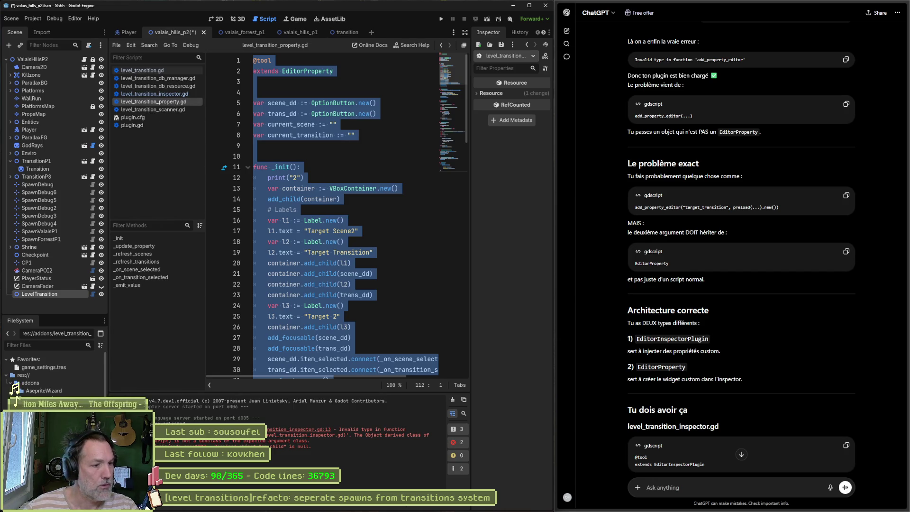
click(299, 430)
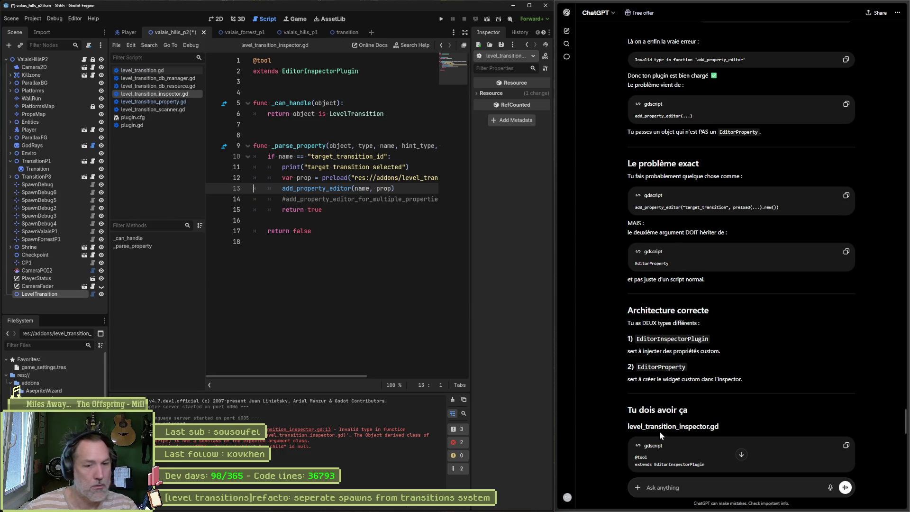
click(385, 230)
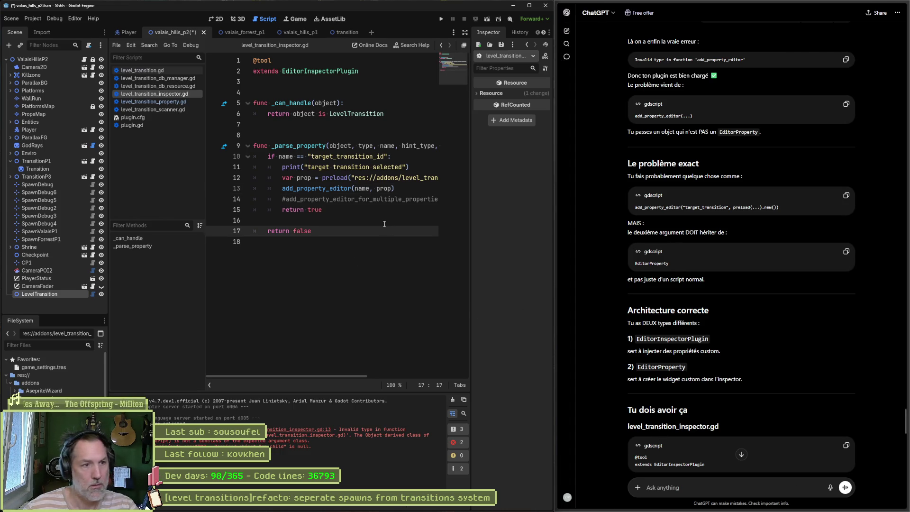
key(ctrl+a)
click(712, 487)
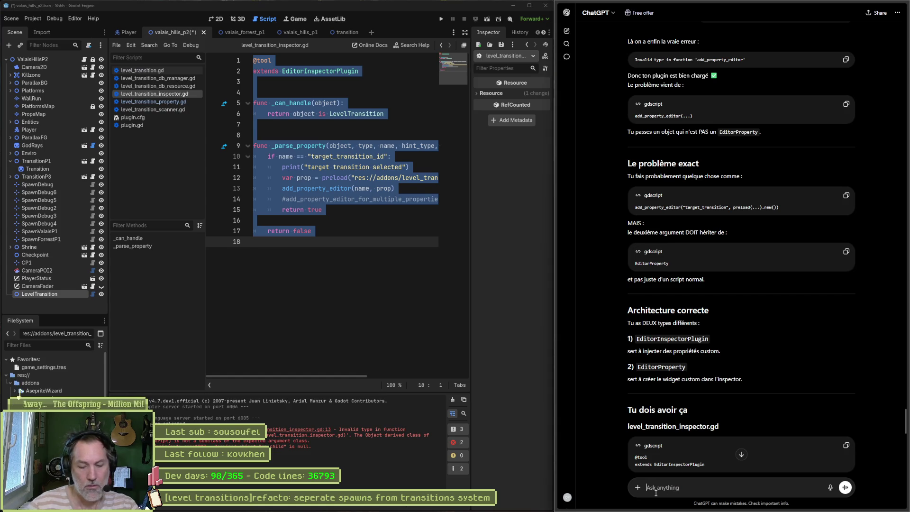
Start a ChatGPT message 'voila mes deux scripts' with the inspector script code pasted below.
text(voila mes deux scripts)
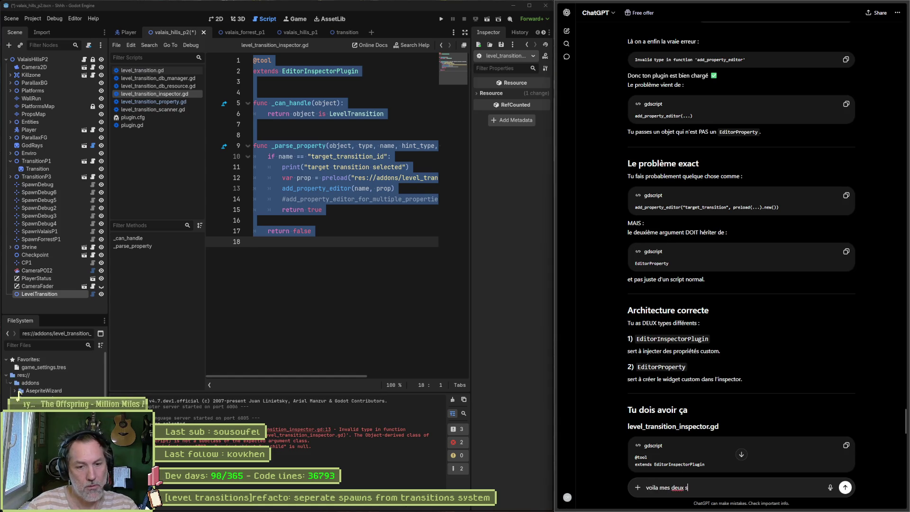
key(shift+Return)
key(ctrl+v)
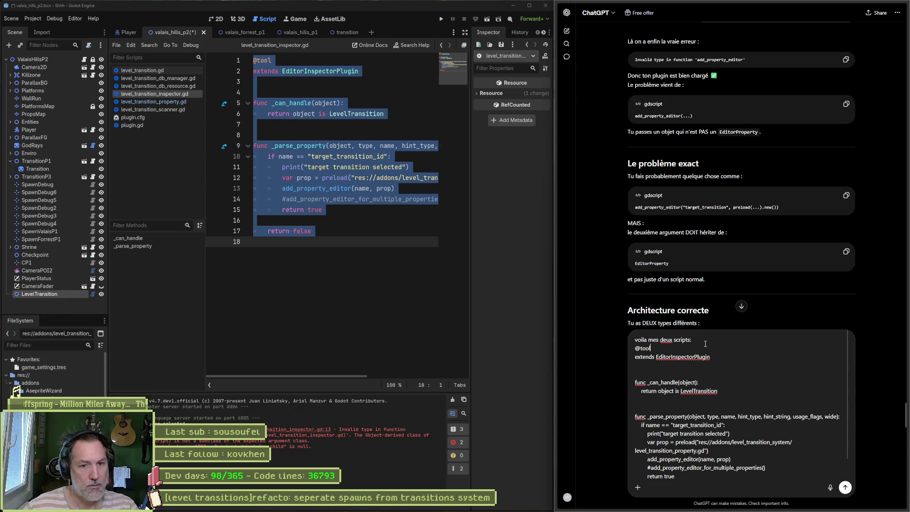
key(shift+Return)
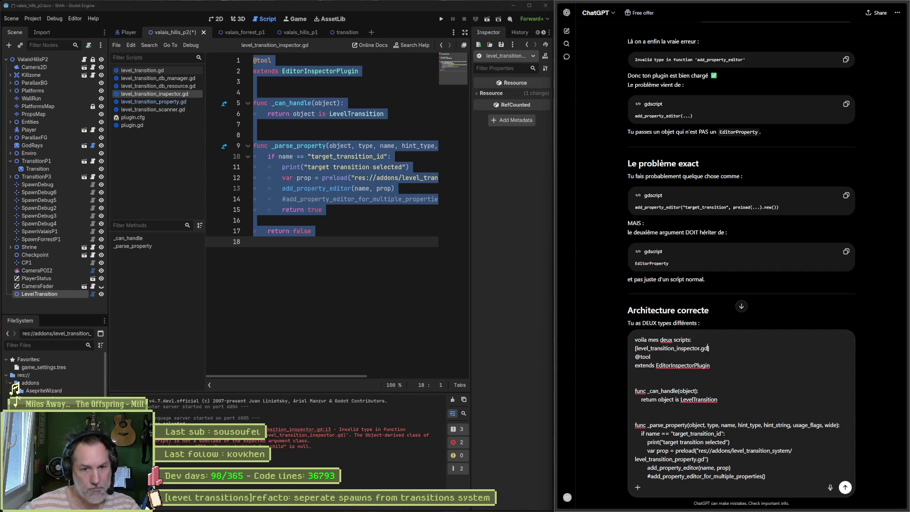
scroll(687, 472, down, 2)
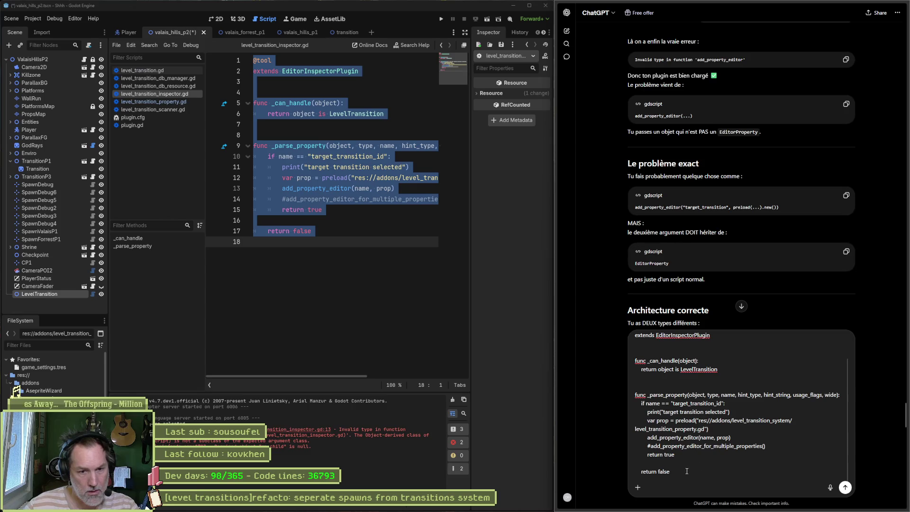
key(shift+Return)
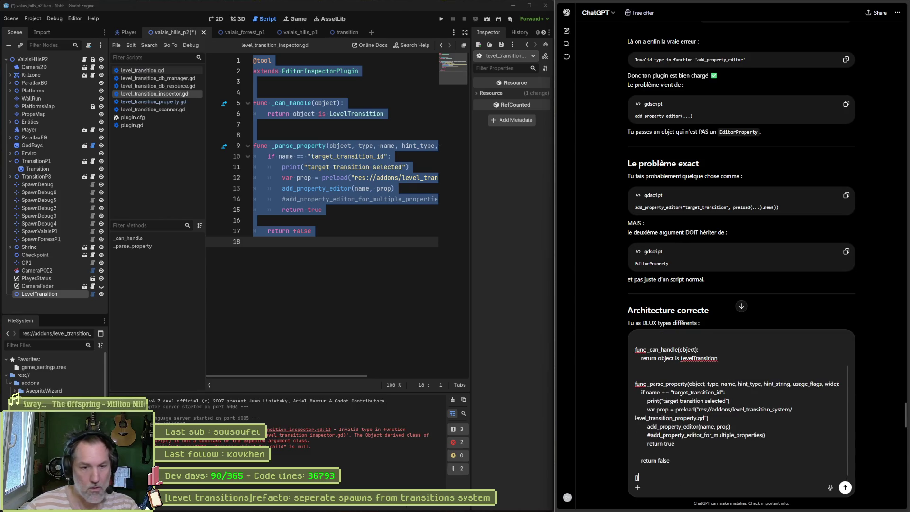
Add level_transition_property.gd's code to the message and send both scripts.
click(173, 101)
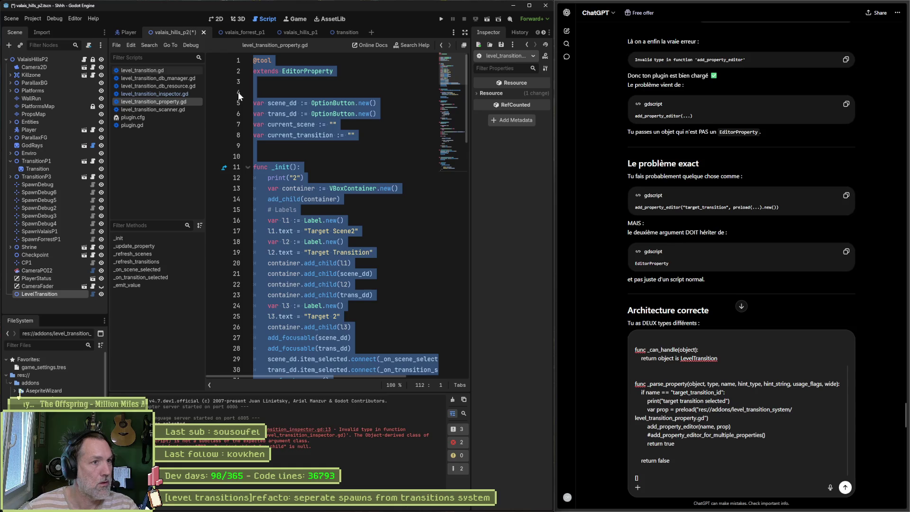
click(288, 91)
key(ctrl+a)
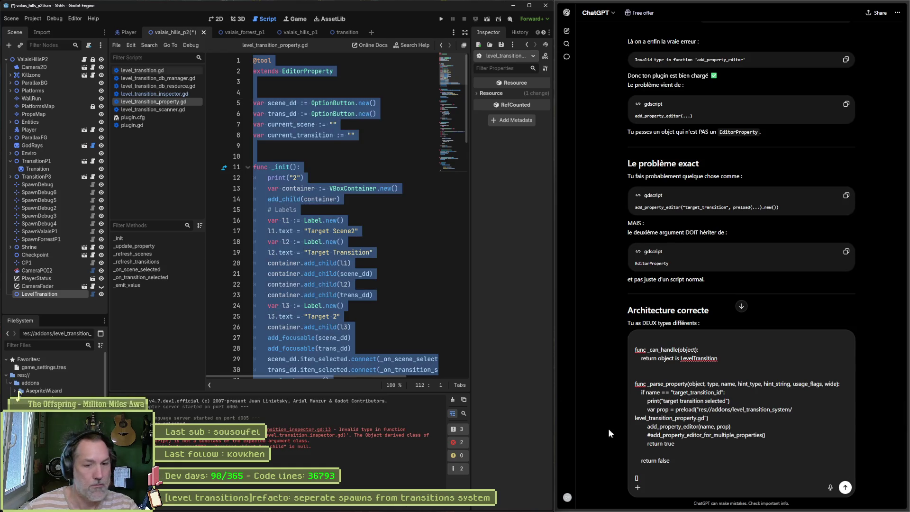
click(637, 477)
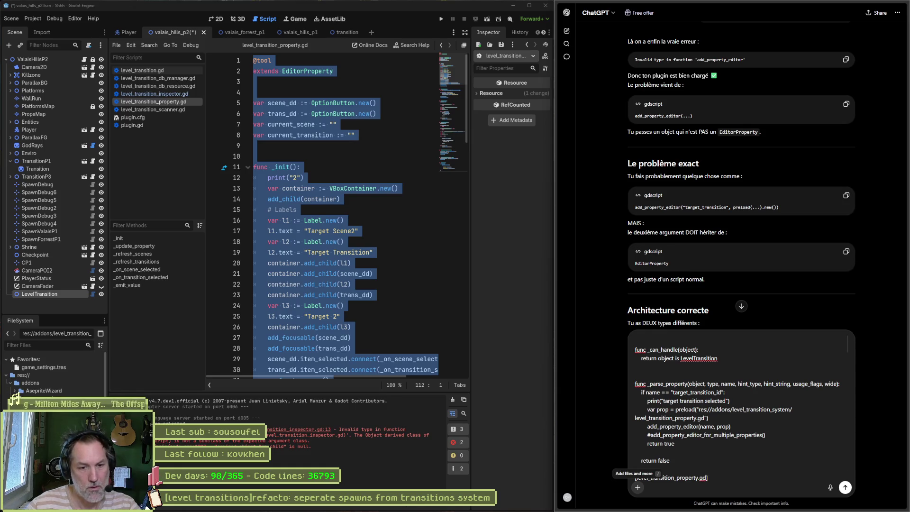
click(846, 488)
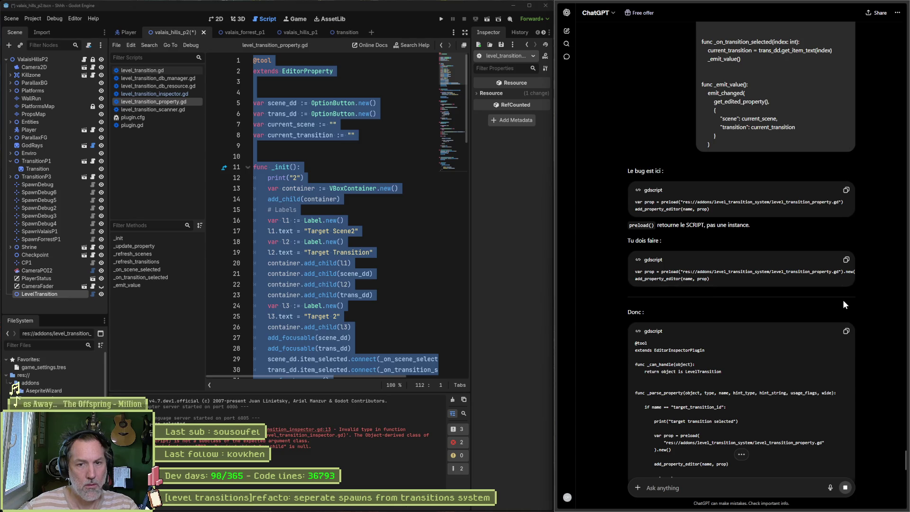
Append .new() to the preload call on line 12 of level_transition_inspector.gd and save.
click(427, 189)
click(158, 110)
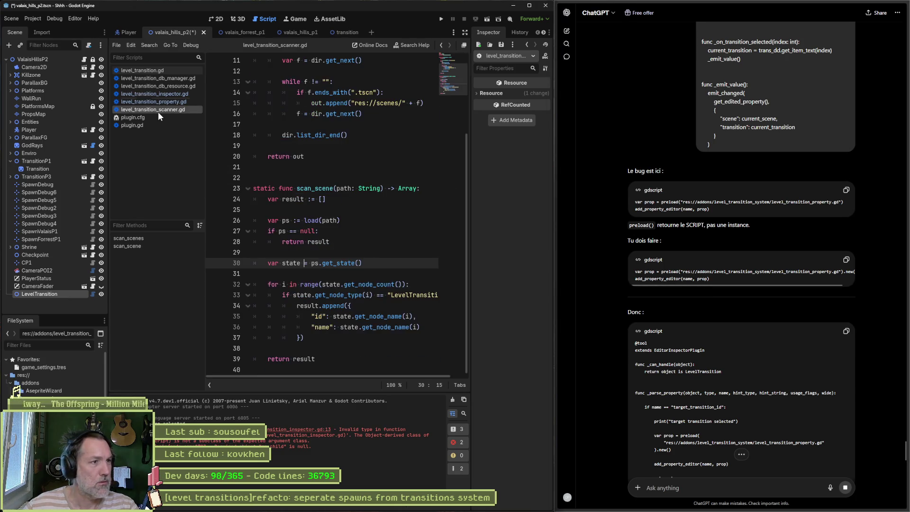
click(156, 94)
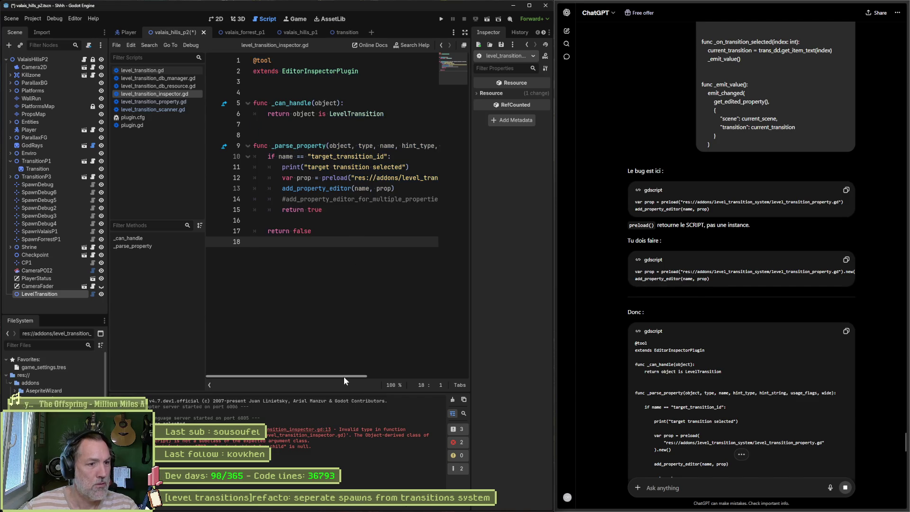
drag(343, 377, 456, 373)
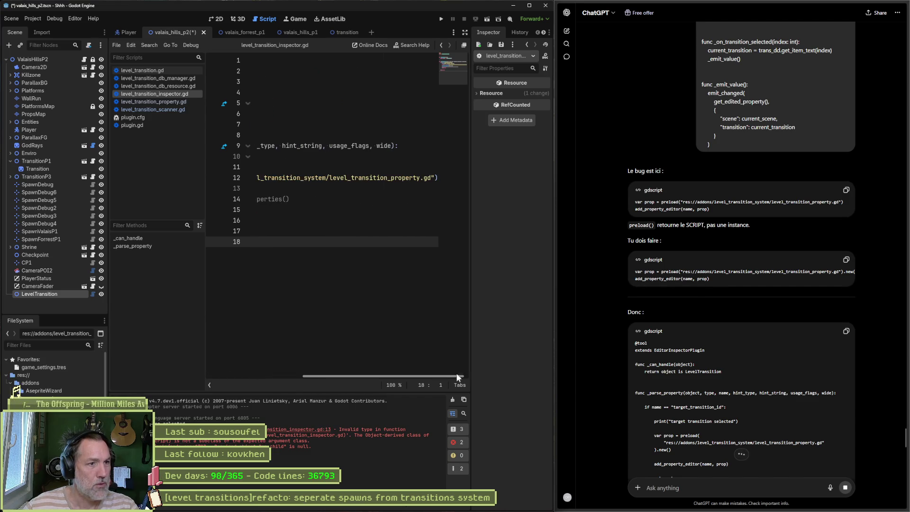
click(443, 177)
text(.new())
key(ctrl+s)
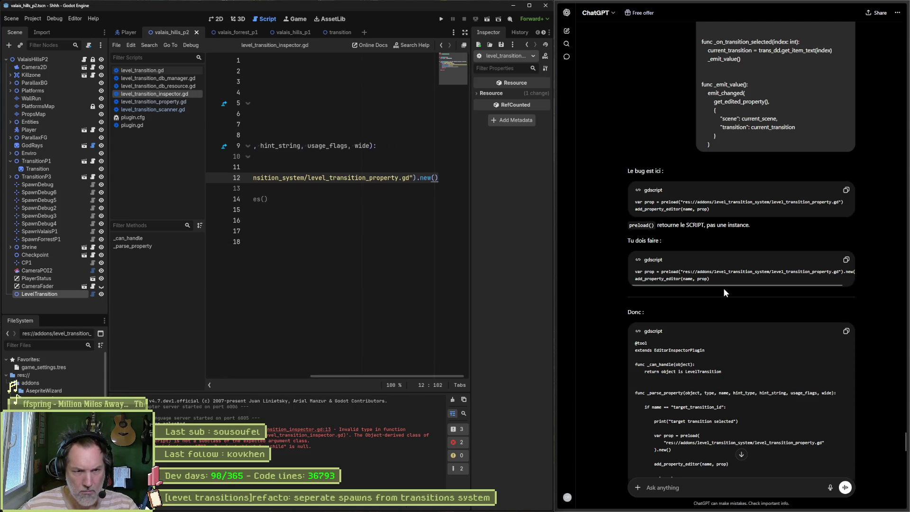
Delete the LevelTransition node from the scene.
mouse_move(562, 331)
drag(394, 377, 278, 372)
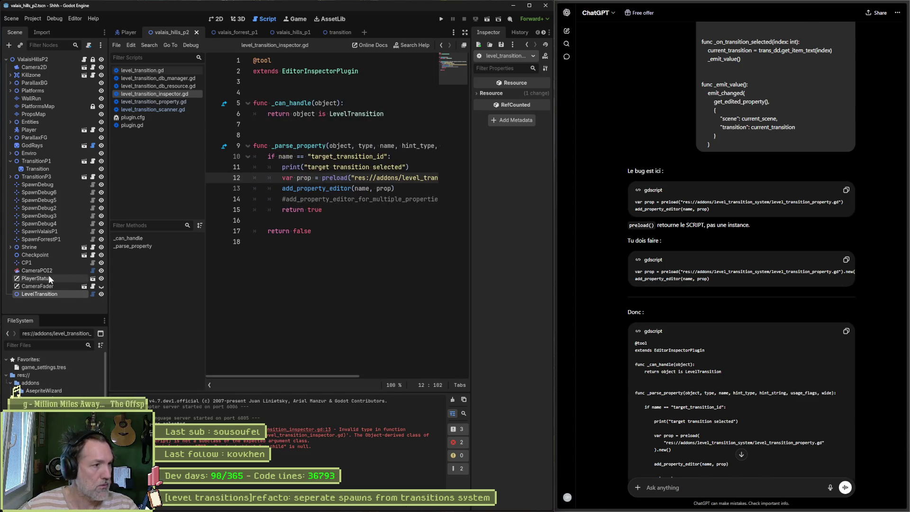
key(Delete)
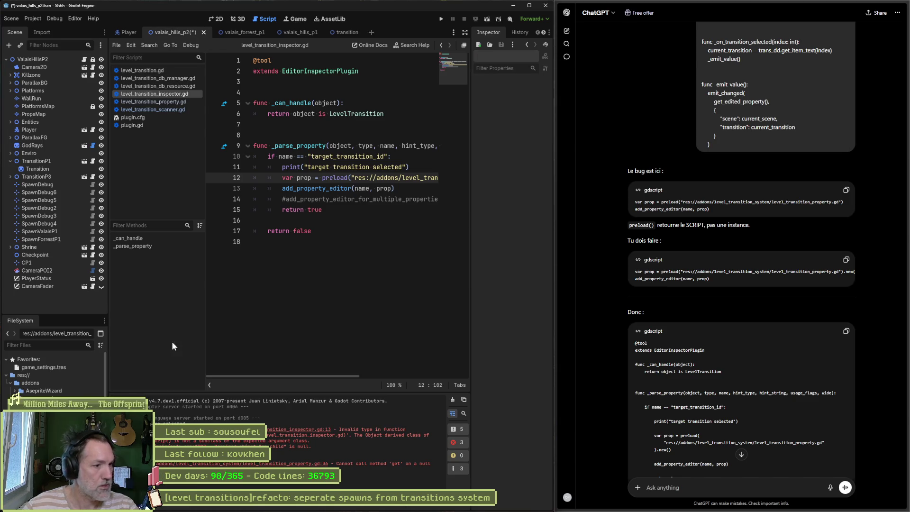
Clear the Output log, add a LevelTransition node found by searching 'level', and save the scene.
click(453, 400)
key(ctrl+a)
key(Return)
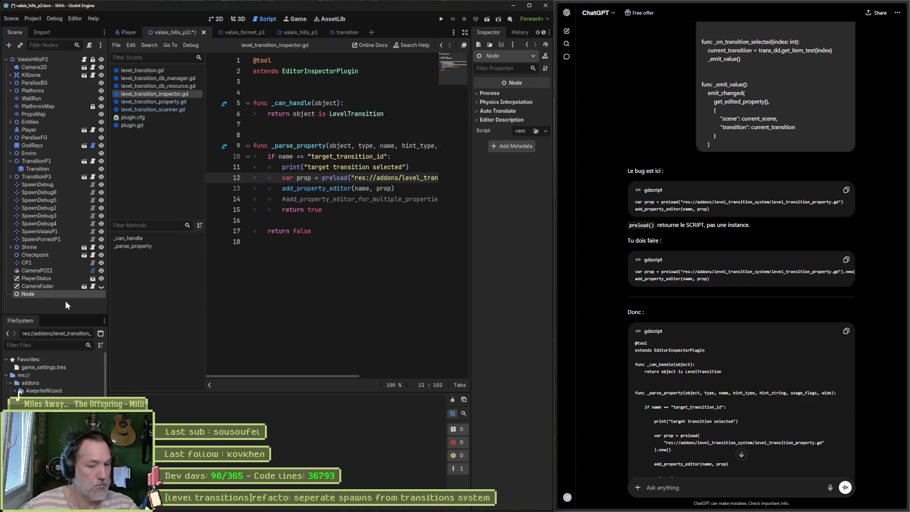
key(ctrl+z)
key(ctrl+a)
text(level)
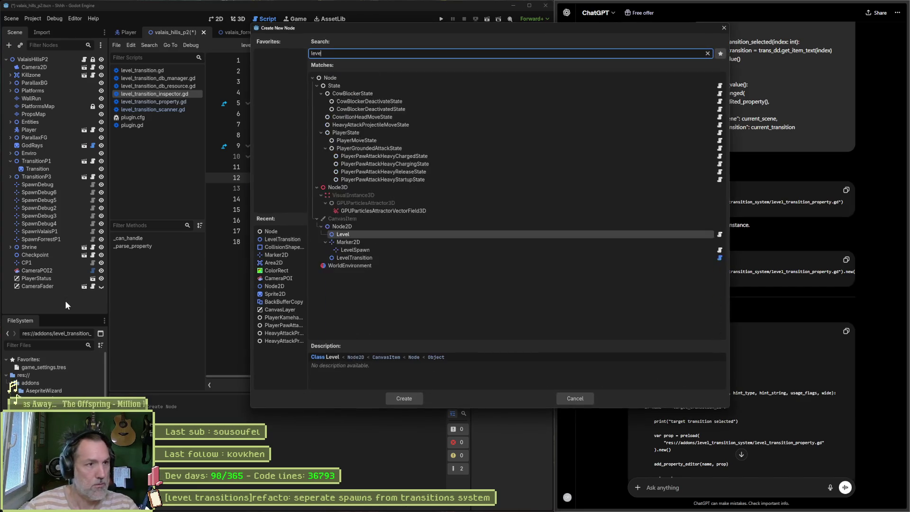
key(Return)
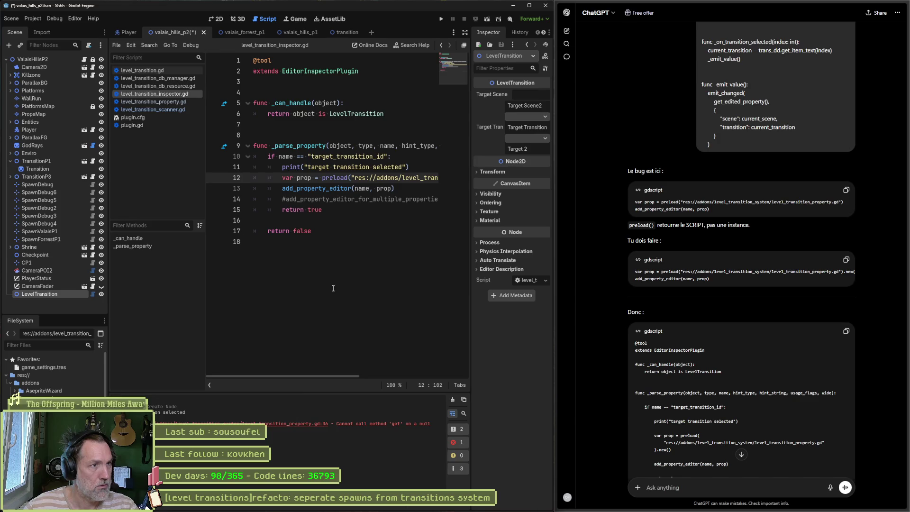
click(265, 351)
key(ctrl+s)
Delete the LevelTransition node and add a fresh LevelTransition node back.
click(49, 288)
click(49, 294)
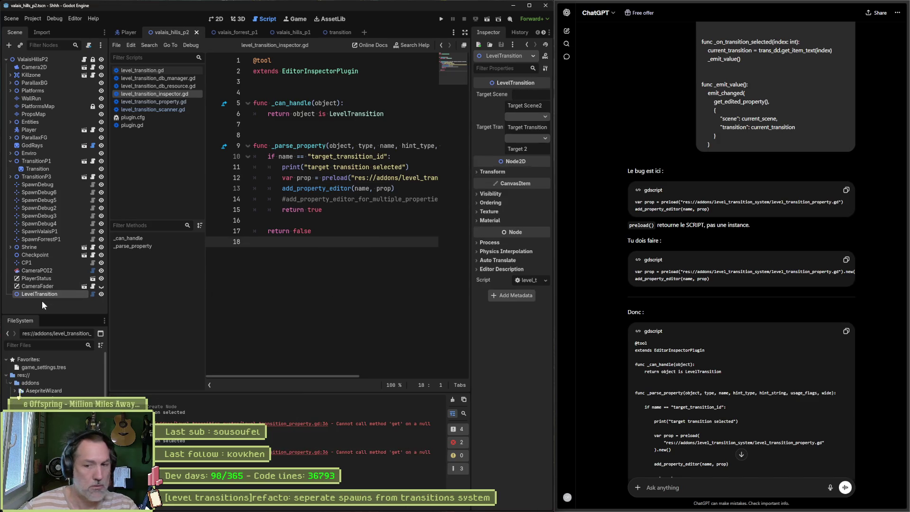
key(Delete)
key(Return)
key(ctrl+a)
key(Return)
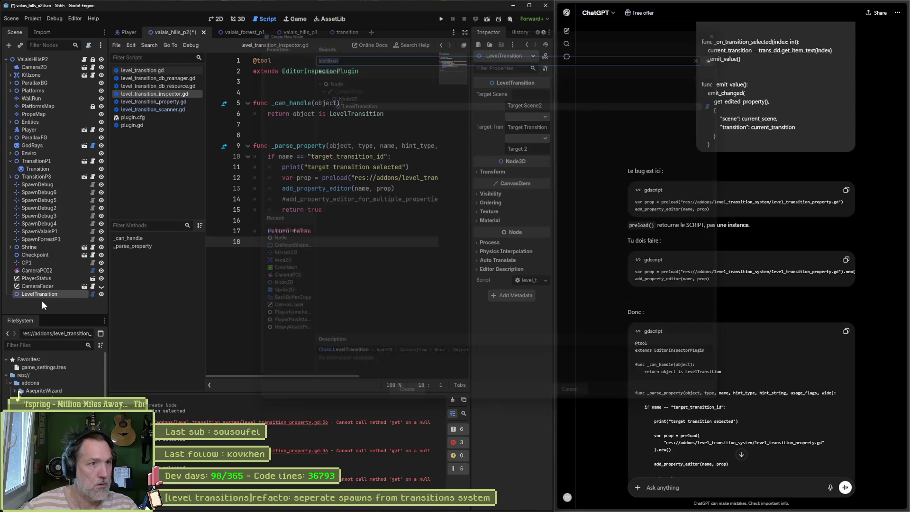
click(300, 485)
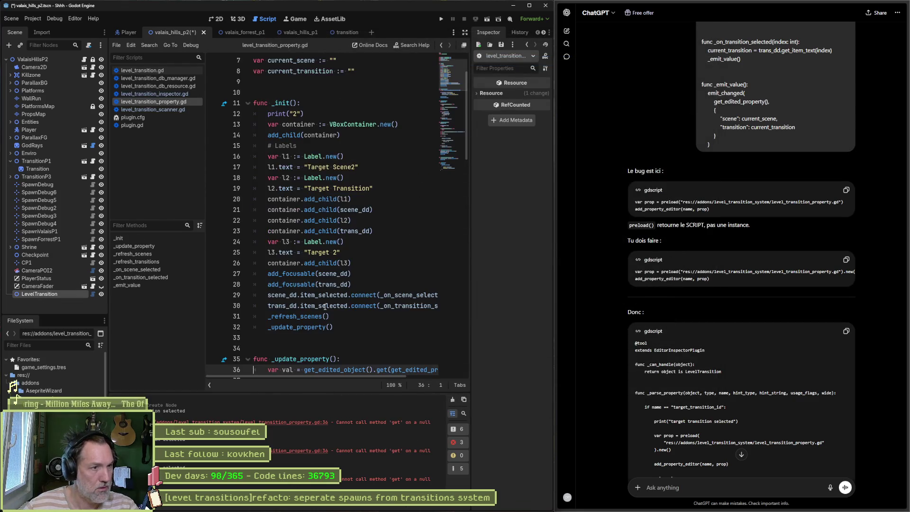
scroll(337, 303, down, 4)
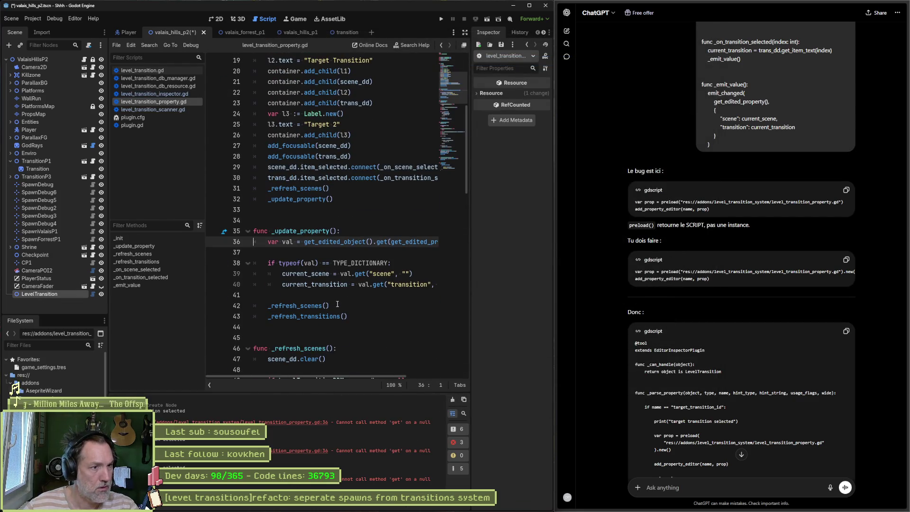
mouse_move(357, 377)
mouse_down()
mouse_move(423, 375)
mouse_move(293, 375)
mouse_up()
double_click(351, 242)
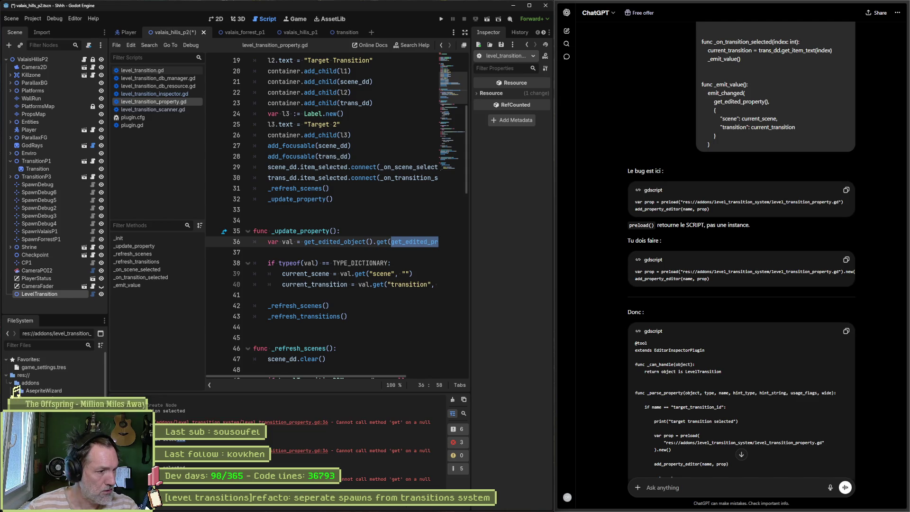
click(29, 286)
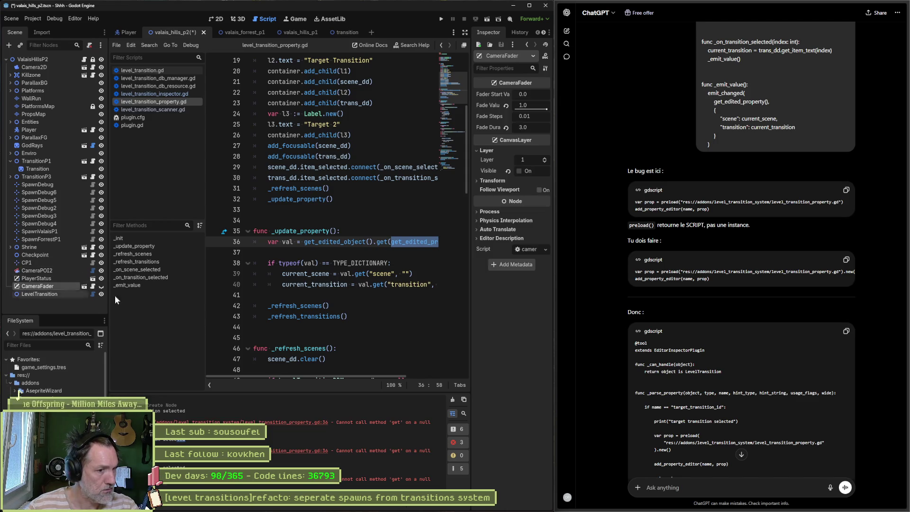
click(454, 400)
click(44, 294)
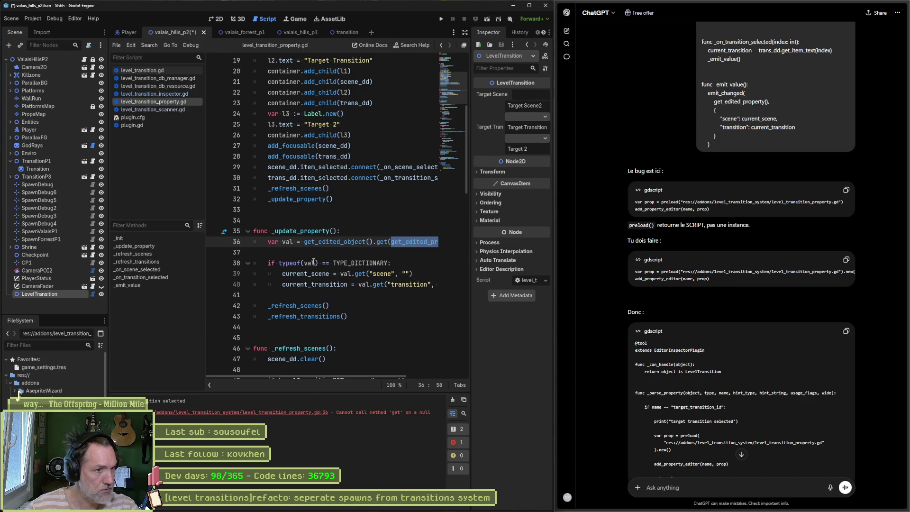
drag(304, 242, 373, 242)
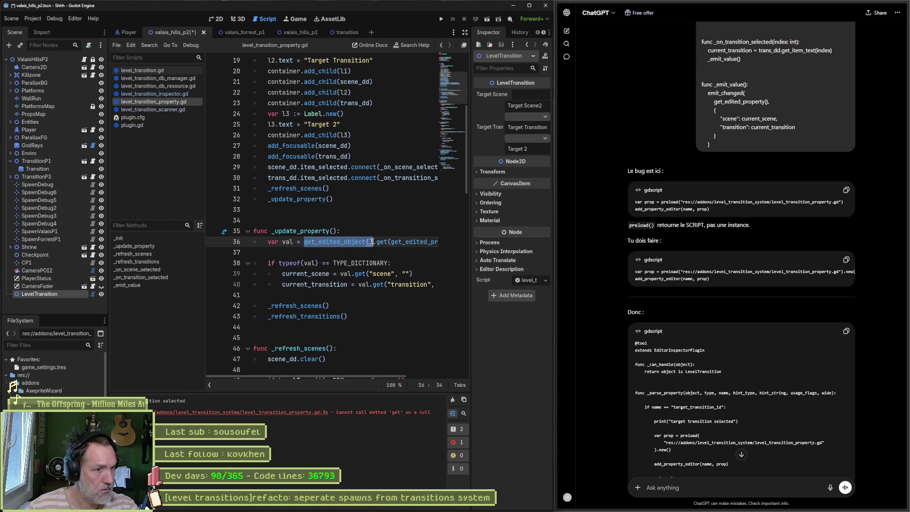
mouse_move(348, 242)
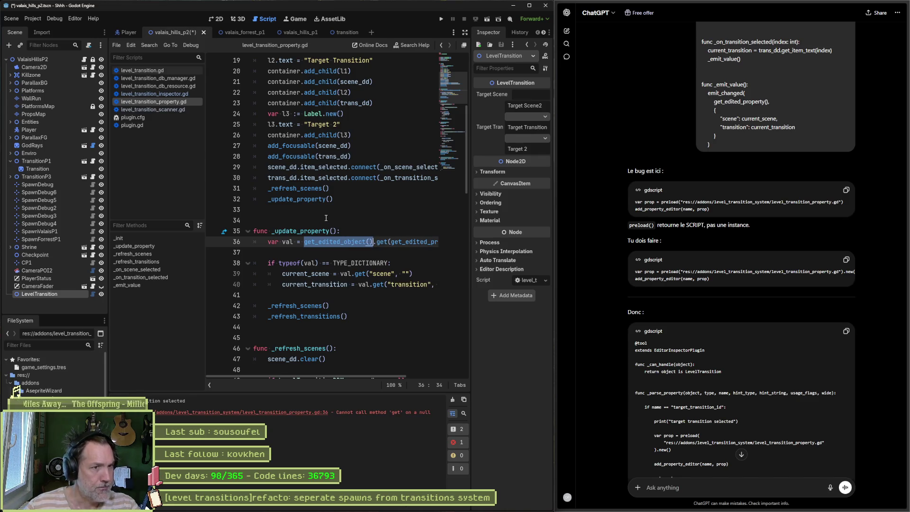
scroll(359, 224, up, 2)
scroll(359, 225, up, 3)
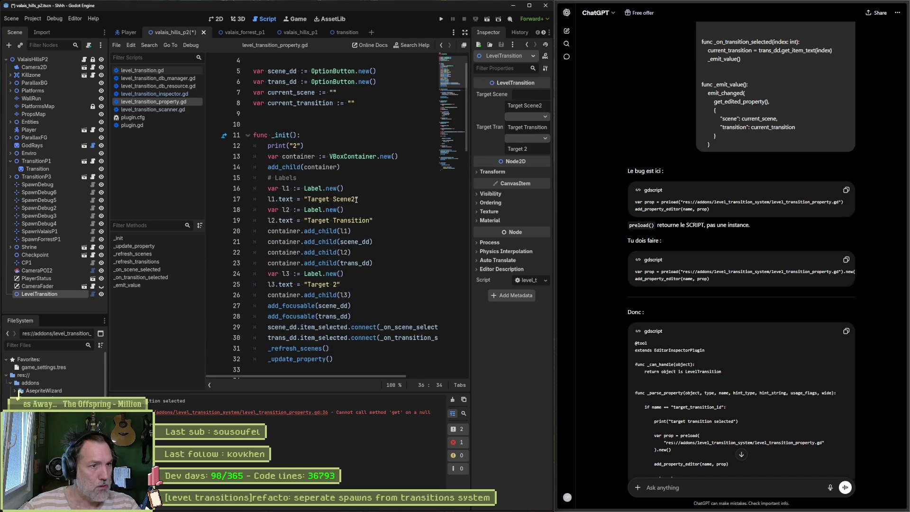
click(325, 148)
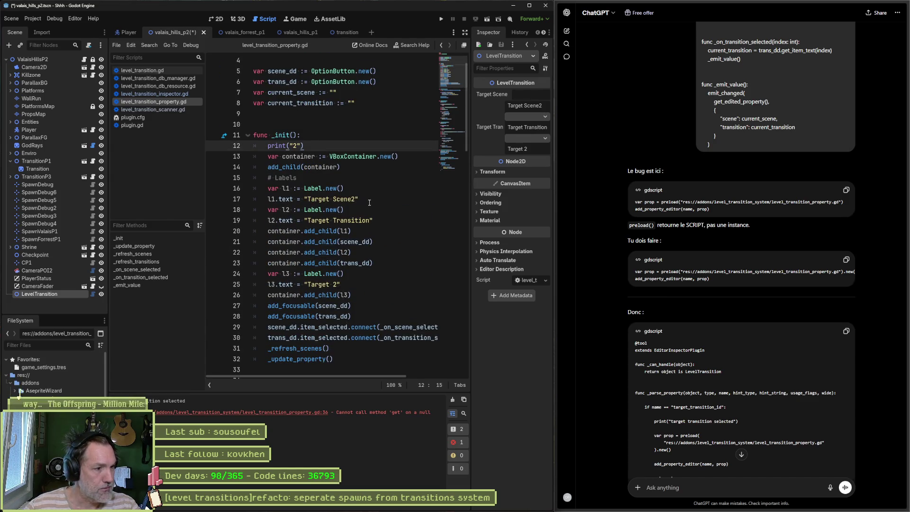
double_click(324, 168)
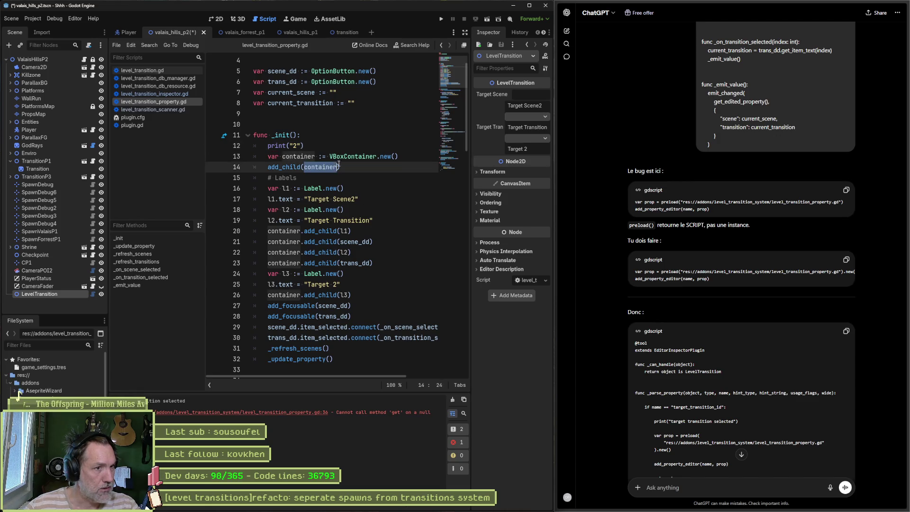
mouse_move(351, 160)
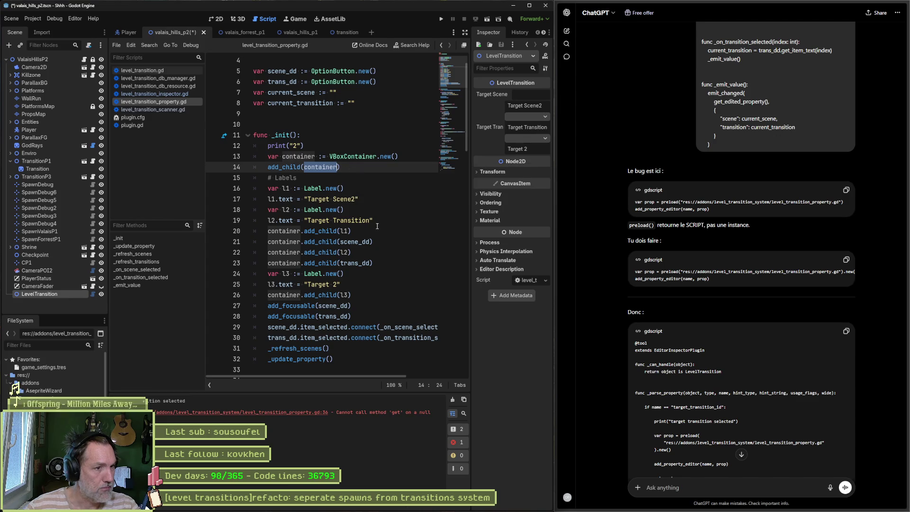
drag(377, 285, 376, 179)
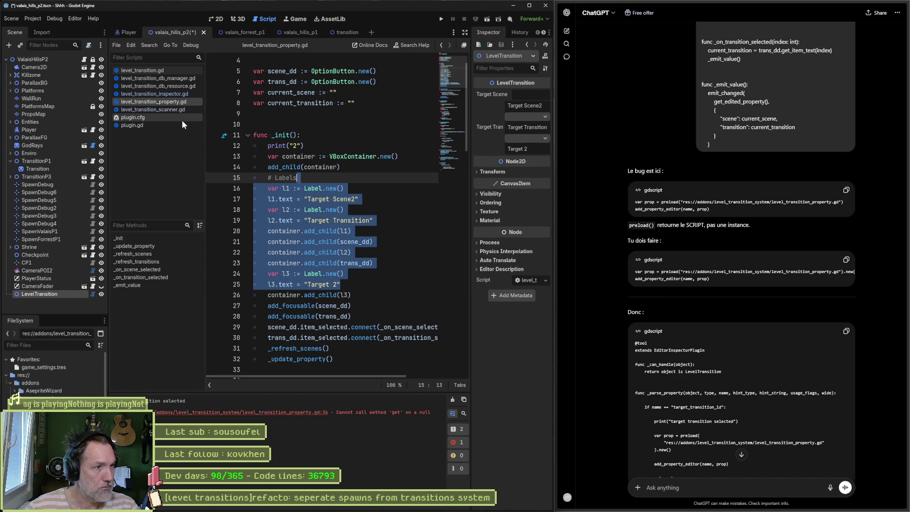
click(155, 93)
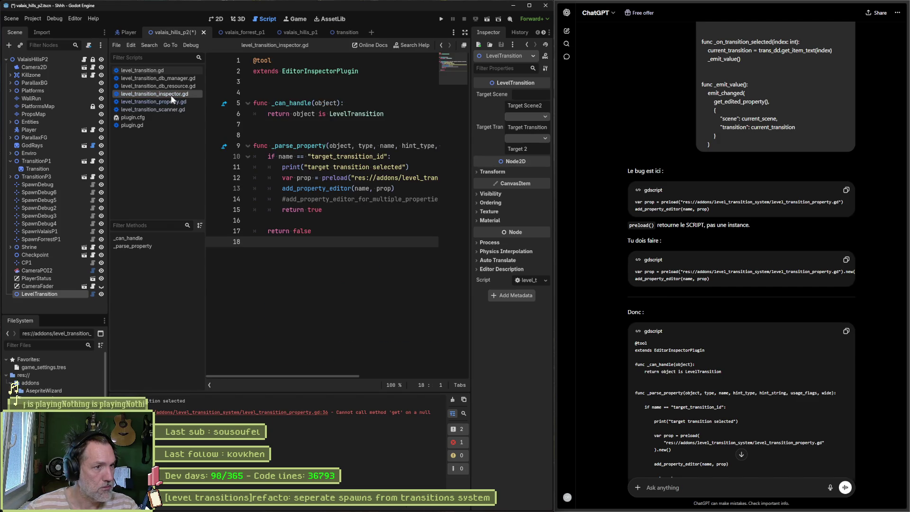
double_click(351, 167)
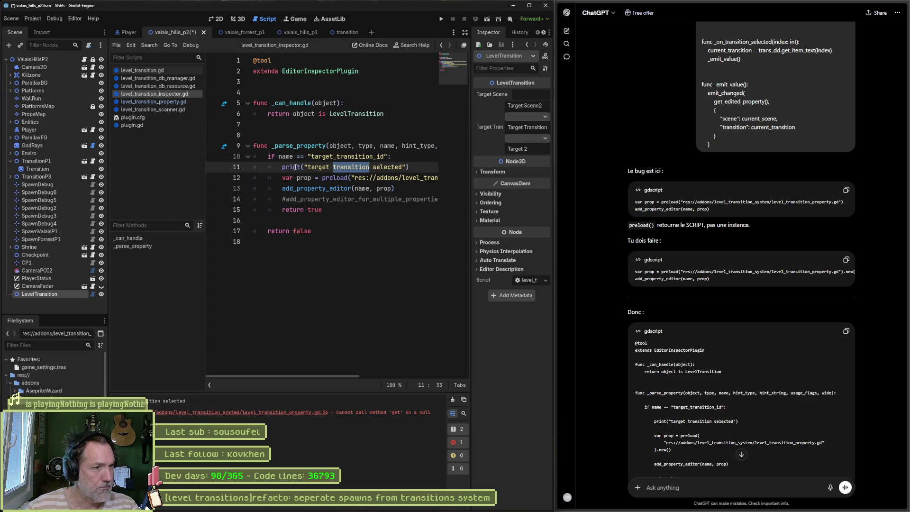
click(171, 103)
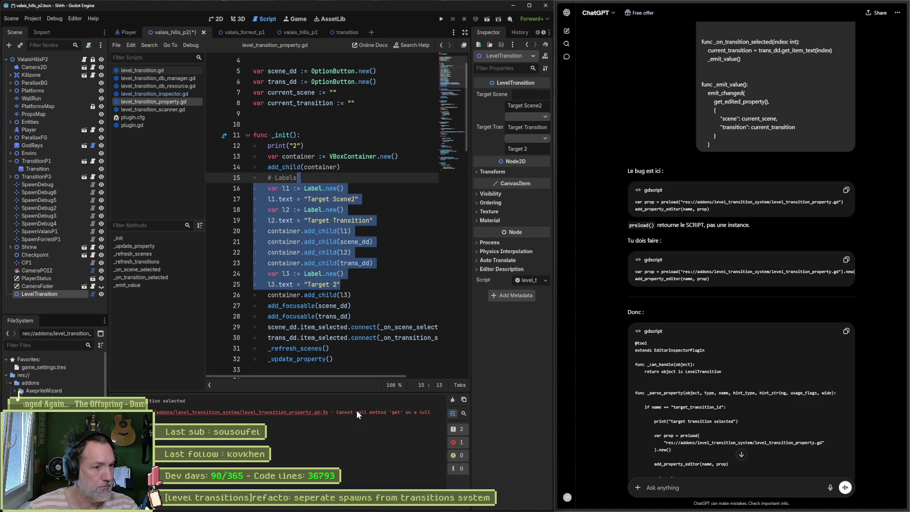
click(693, 483)
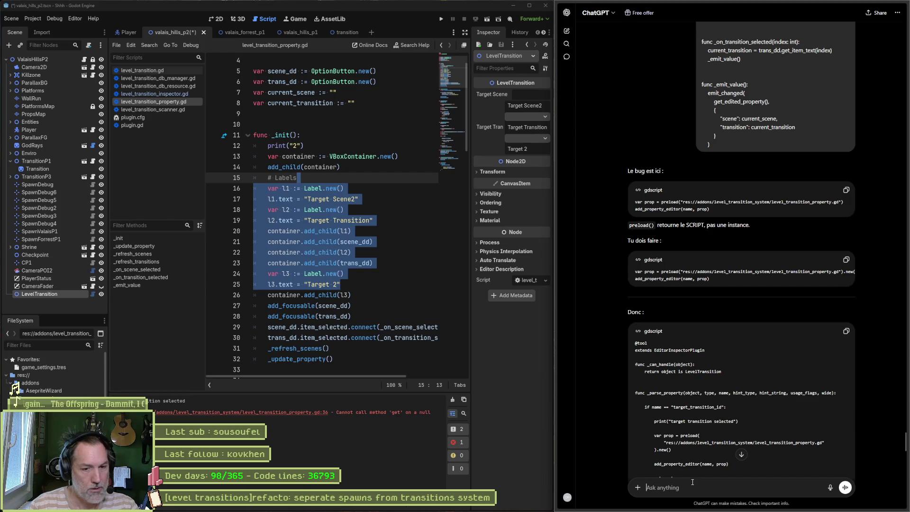
Tell ChatGPT Godot was restarted and both logs print, pasting the null 'get' error log.
text(ok j'ai redemarre g)
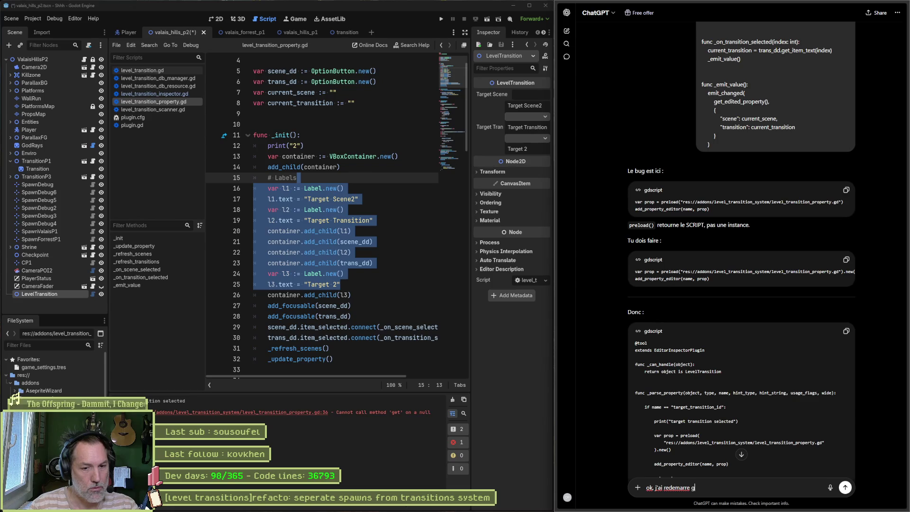
text( j'ai 2 l)
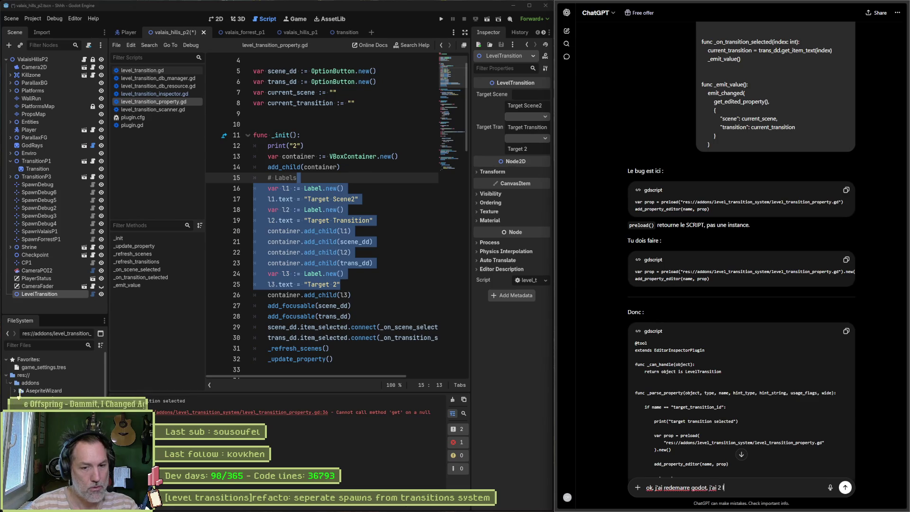
text(ogs)
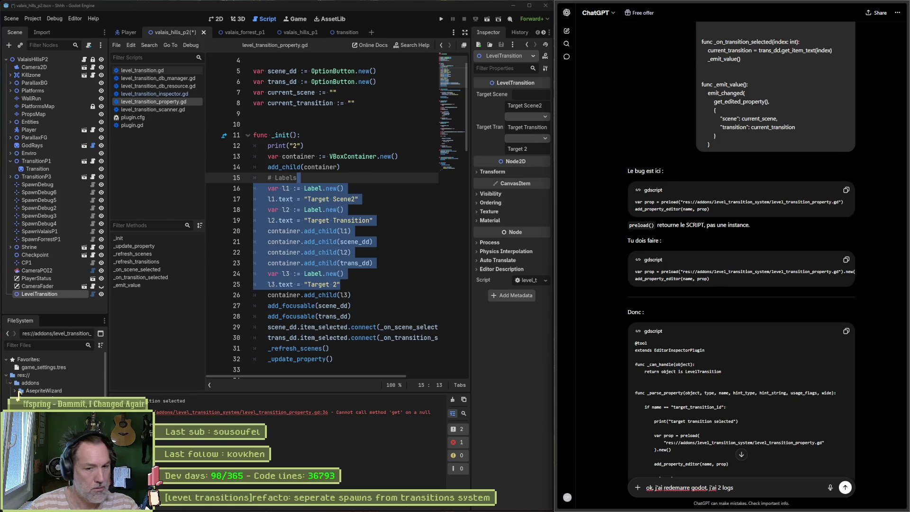
text(arget tran)
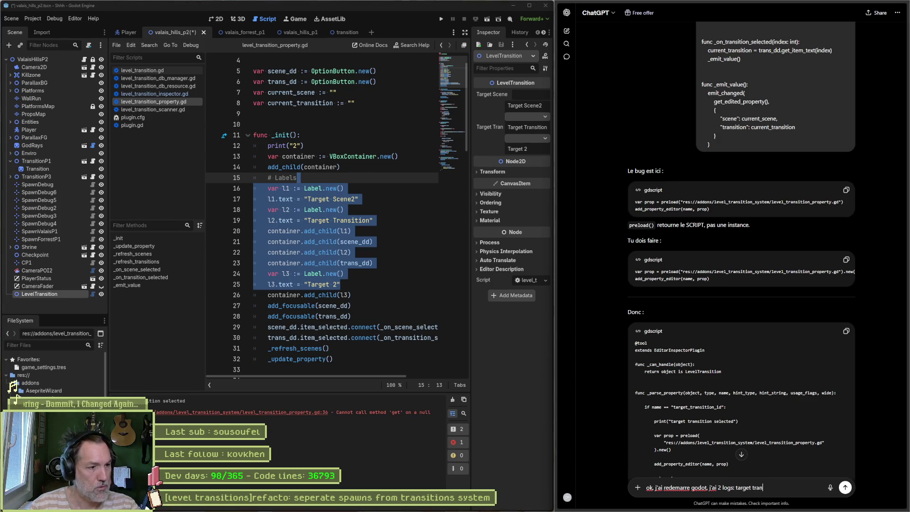
text(cted et "2)
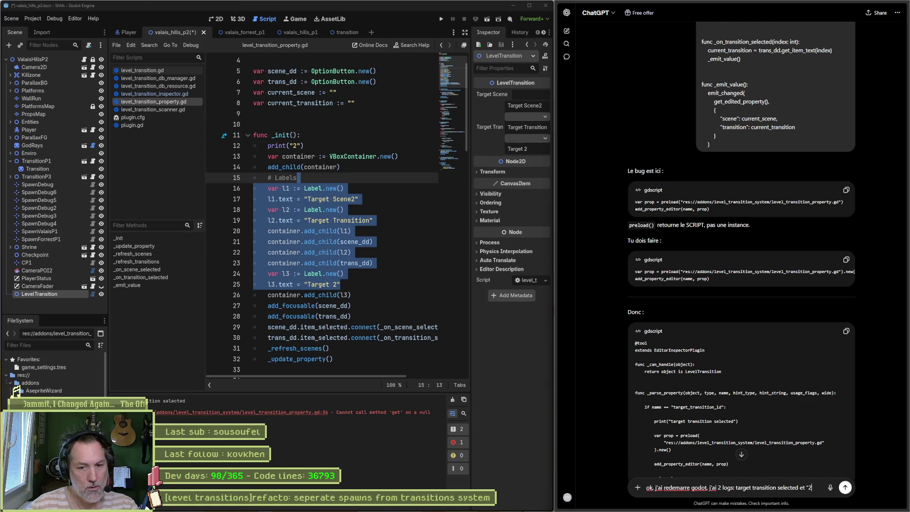
text(" qui s'affi)
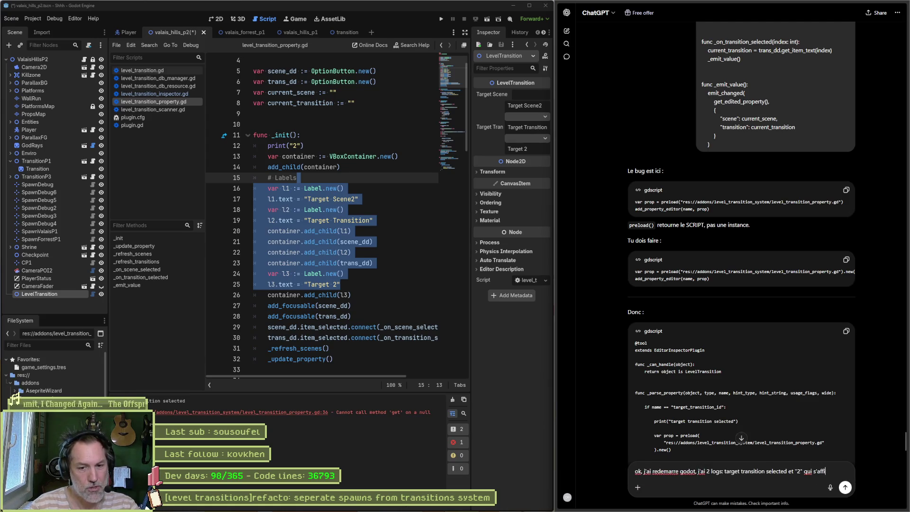
text( mais j'ai cette erruer)
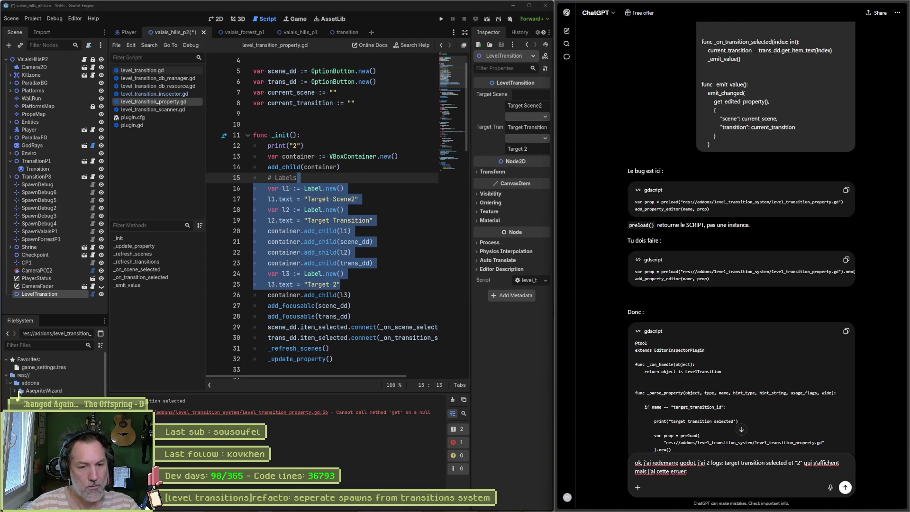
text(target transition selected 2   ERROR: res://addons/level_transition_system/level_transition_property.gd:36 - Cannot call method 'get' on a null value.)
key(Return)
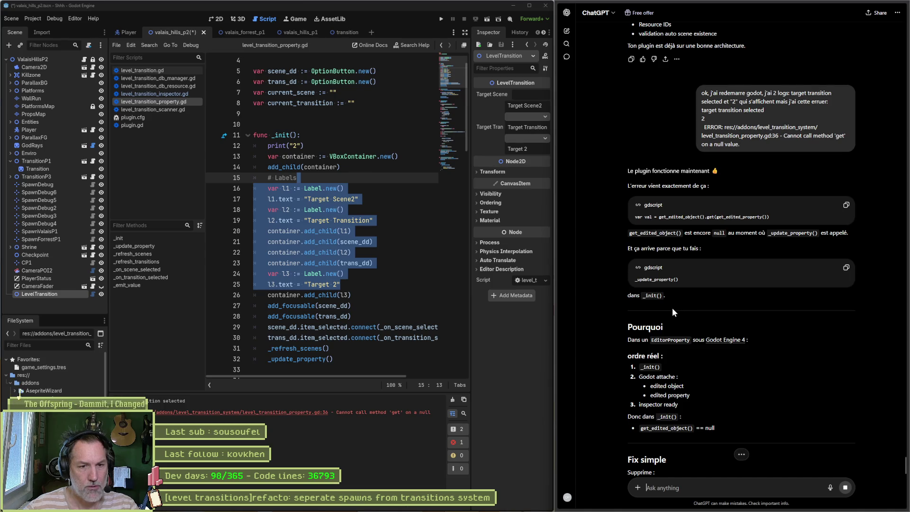
Go to the _update_property() call in _init and scroll ChatGPT's reply to 'Fix simple'.
mouse_move(557, 265)
click(342, 192)
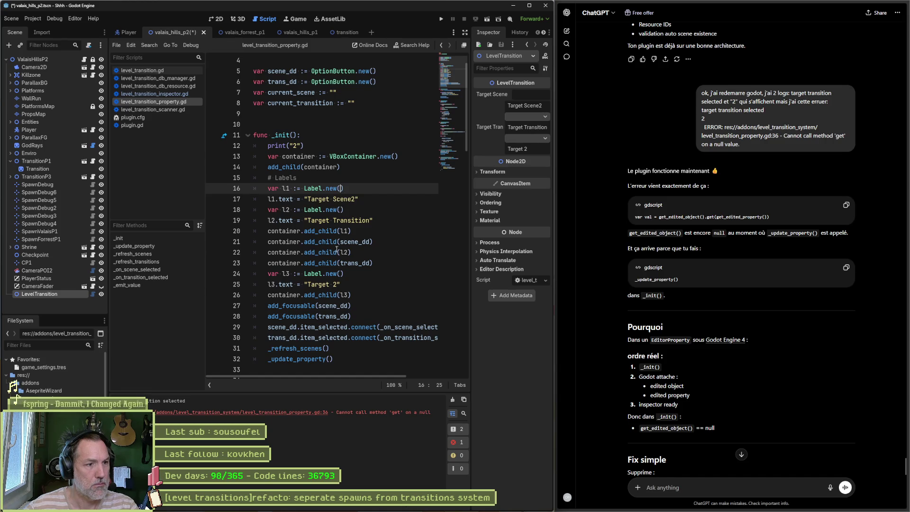
click(304, 359)
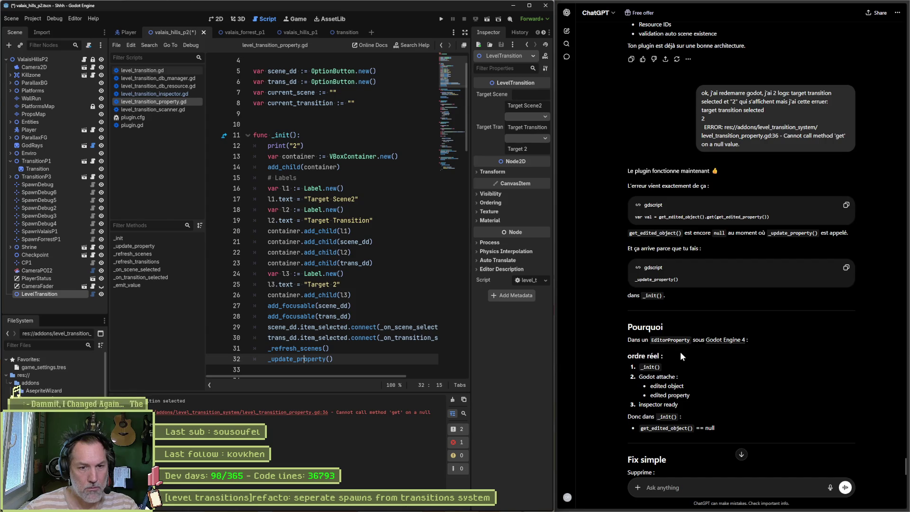
scroll(681, 353, down, 1)
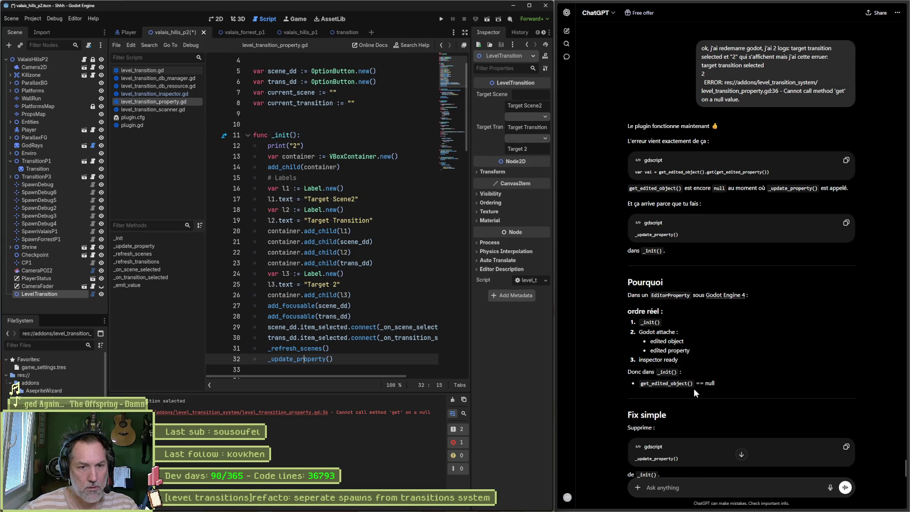
Put the _update_property() call under a new func _ready() instead of _init() and save.
scroll(694, 389, down, 1)
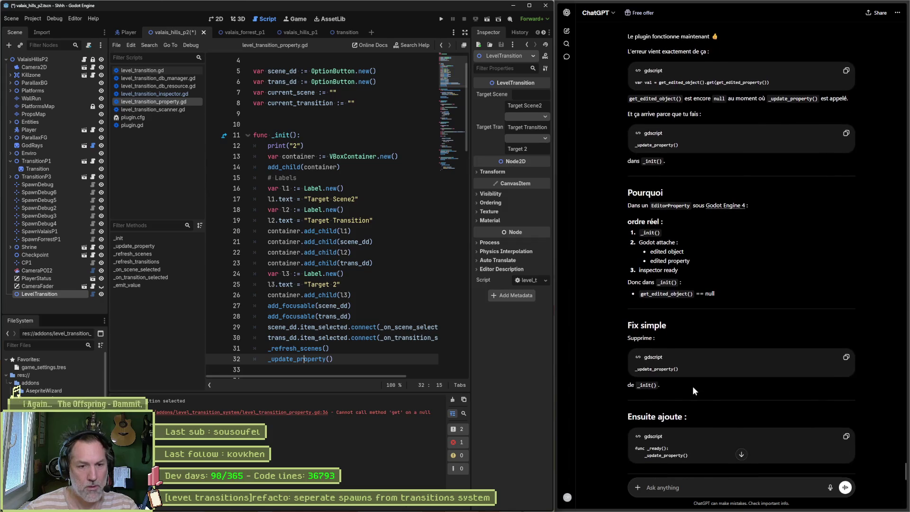
scroll(687, 381, down, 2)
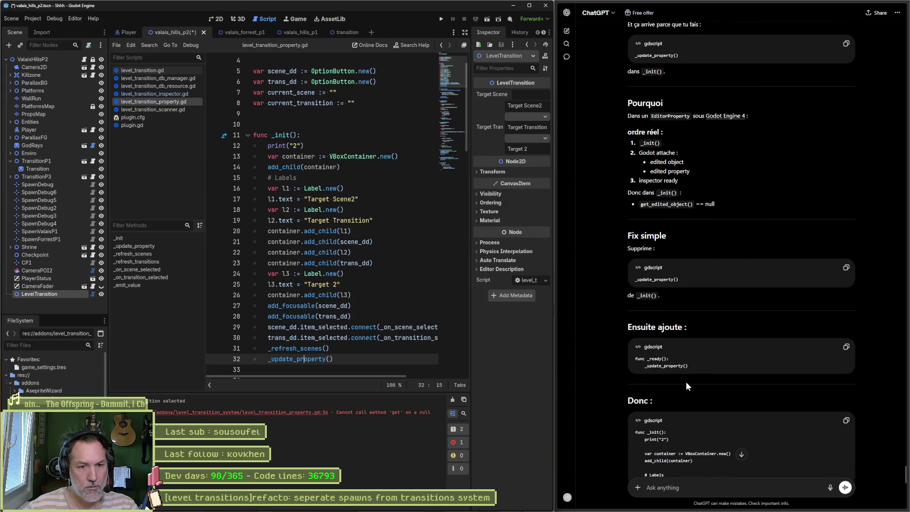
scroll(418, 321, down, 2)
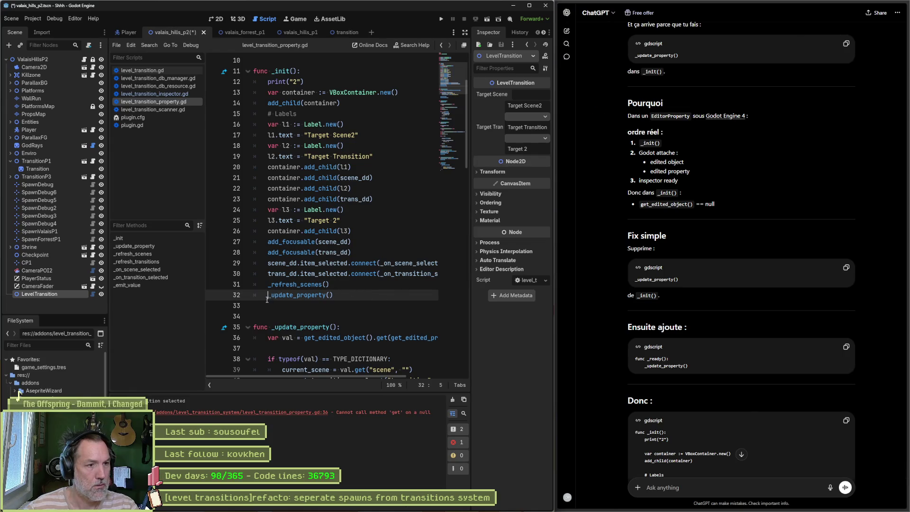
key(Return)
key(Return)
key(Return)
key(Up)
key(BackSpace)
text(func _ready():)
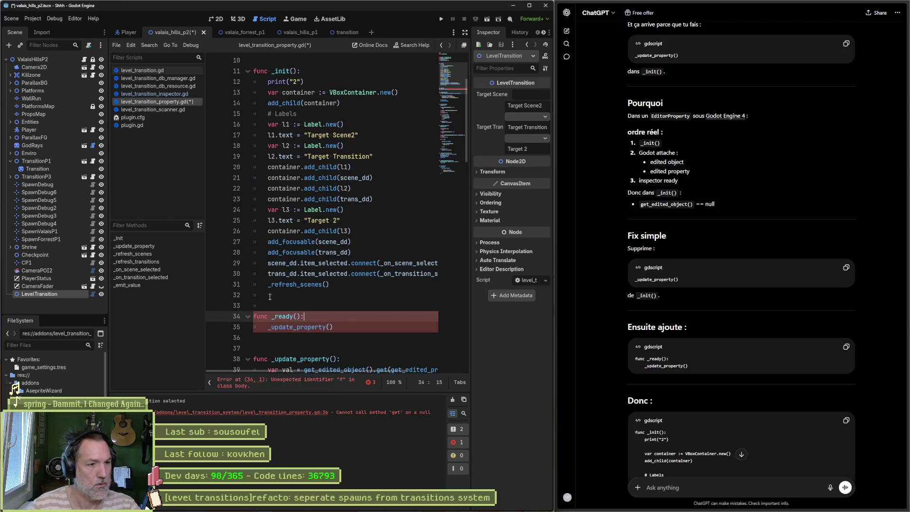
key(ctrl+s)
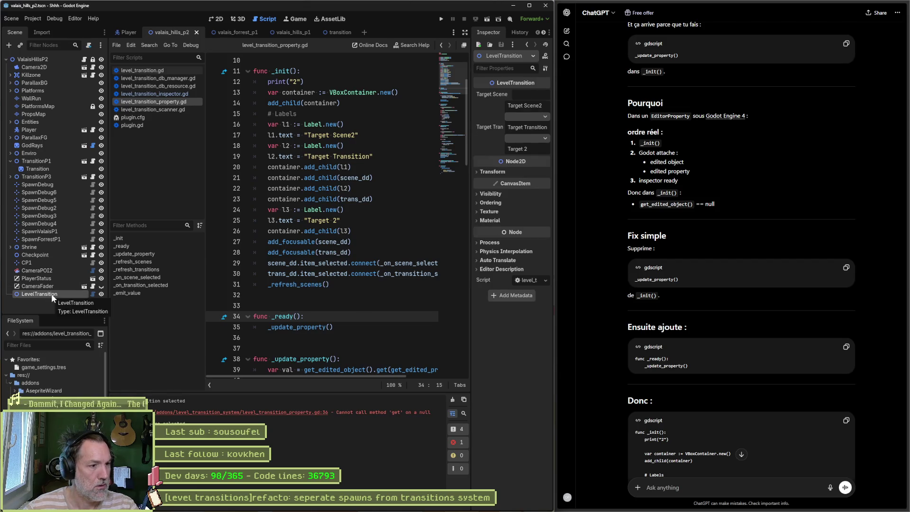
Clear the Output log and copy ChatGPT's robust _enter_tree() code using call_deferred("_update_property").
click(452, 399)
scroll(676, 397, down, 6)
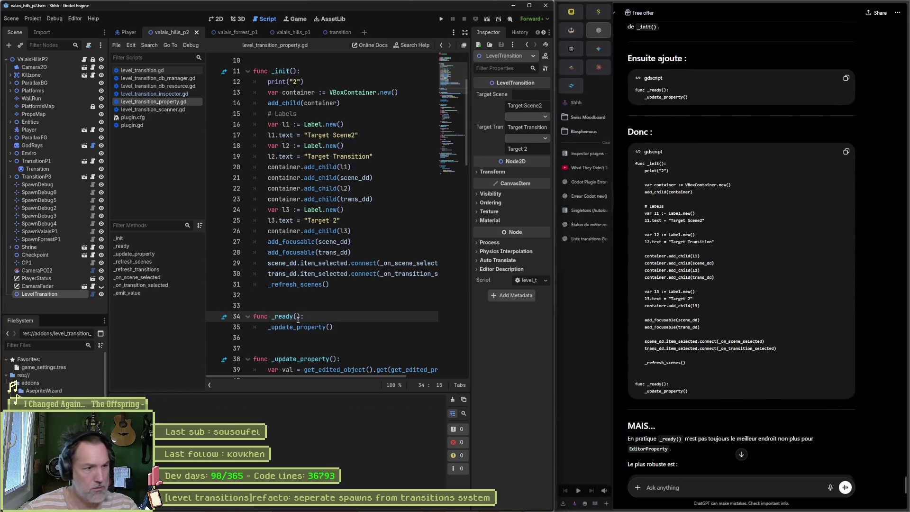
scroll(732, 398, down, 3)
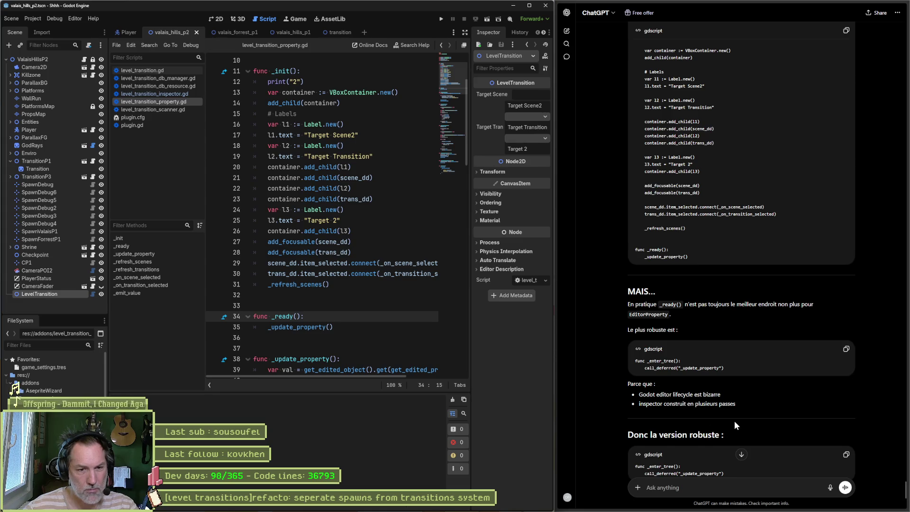
scroll(729, 417, down, 1)
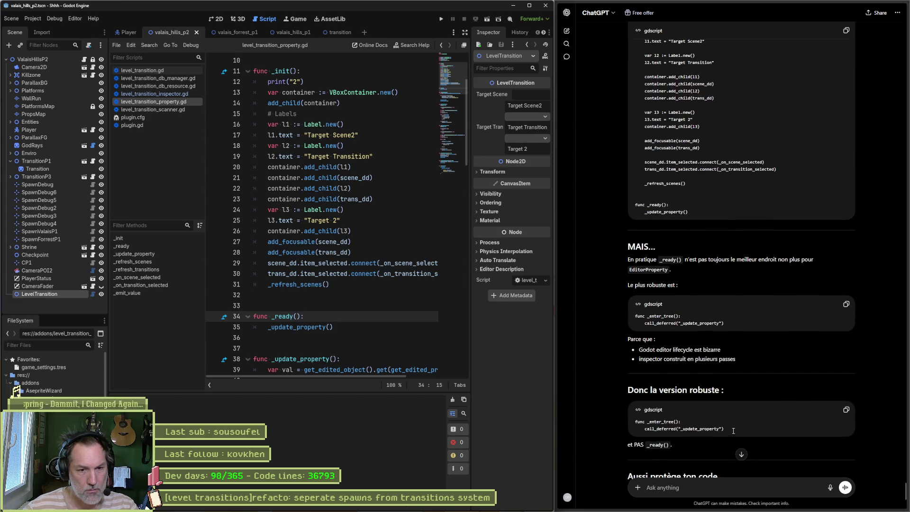
click(847, 410)
Paste the _enter_tree() function above _init(), delete the old _ready() block, and save.
scroll(283, 157, up, 3)
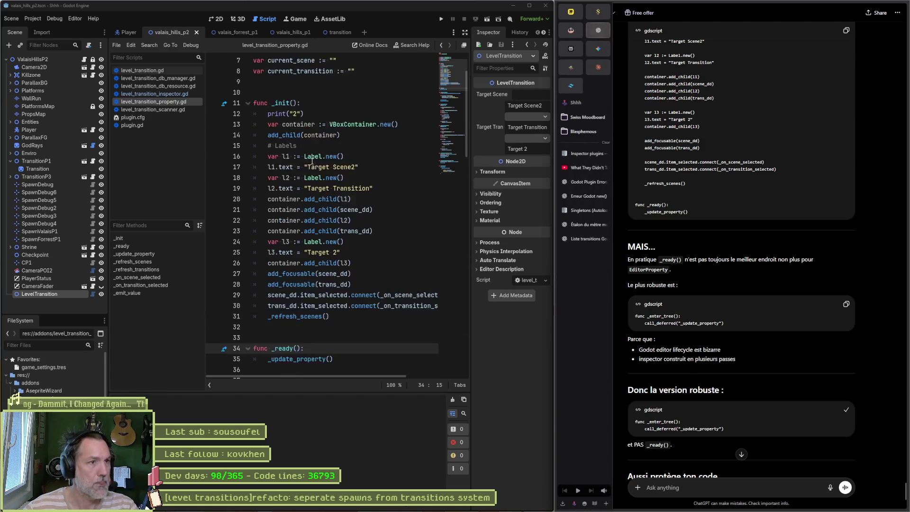
click(283, 157)
key(ctrl+v)
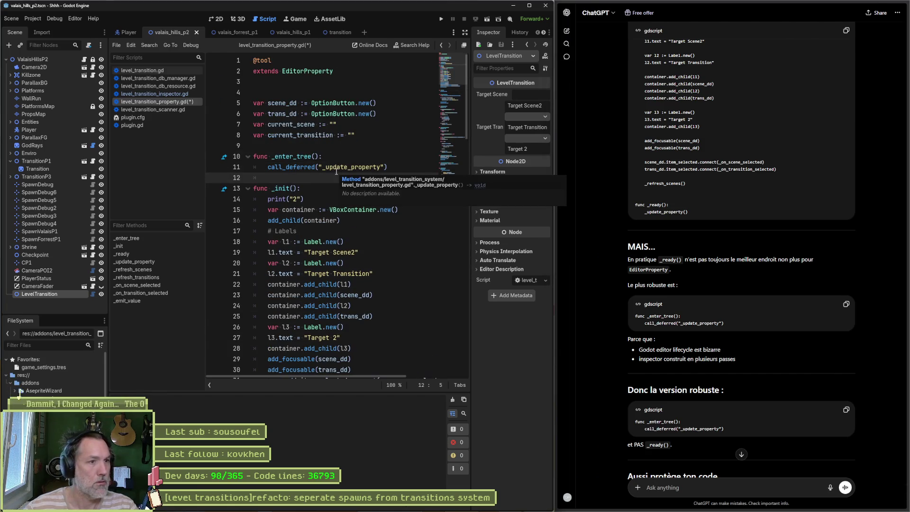
key(Return)
key(Up)
key(Up)
key(ctrl+shift+Return)
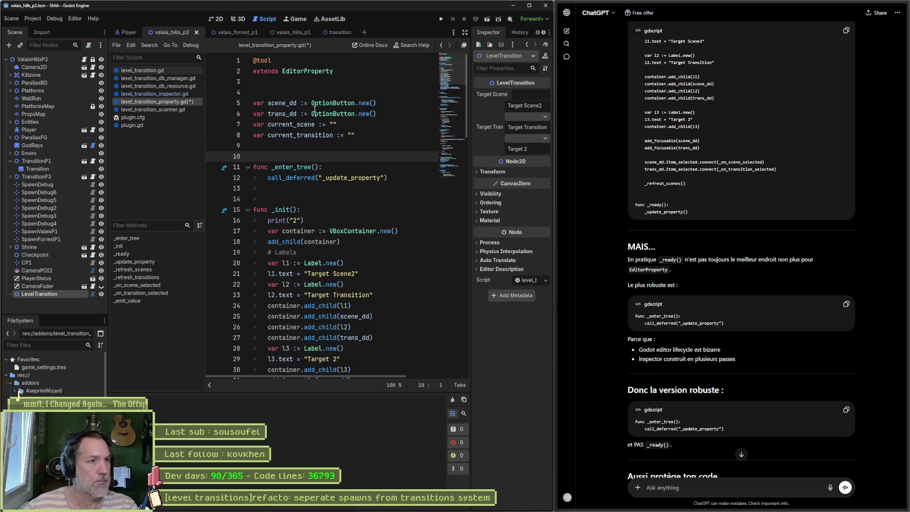
scroll(315, 109, down, 7)
mouse_move(338, 231)
mouse_down()
mouse_move(306, 230)
mouse_move(370, 200)
mouse_up()
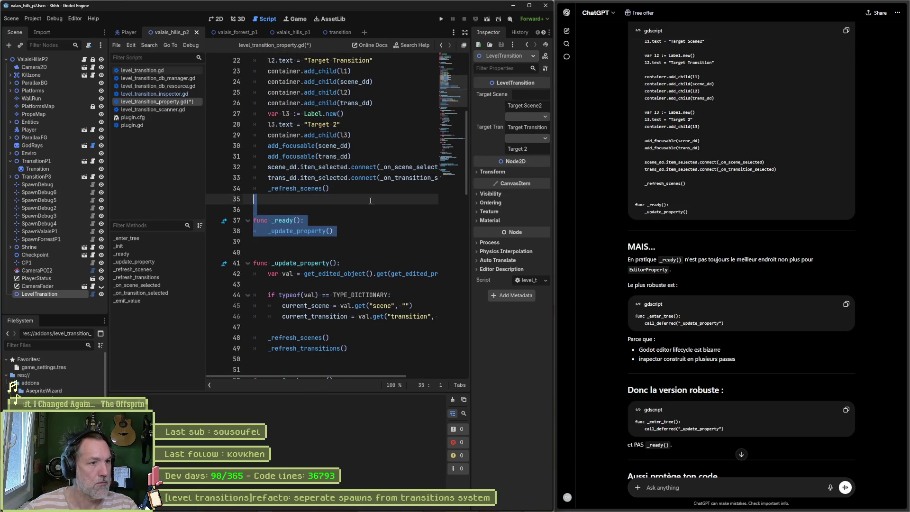
key(BackSpace)
key(BackSpace)
key(Delete)
key(ctrl+s)
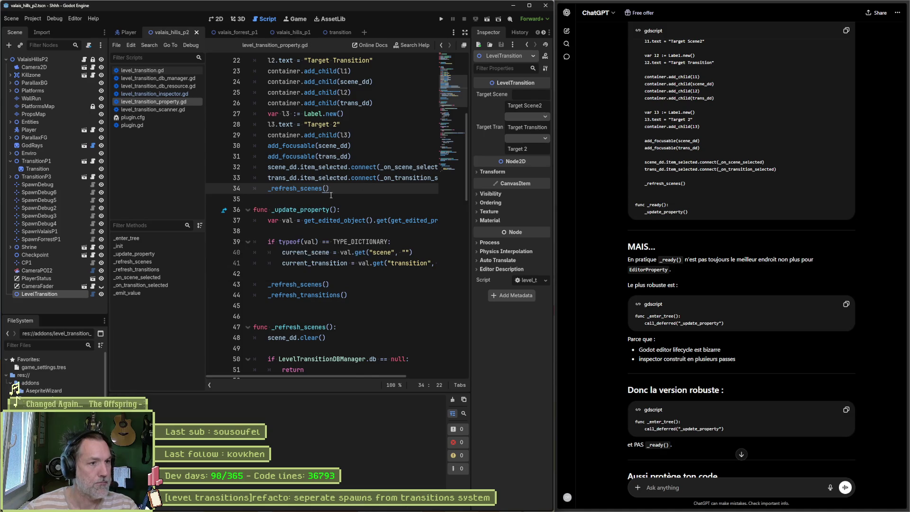
Select LevelTransition to test, remove the print("2") debug line, and save the script.
key(Return)
click(52, 295)
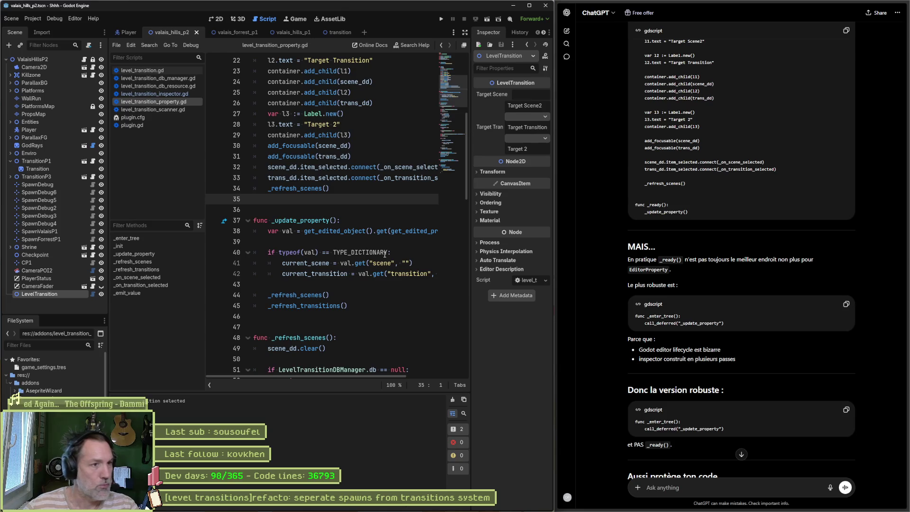
scroll(351, 209, up, 3)
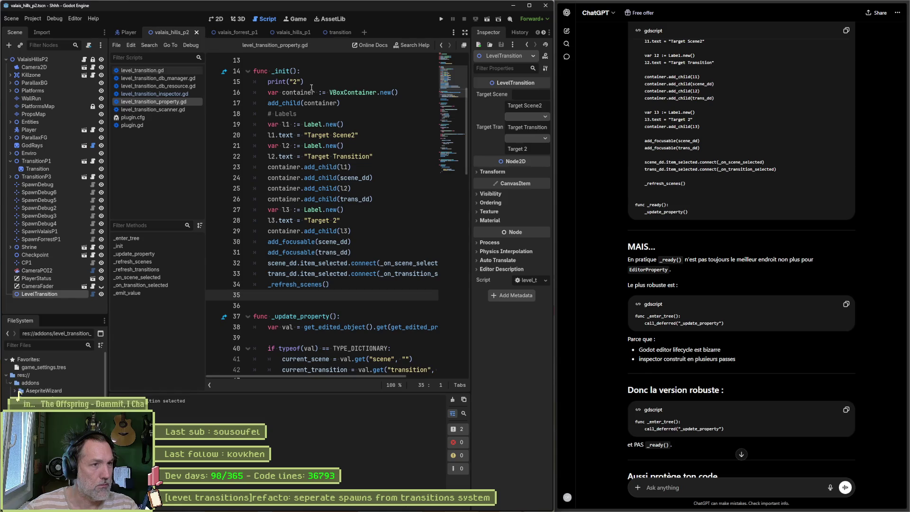
key(ctrl+z)
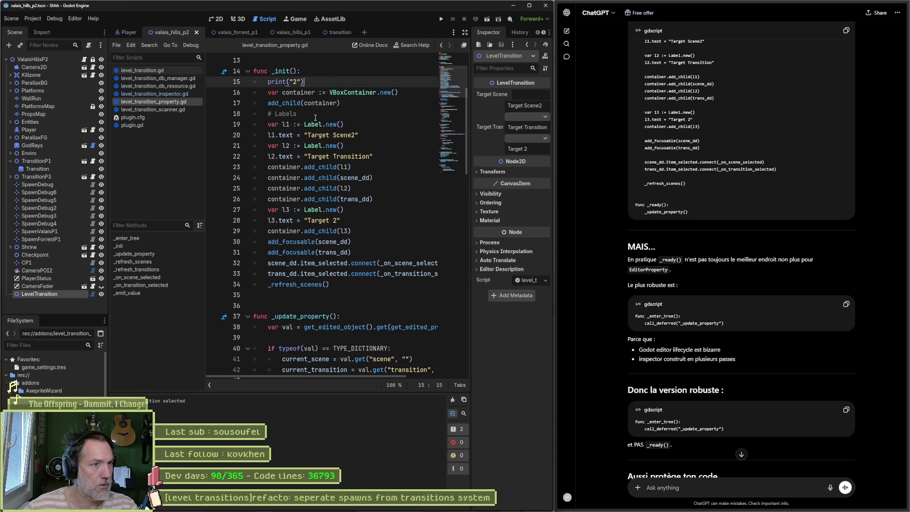
key(ctrl+z)
key(ctrl+z)
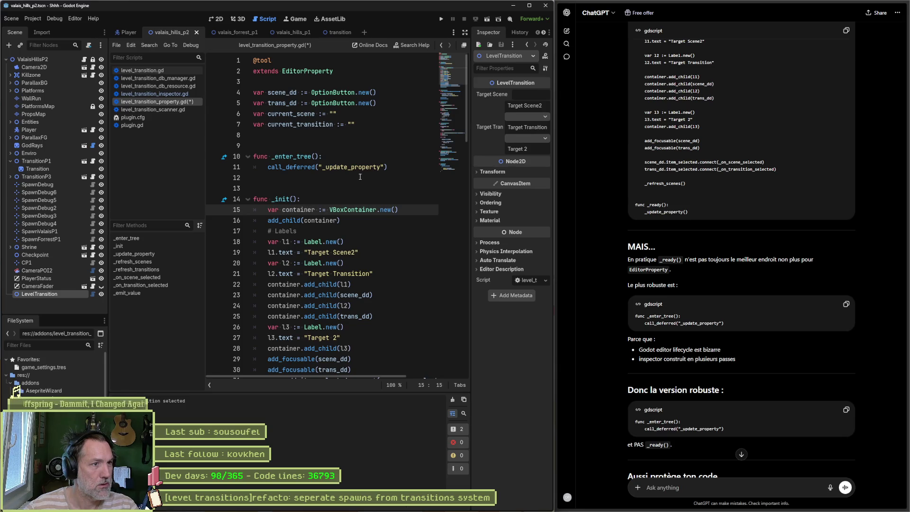
scroll(352, 176, down, 6)
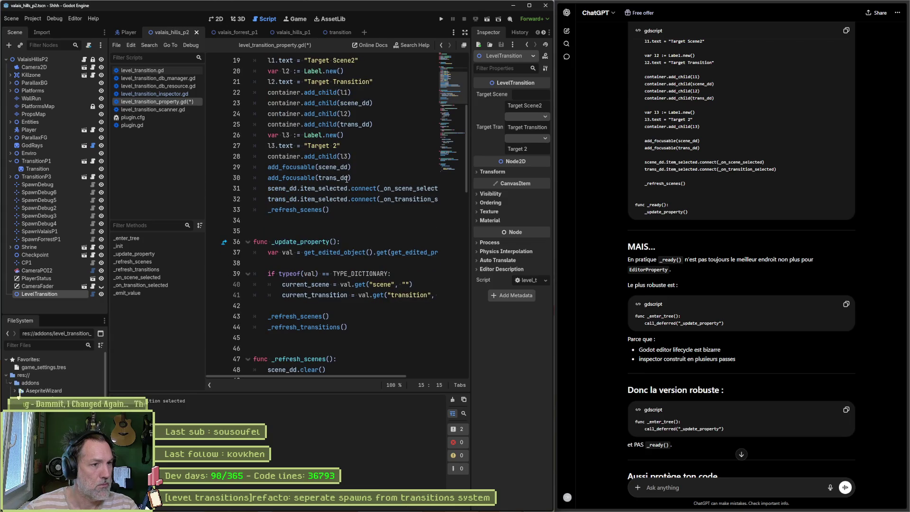
scroll(347, 178, down, 6)
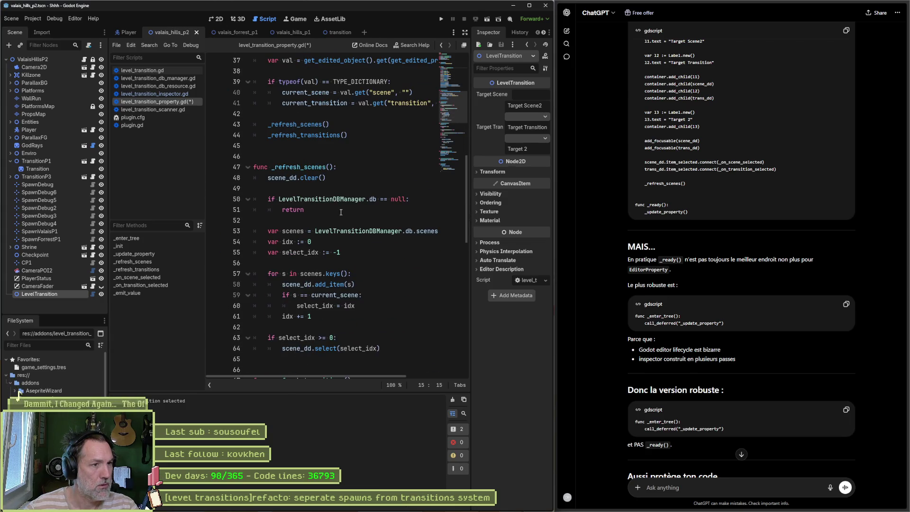
scroll(342, 212, down, 6)
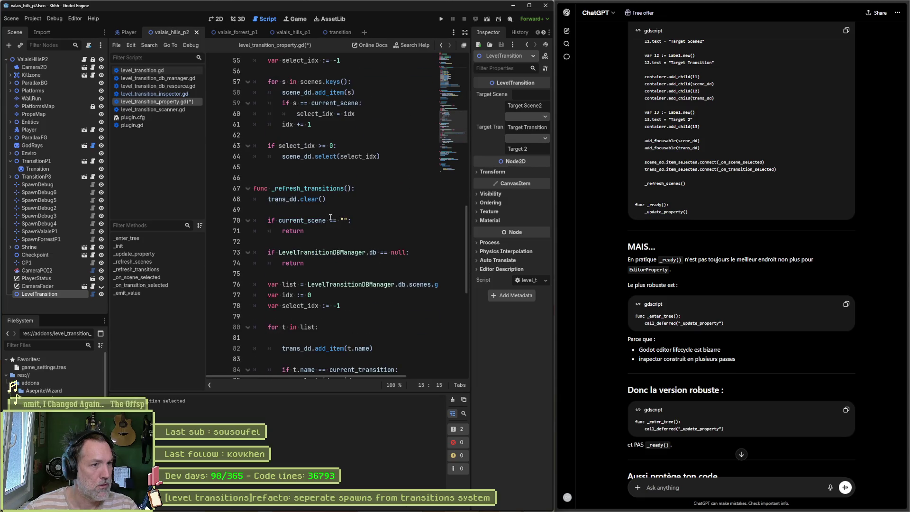
scroll(332, 218, down, 10)
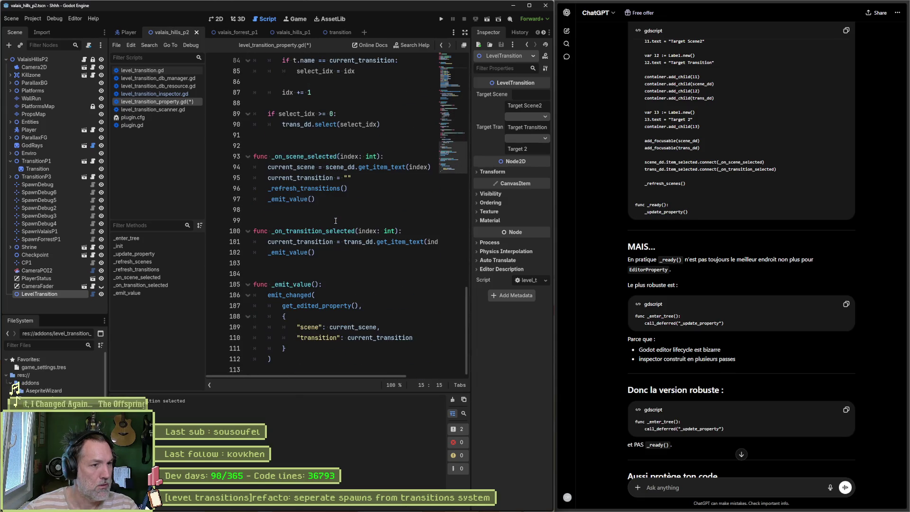
key(ctrl+s)
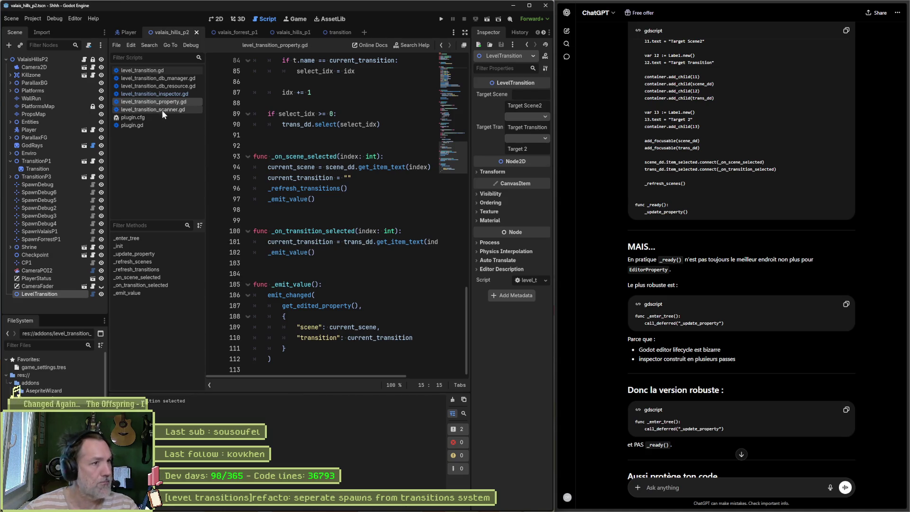
Delete the target transition debug print line from level_transition_inspector.gd and save it.
click(161, 93)
double_click(347, 167)
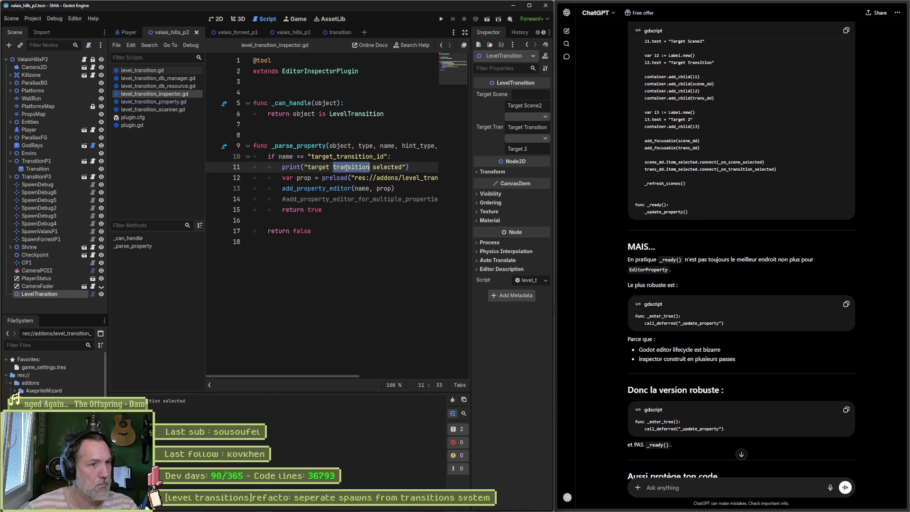
key(ctrl+shift+k)
key(ctrl+s)
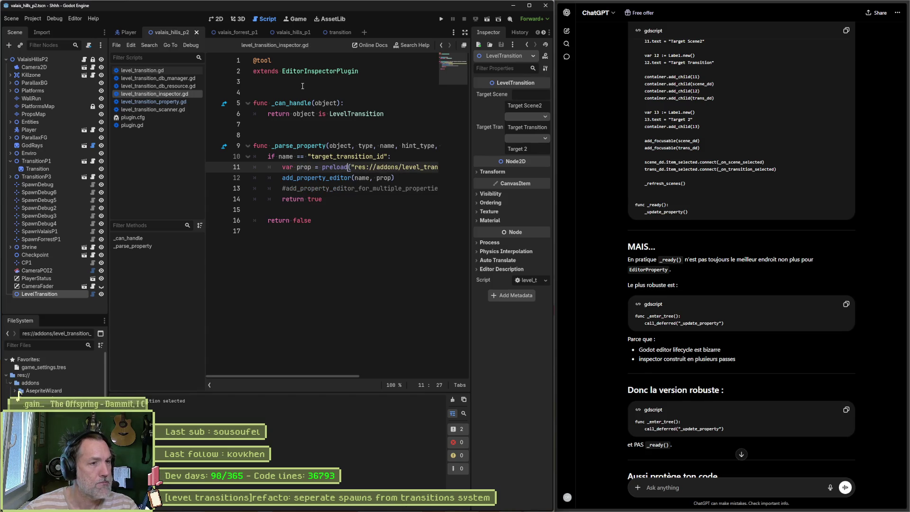
Look through level_transition_db_resource.gd and level_transition.gd, then return to level_transition_property.gd.
click(160, 84)
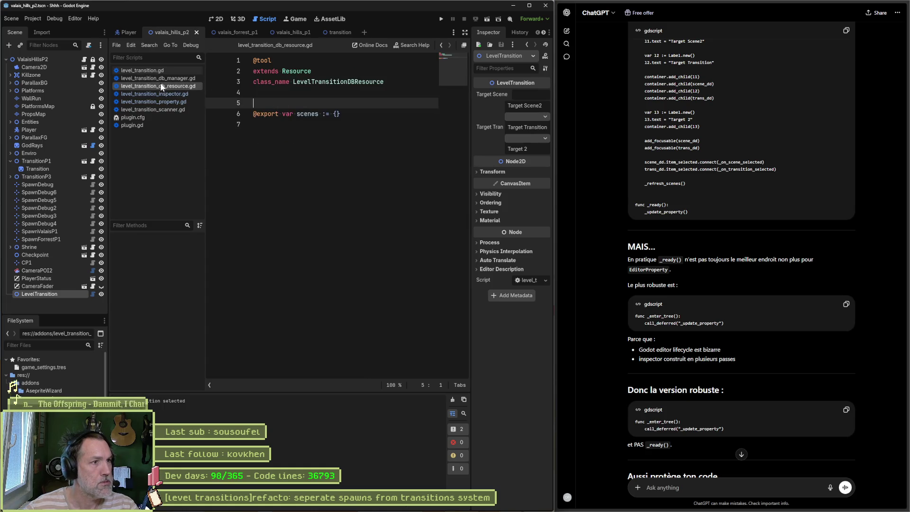
click(165, 70)
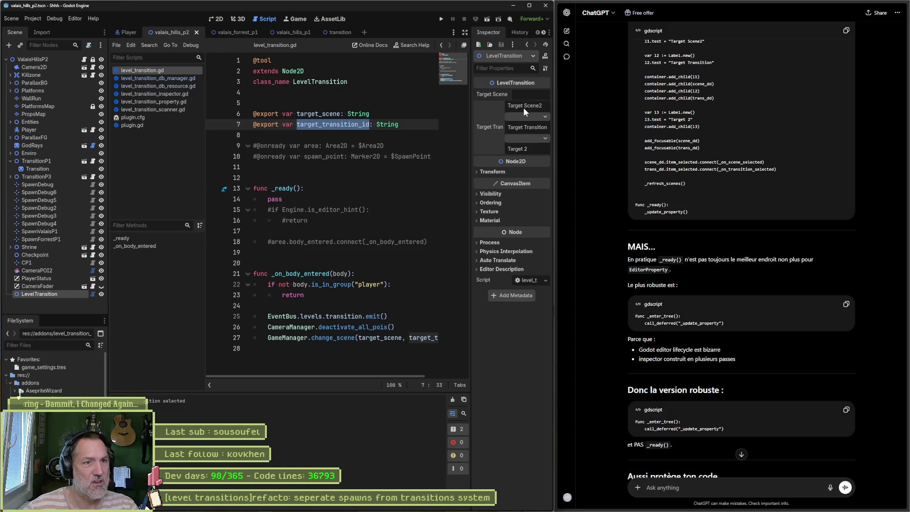
click(347, 145)
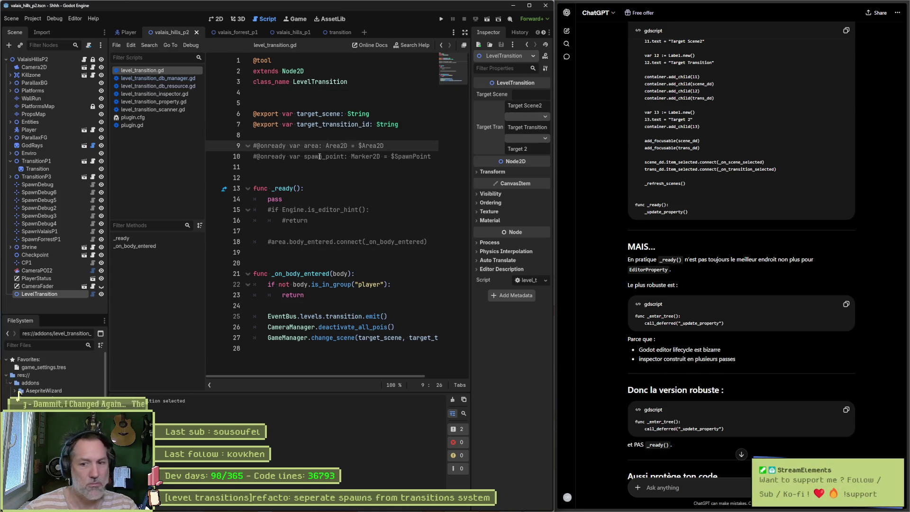
click(155, 101)
scroll(359, 187, up, 20)
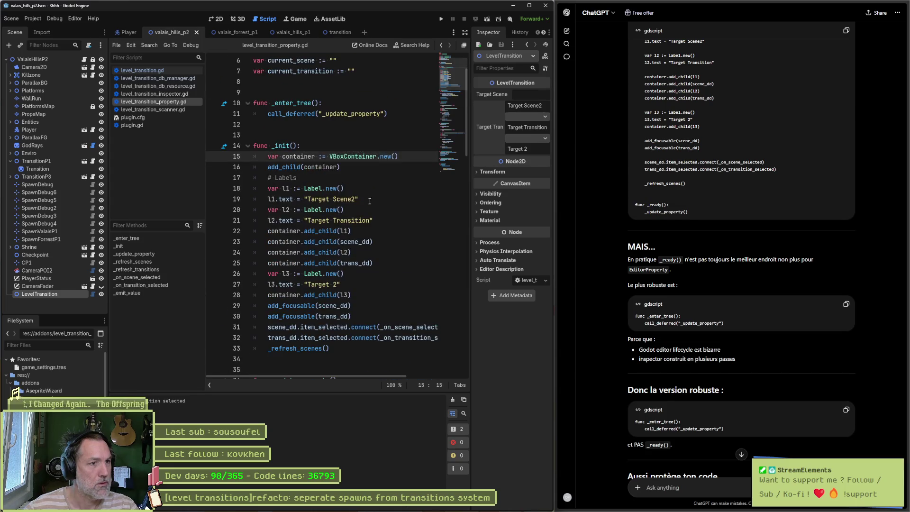
Change the line 19 label text from 'Target Scene2' to 'Target Scene' and refresh LevelTransition's properties.
click(358, 157)
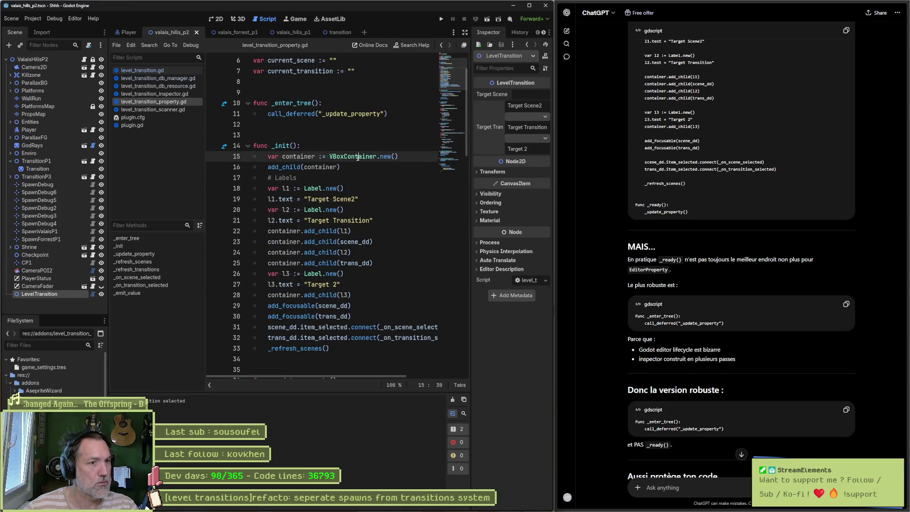
double_click(358, 157)
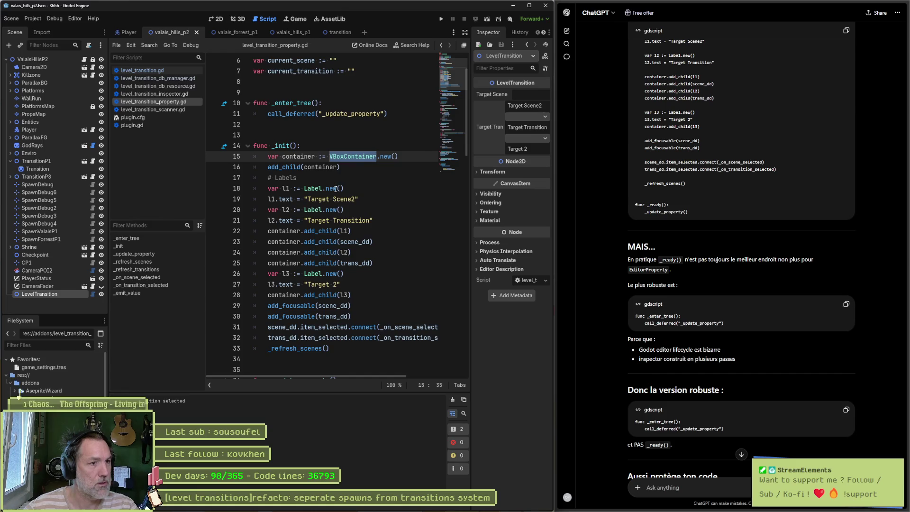
drag(308, 200, 356, 200)
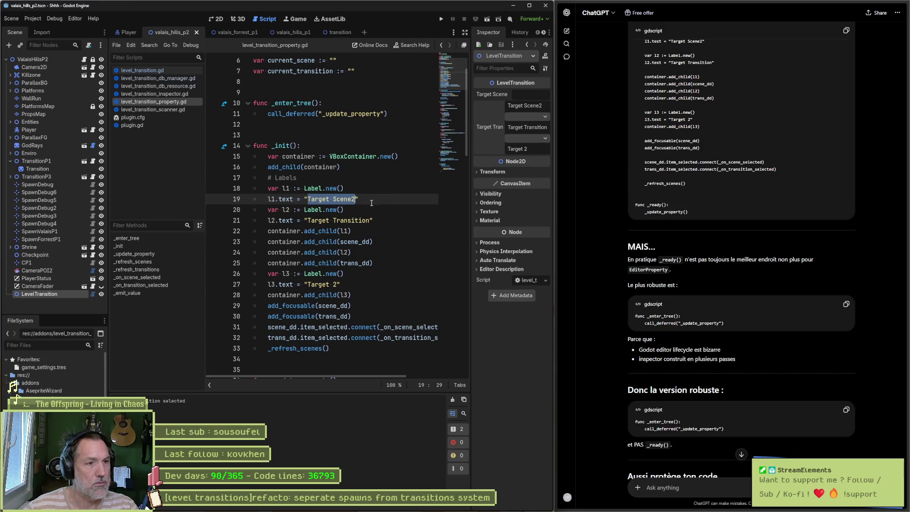
click(516, 106)
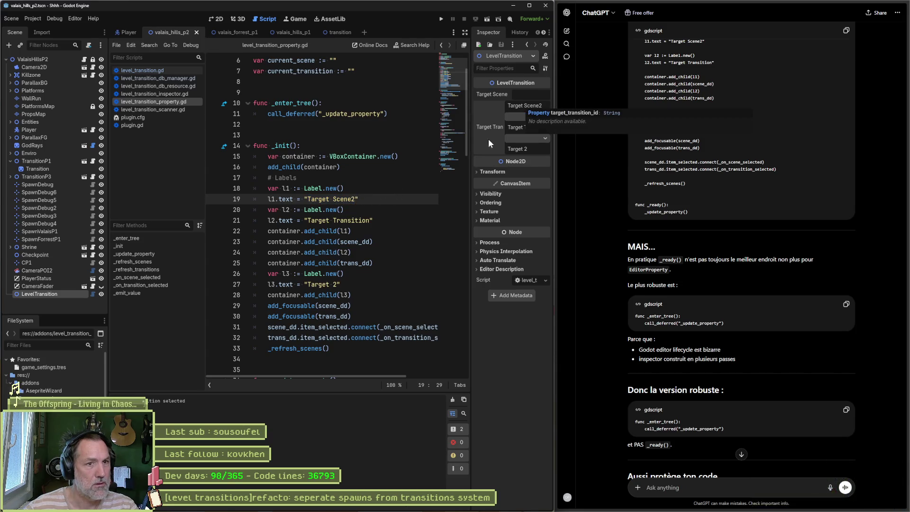
key(BackSpace)
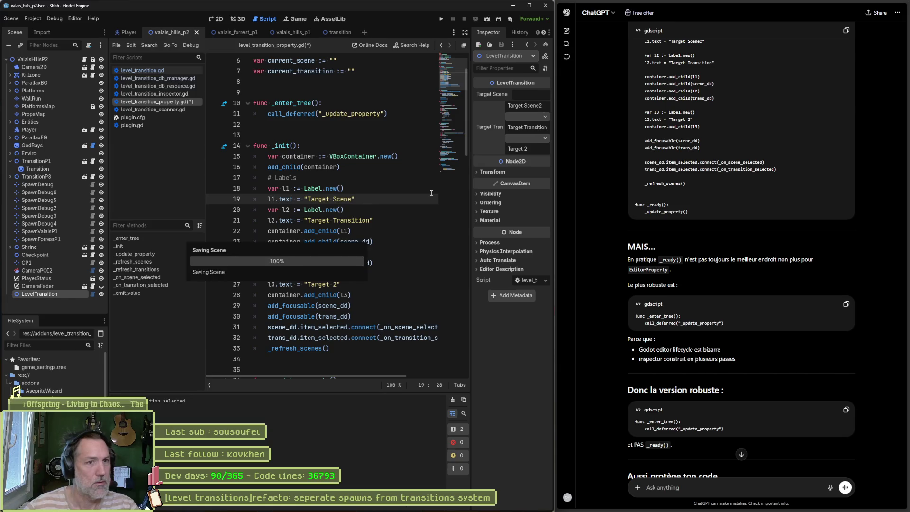
click(58, 293)
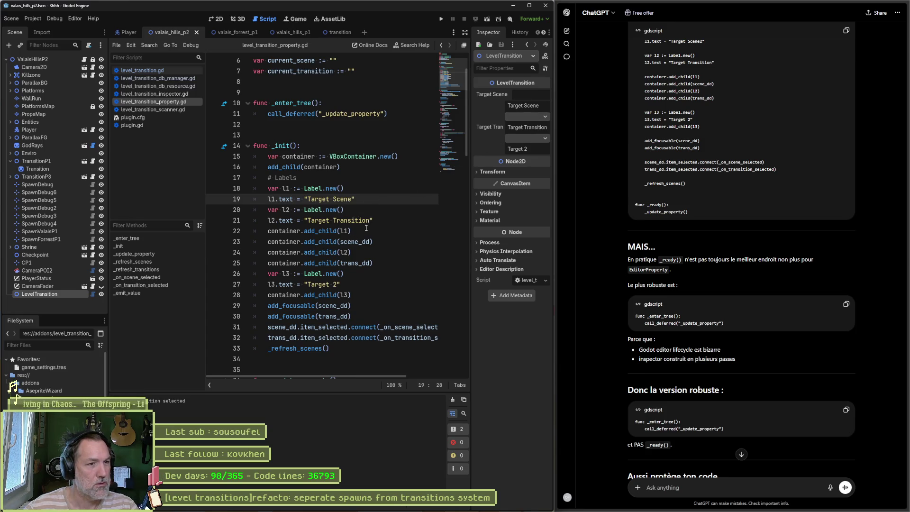
click(367, 228)
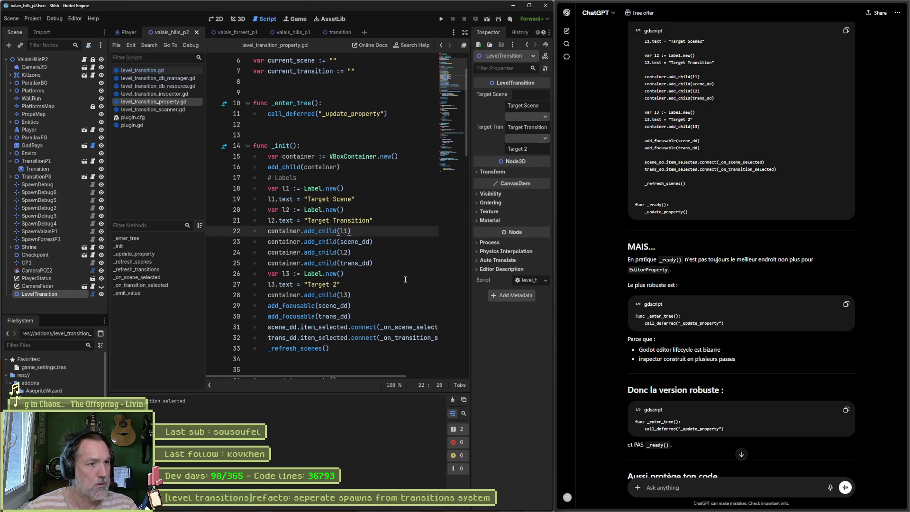
Move add_child(l1) and add_child(l2) up under their label texts, add blank lines, and save.
key(alt+Up)
key(alt+Up)
key(Down)
key(Down)
key(Down)
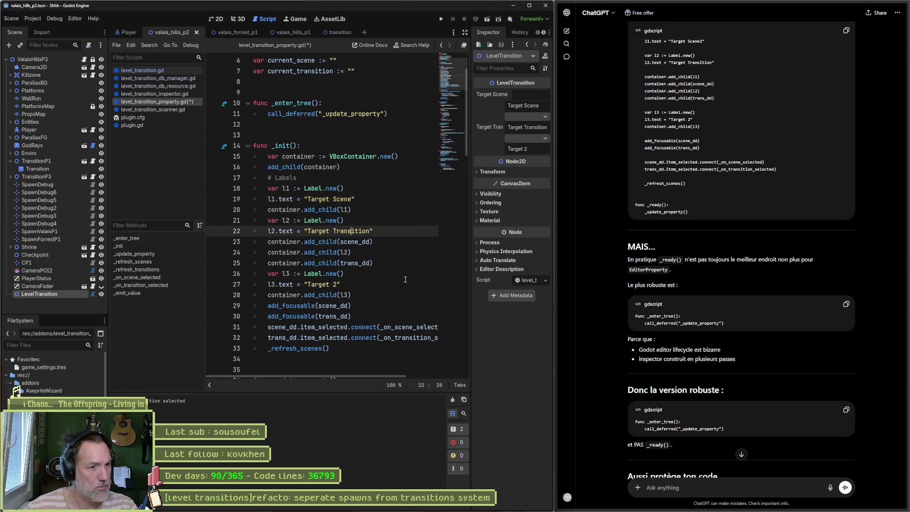
key(alt+Up)
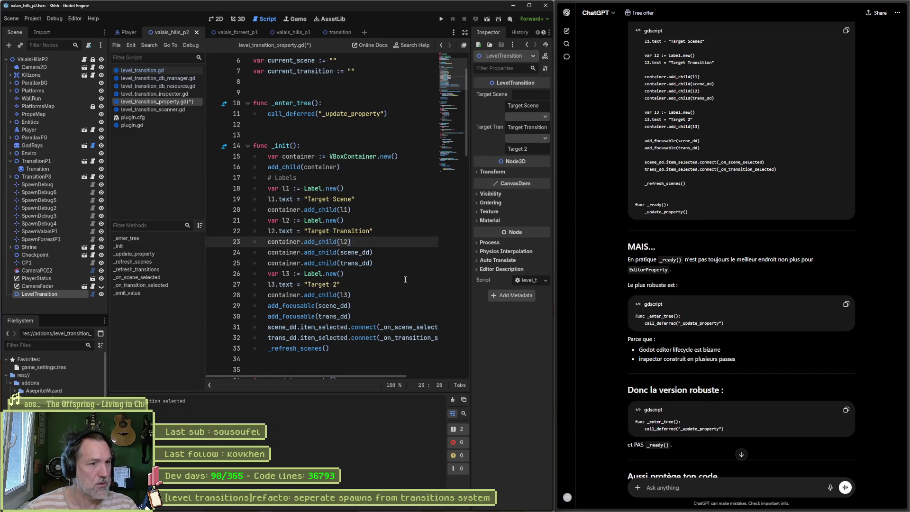
key(Return)
key(Up)
key(Up)
key(Up)
key(Up)
key(Up)
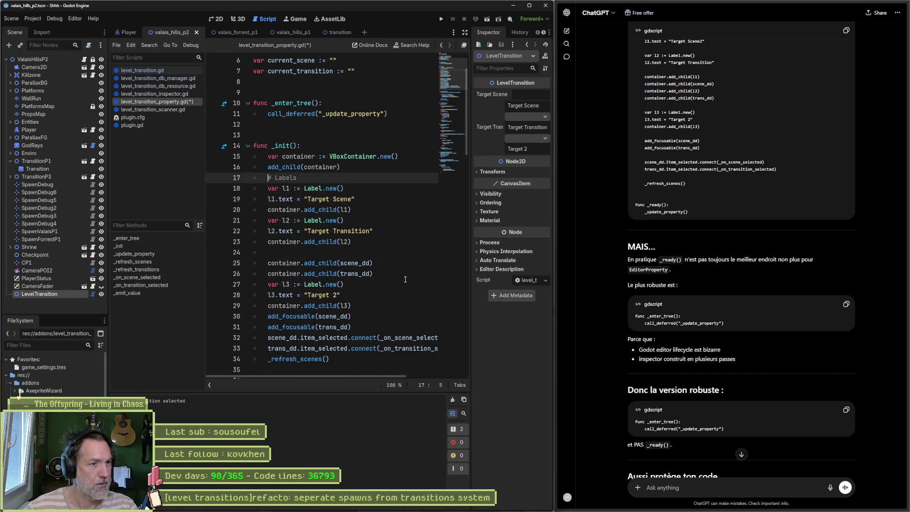
key(Return)
key(ctrl+s)
Move add_child(scene_dd) right below add_child(l1) and separate the scene and transition groups with a blank line.
click(376, 283)
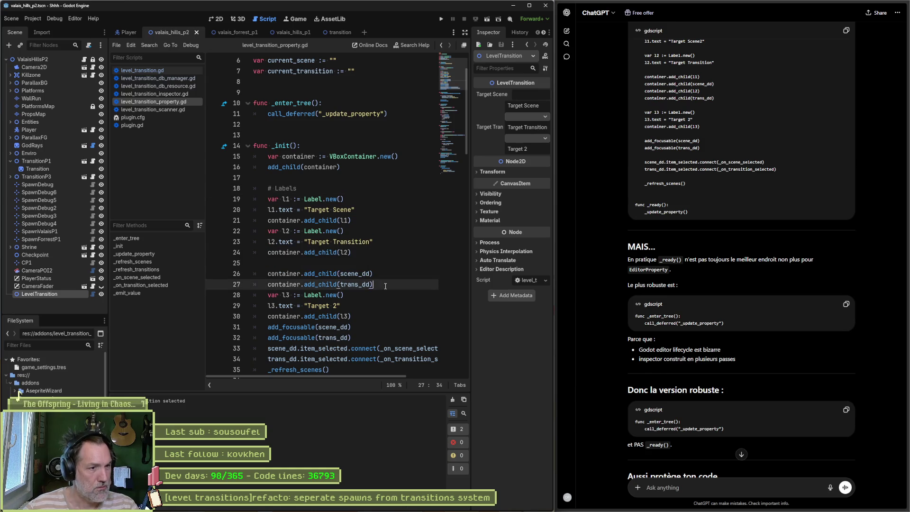
key(Return)
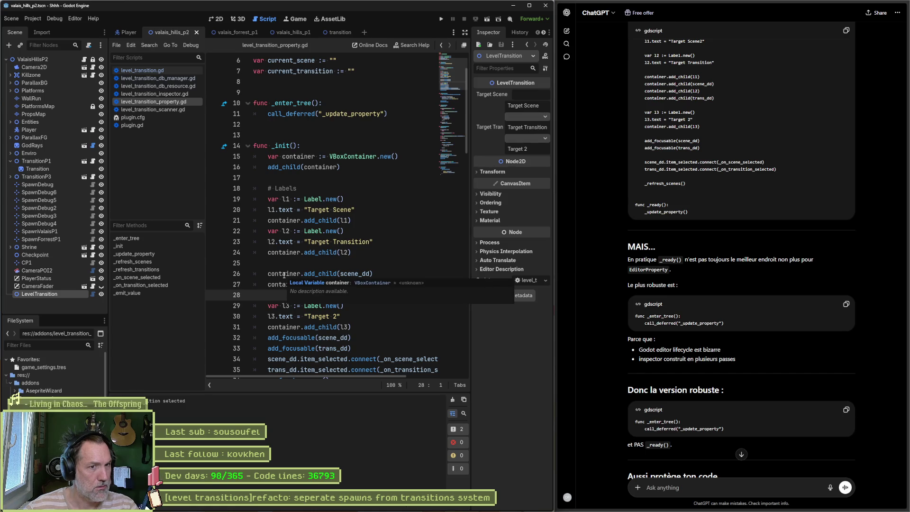
click(50, 293)
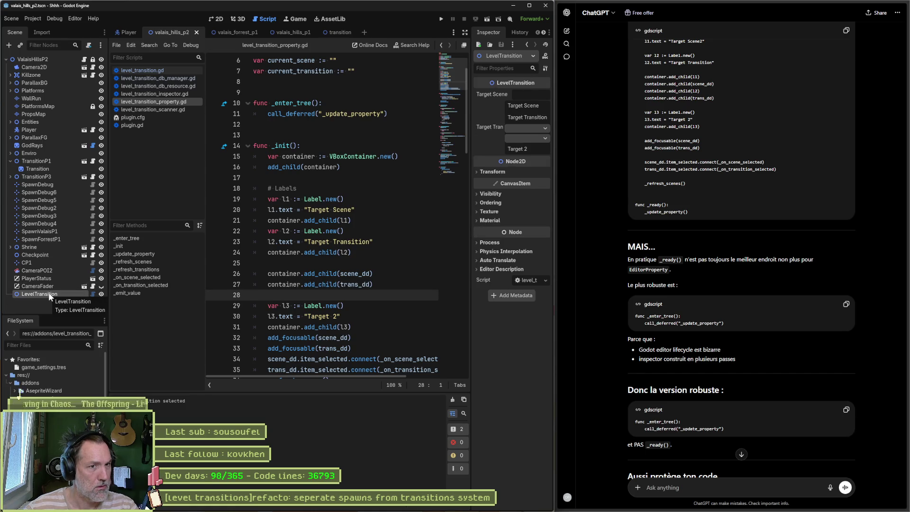
click(396, 276)
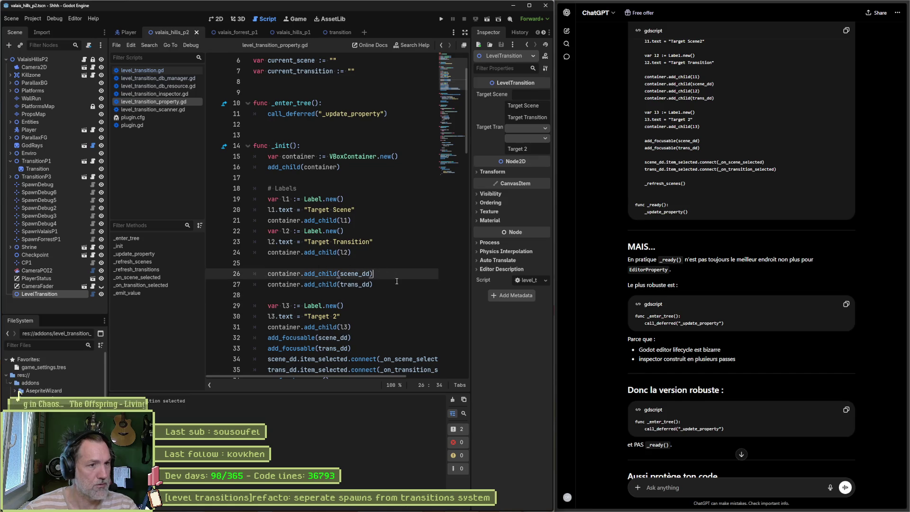
key(alt+Up)
key(alt+Up)
key(alt+Up)
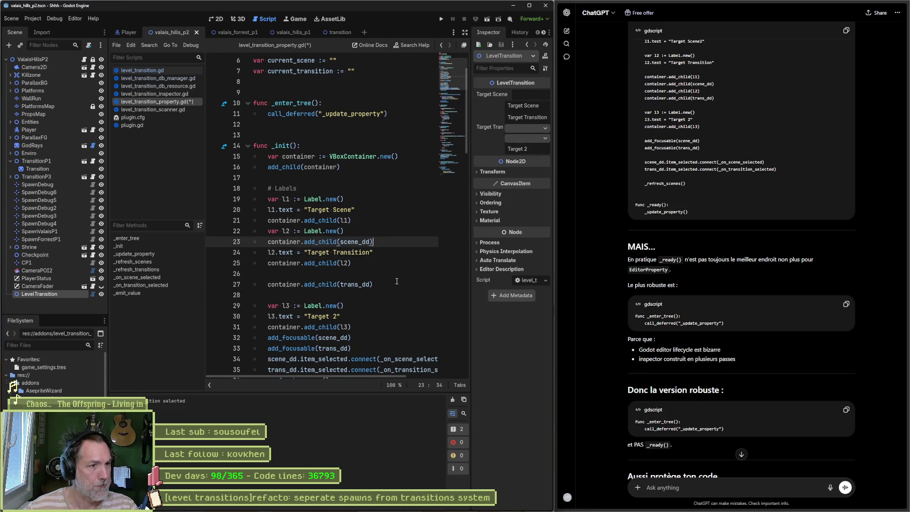
key(alt+Up)
key(ctrl+s)
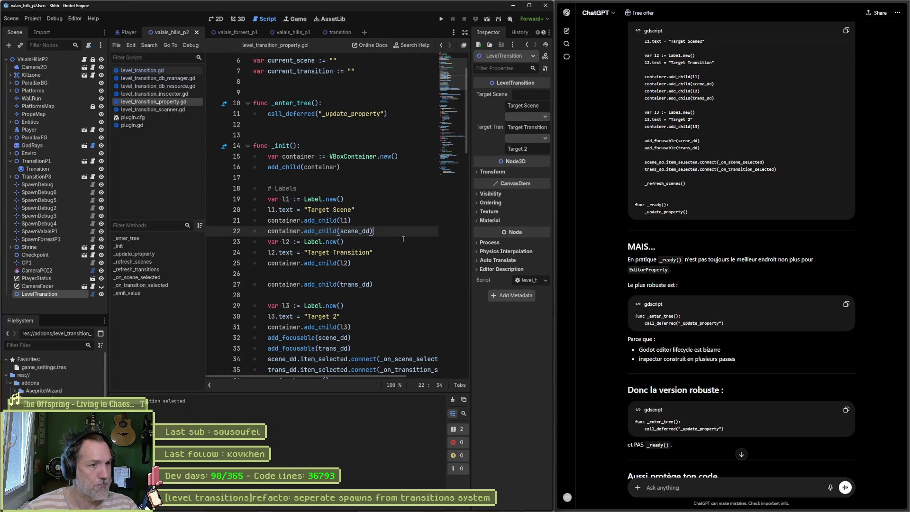
key(Down)
key(Down)
key(Down)
key(Down)
key(Down)
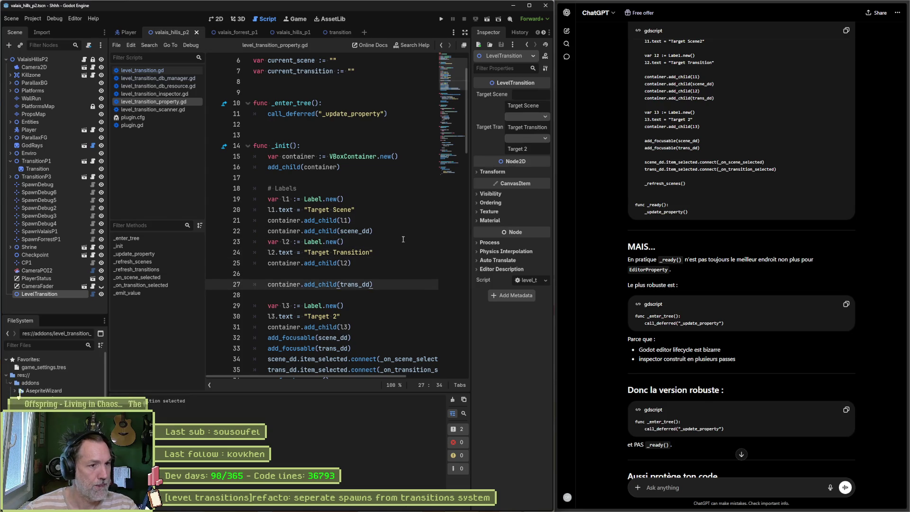
key(Up)
key(alt+Up)
key(alt+Up)
key(alt+Up)
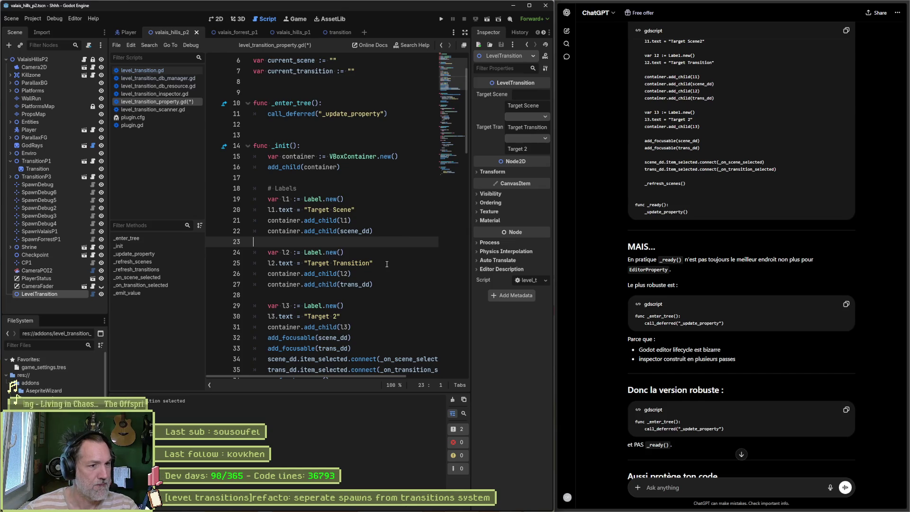
key(ctrl+s)
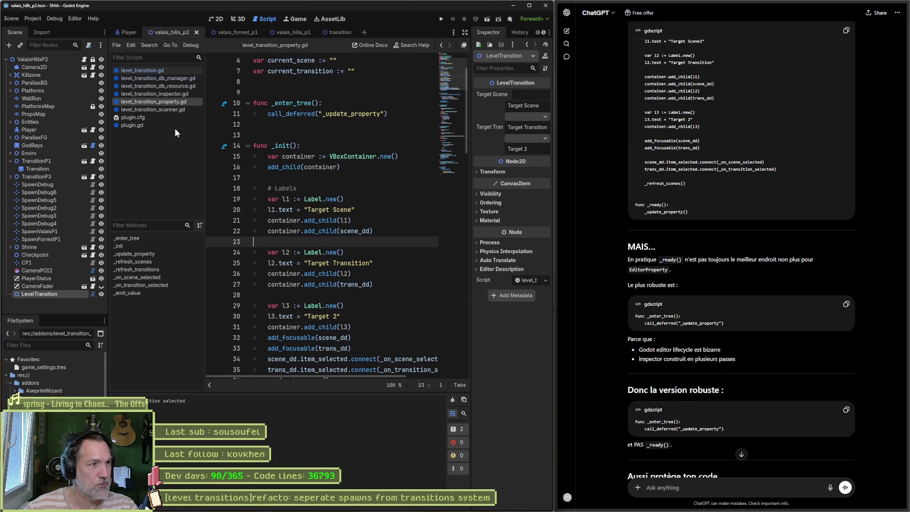
Comment out the target_scene export on line 6 of level_transition.gd.
click(159, 71)
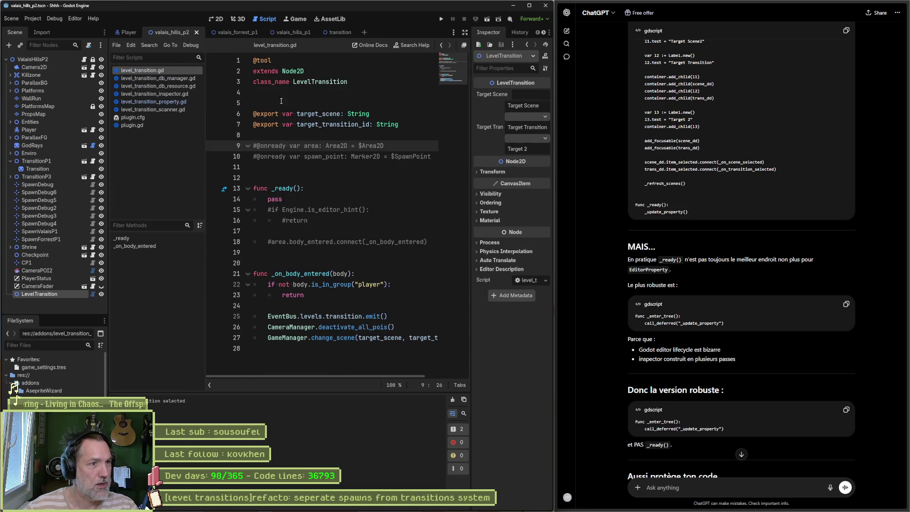
click(255, 114)
text(#)
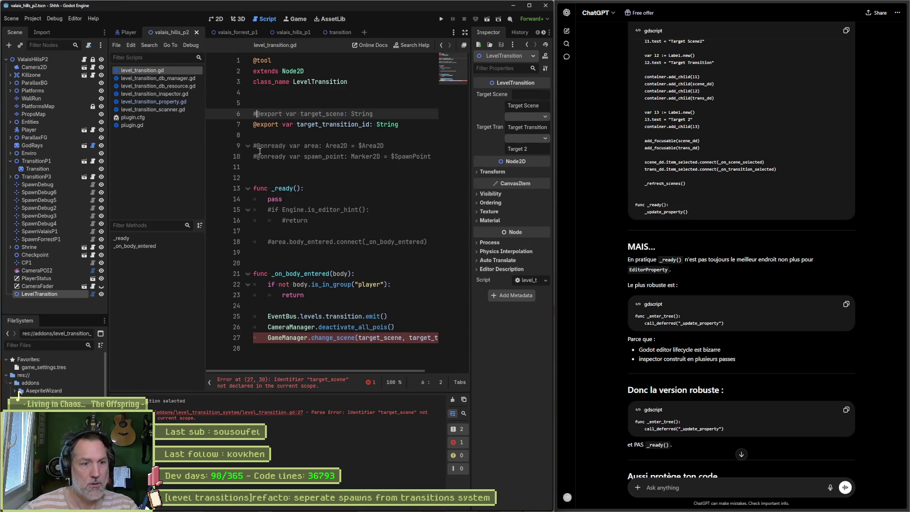
Comment out the GameManager.change_scene call on line 27 and refresh LevelTransition's properties.
click(280, 338)
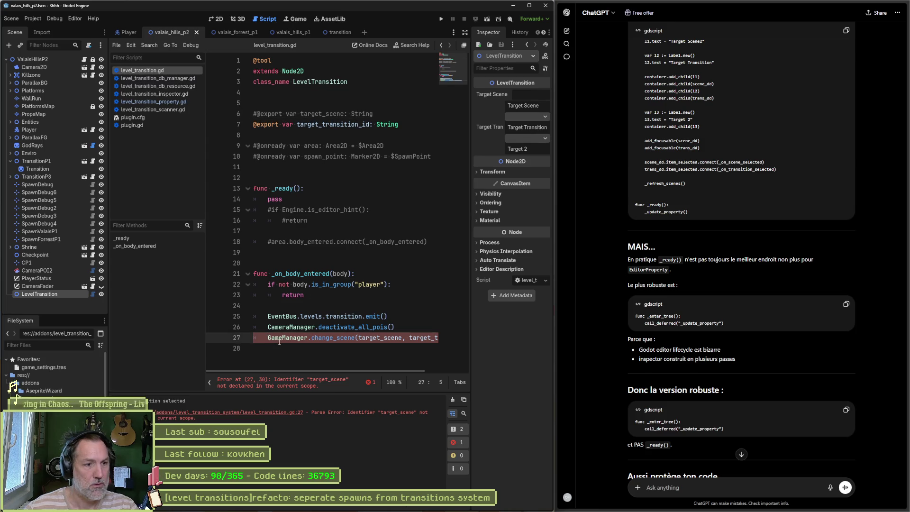
text(#)
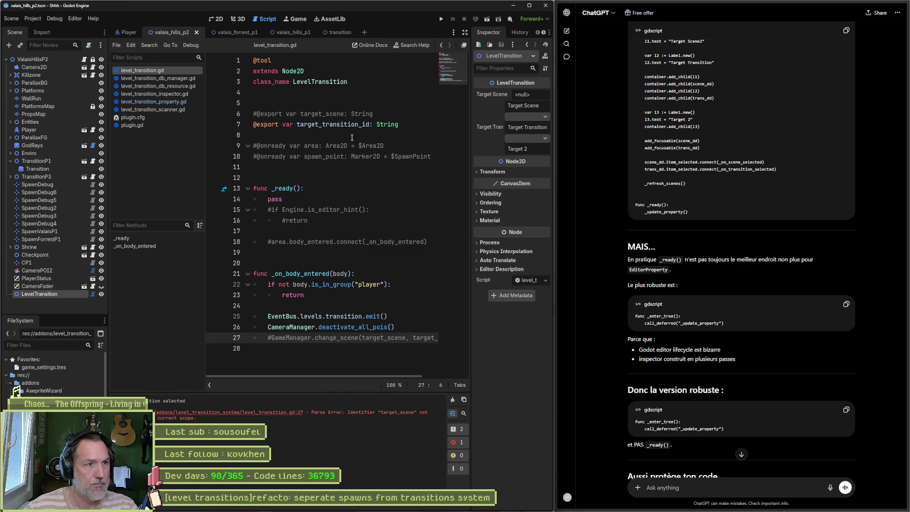
click(36, 294)
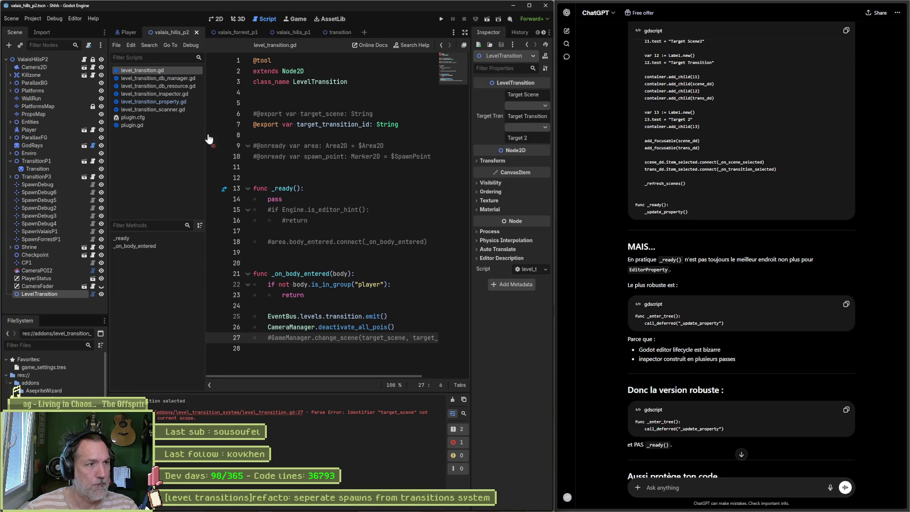
Review the code in level_transition_property.gd.
click(163, 101)
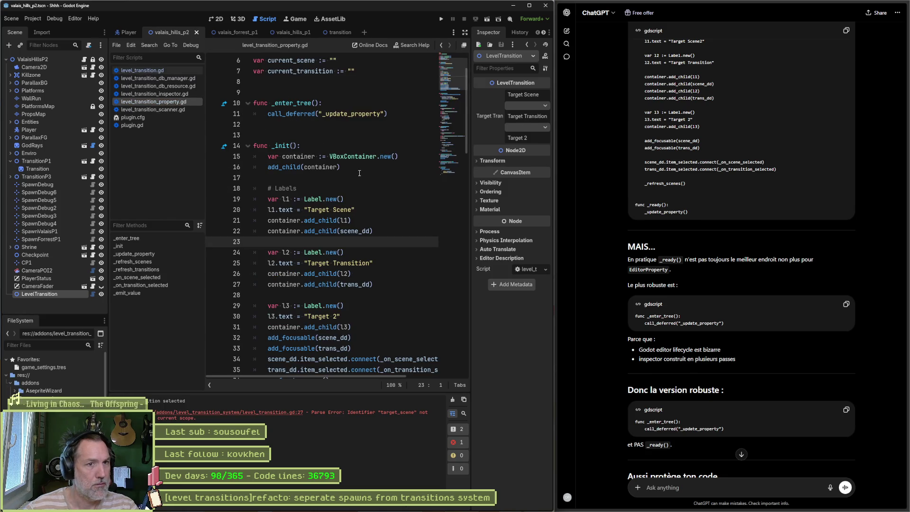
scroll(342, 171, up, 2)
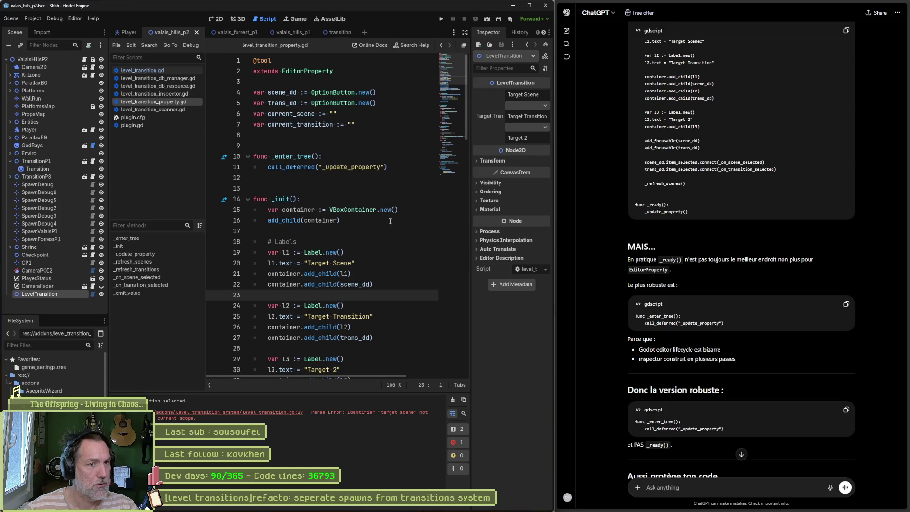
scroll(374, 223, down, 3)
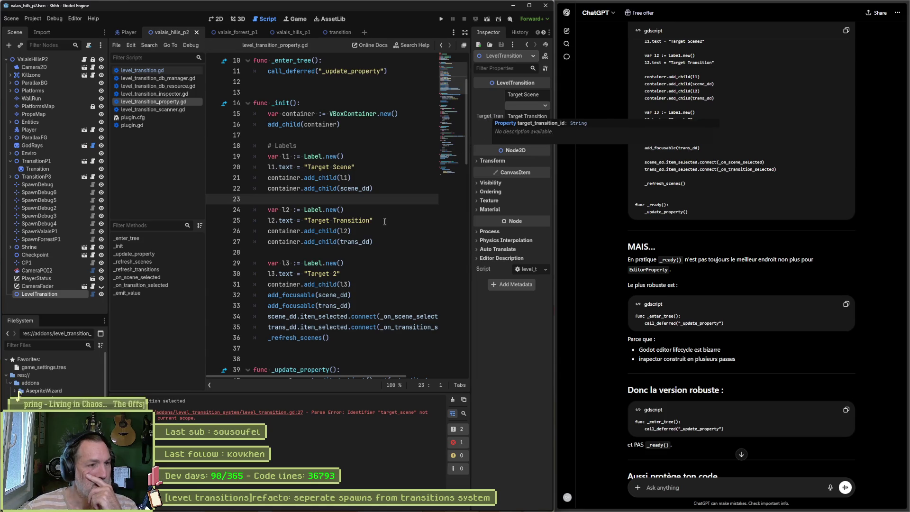
In level_transition.gd, comment out the exported target_transition_id and add an unexported declaration below it.
click(163, 73)
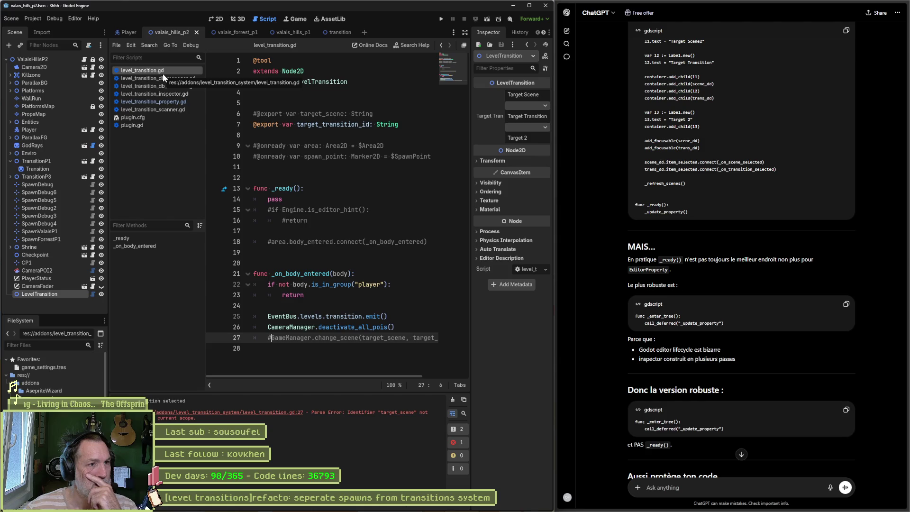
click(282, 124)
mouse_move(287, 193)
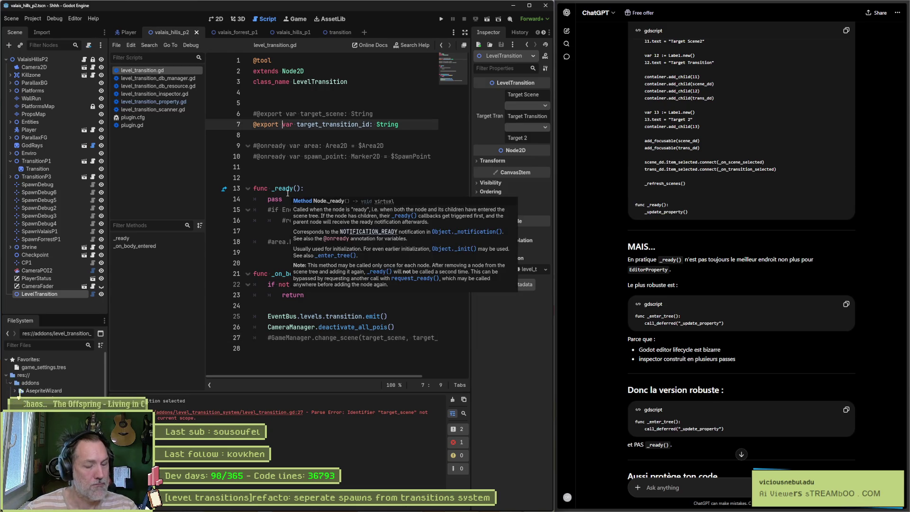
key(shift+End)
key(ctrl+x)
key(ctrl+z)
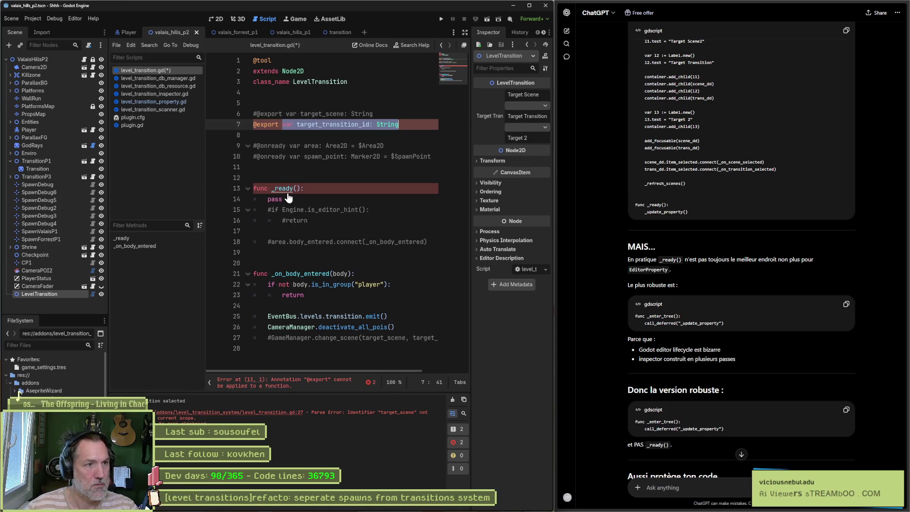
key(ctrl+s)
key(Left)
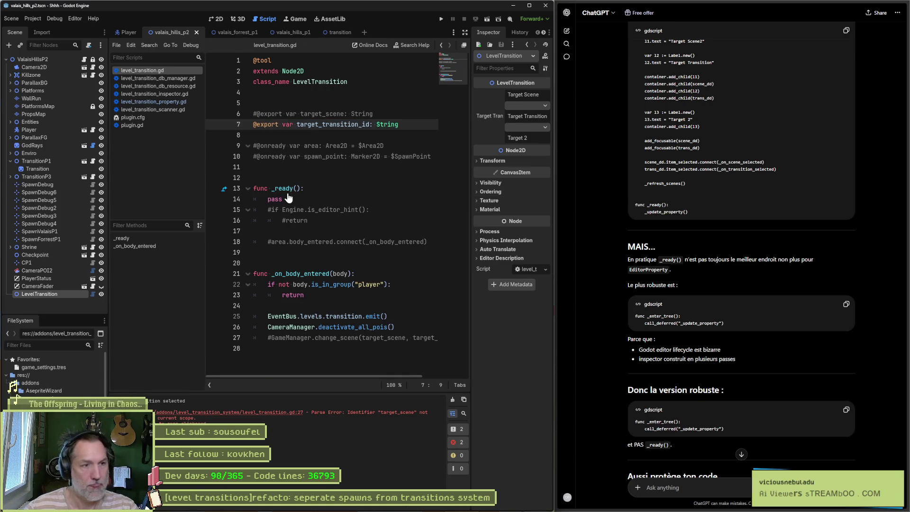
key(ctrl+k)
key(Down)
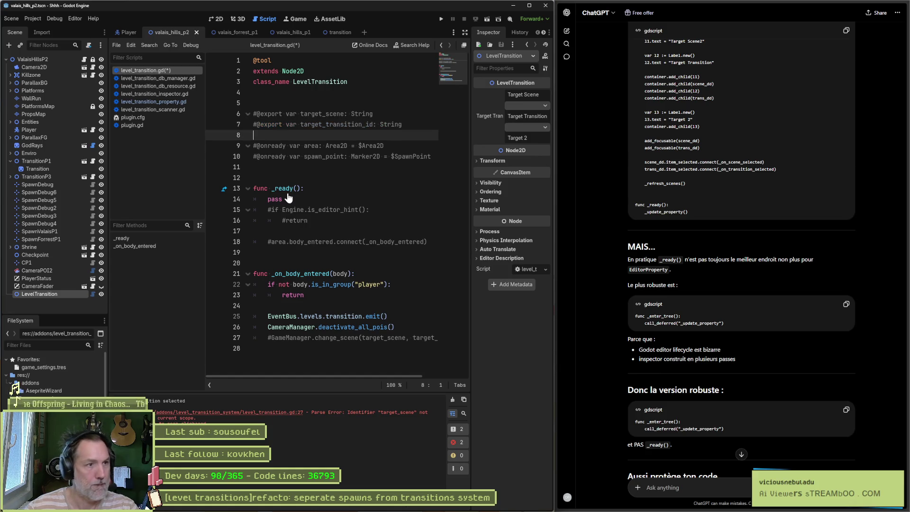
key(ctrl+v)
key(ctrl+s)
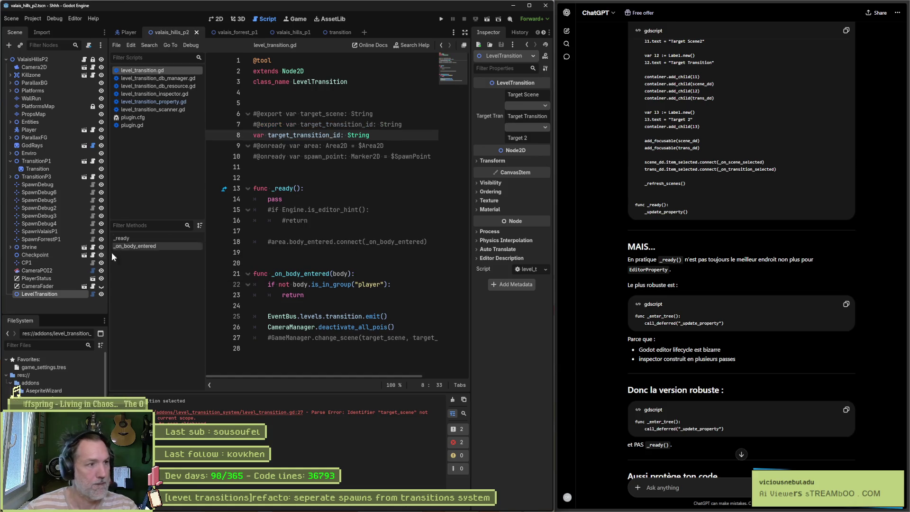
Restore target_transition_id as an exported variable, then return to level_transition_property.gd.
click(44, 294)
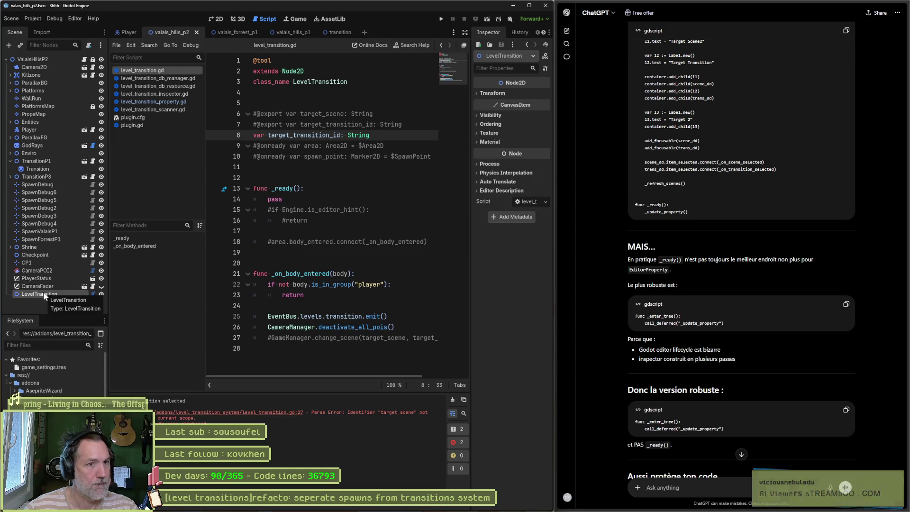
key(ctrl+z)
key(ctrl+z)
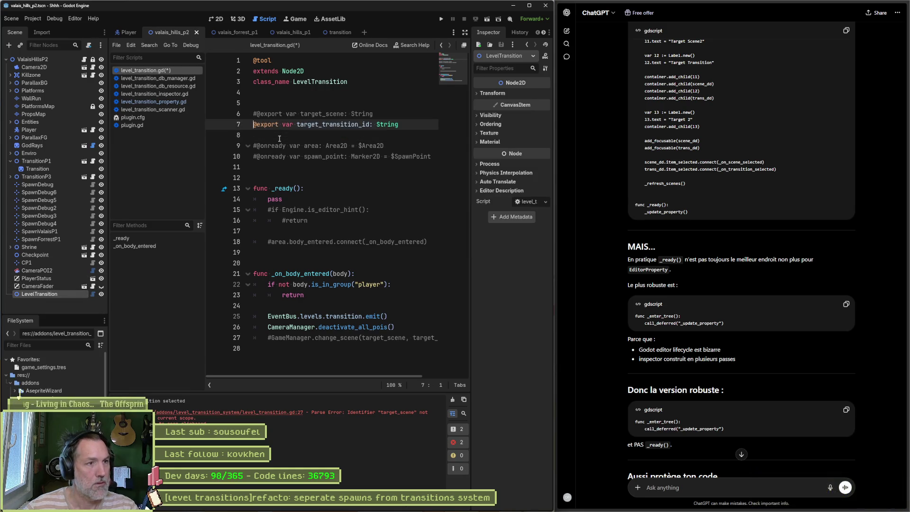
click(41, 294)
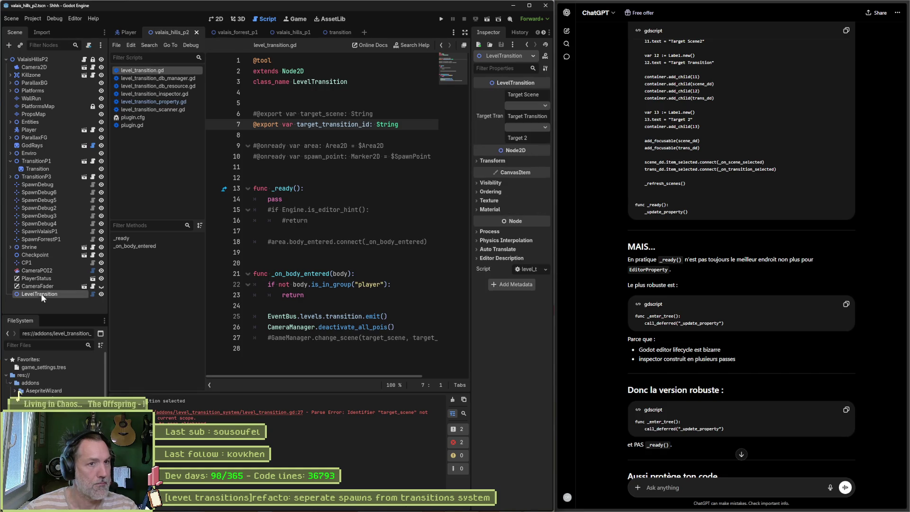
click(157, 102)
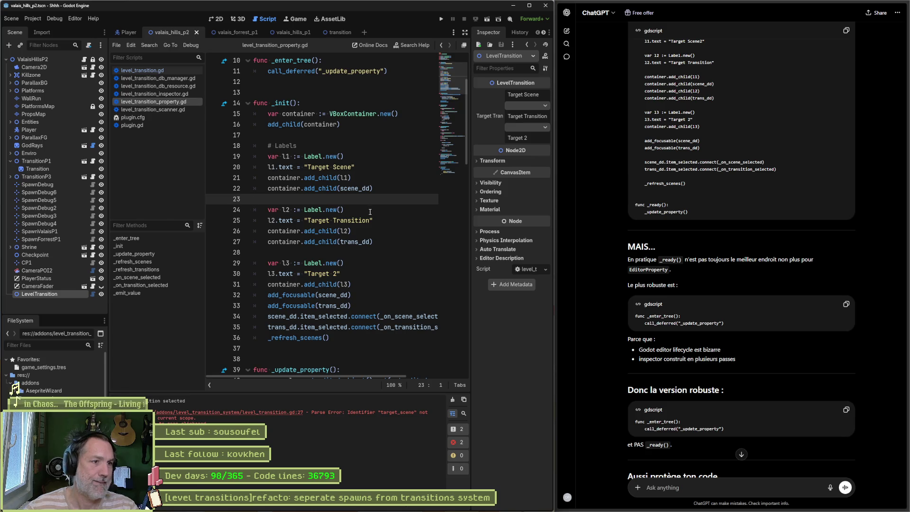
Delete the Target 2 label lines (var l3, l3.text, add_child(l3)) and recheck LevelTransition's properties.
scroll(370, 212, down, 2)
click(347, 209)
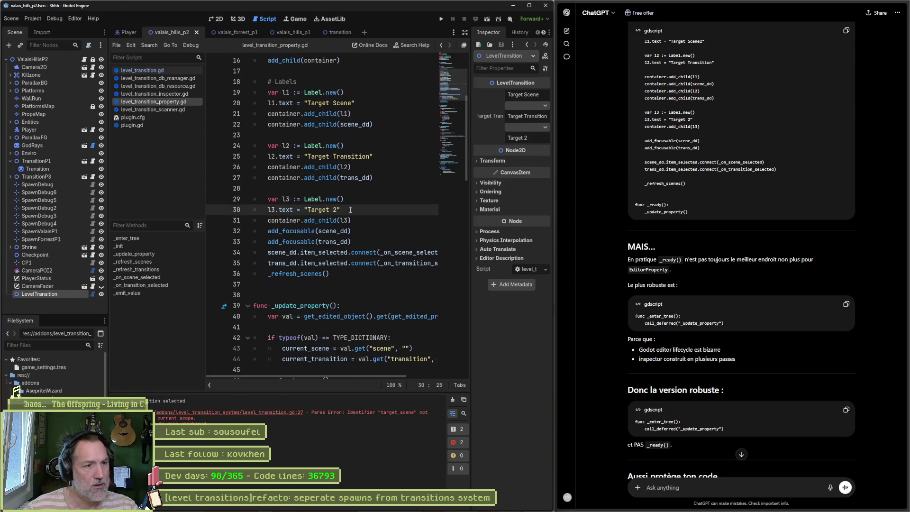
key(Up)
key(ctrl+shift+k)
key(ctrl+shift+k)
key(ctrl+shift+k)
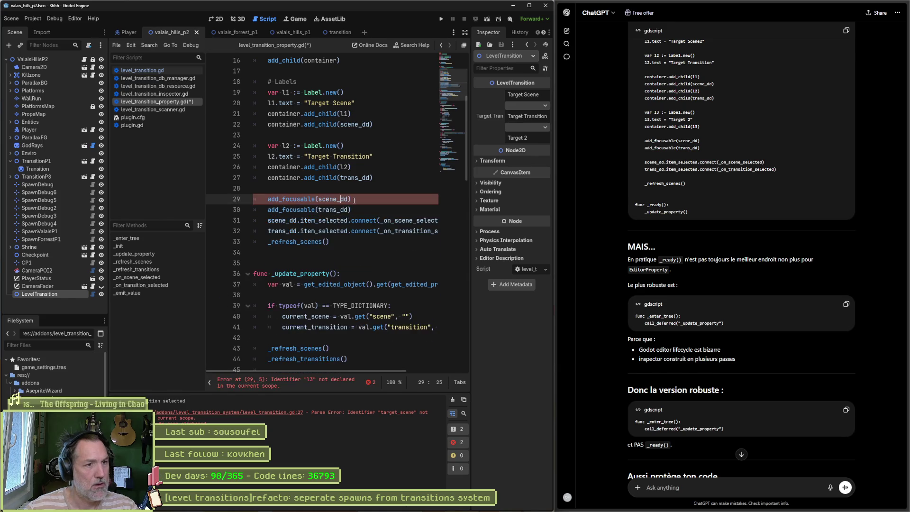
click(55, 293)
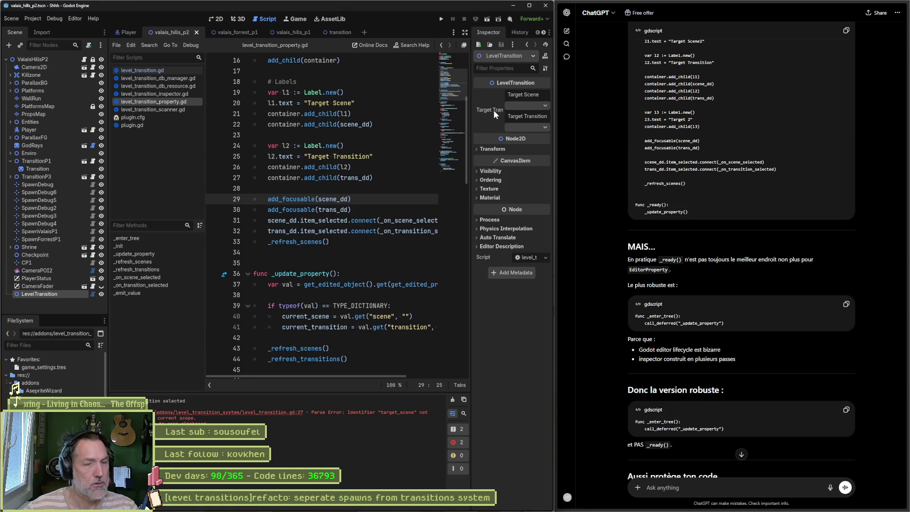
Jump to the _refresh_scenes function definition.
mouse_move(357, 175)
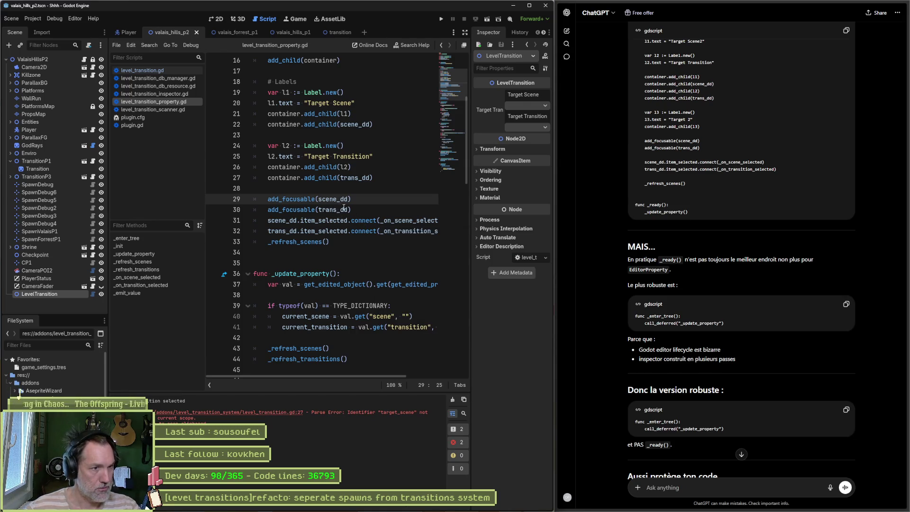
mouse_move(335, 206)
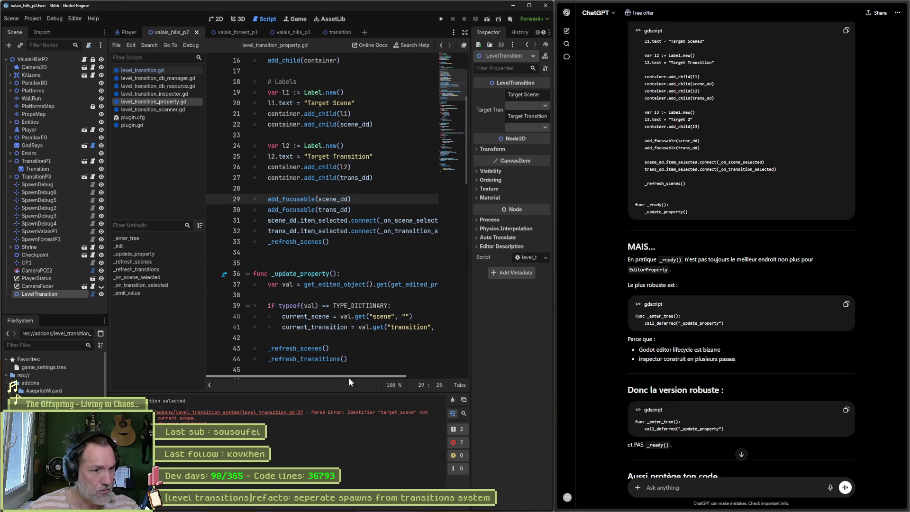
mouse_move(348, 376)
mouse_down()
mouse_move(389, 379)
mouse_move(354, 383)
mouse_up()
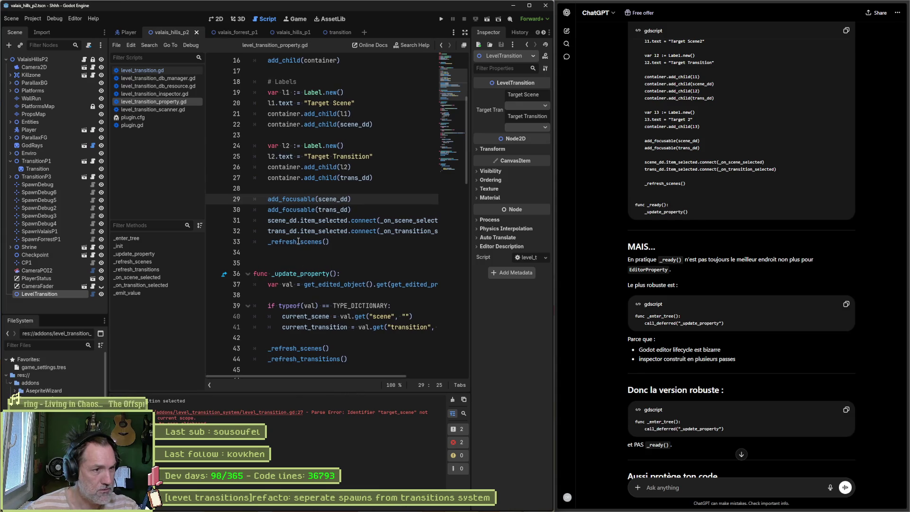
mouse_move(298, 242)
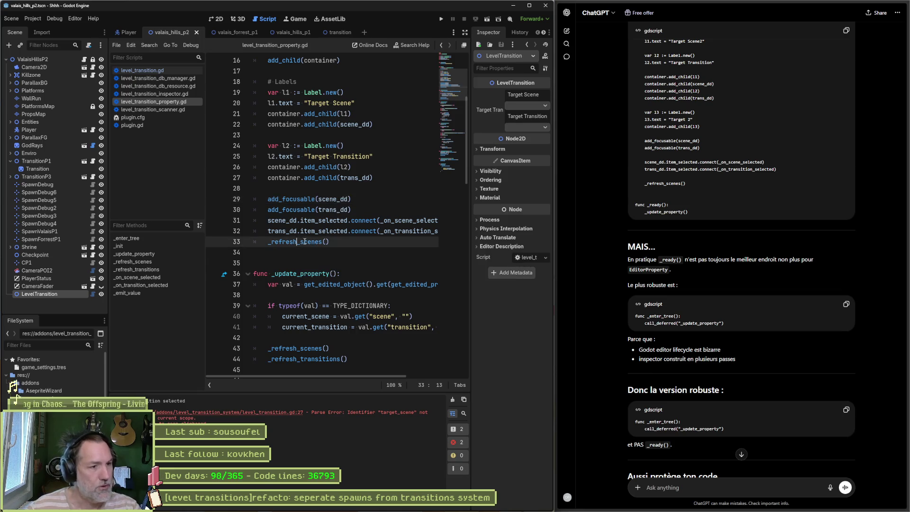
ctrl+click(299, 242)
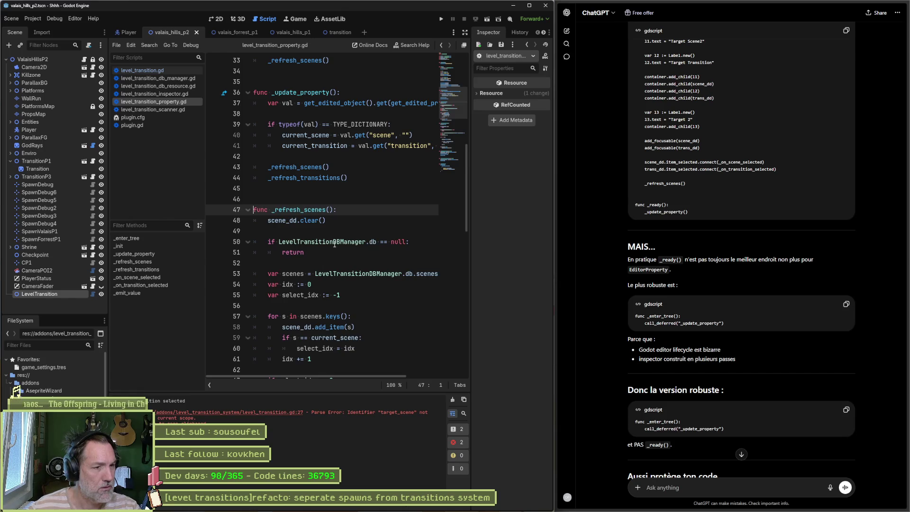
Add a print("db null") line under the db null check in _refresh_scenes and save.
double_click(338, 243)
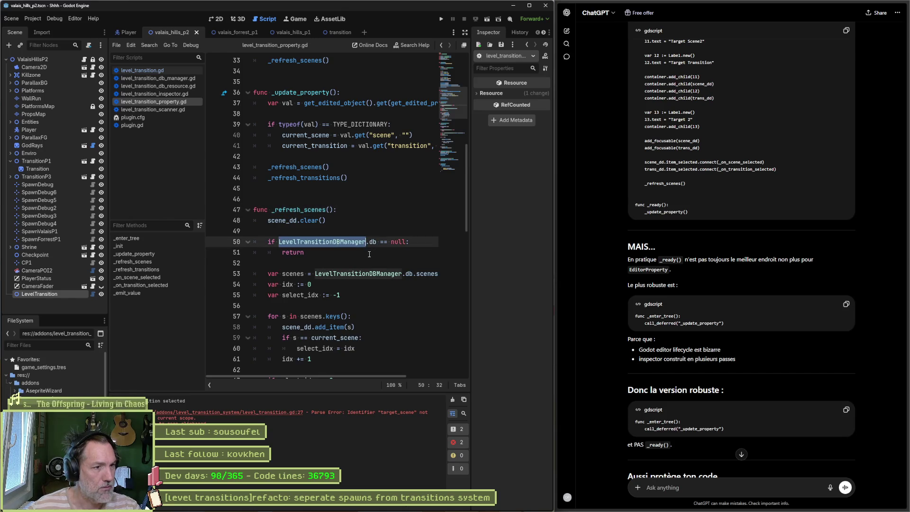
click(420, 243)
key(Return)
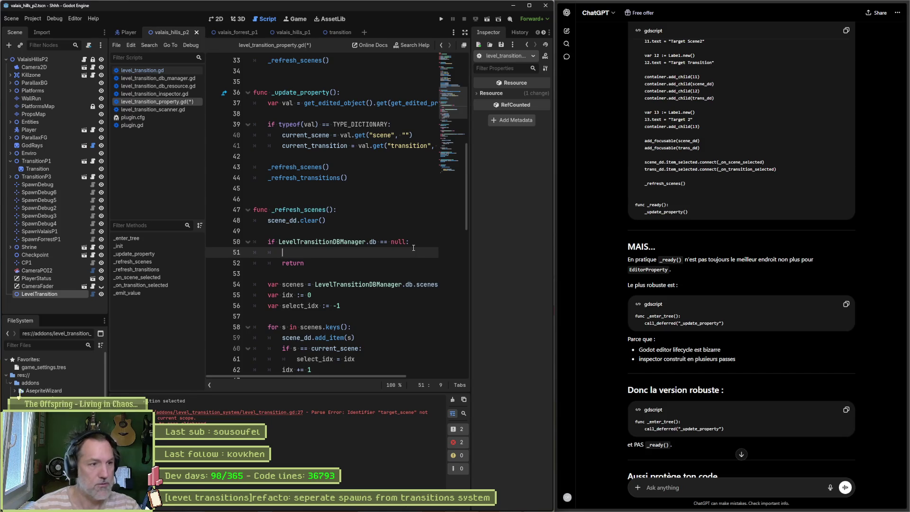
text(print()
text("db null)
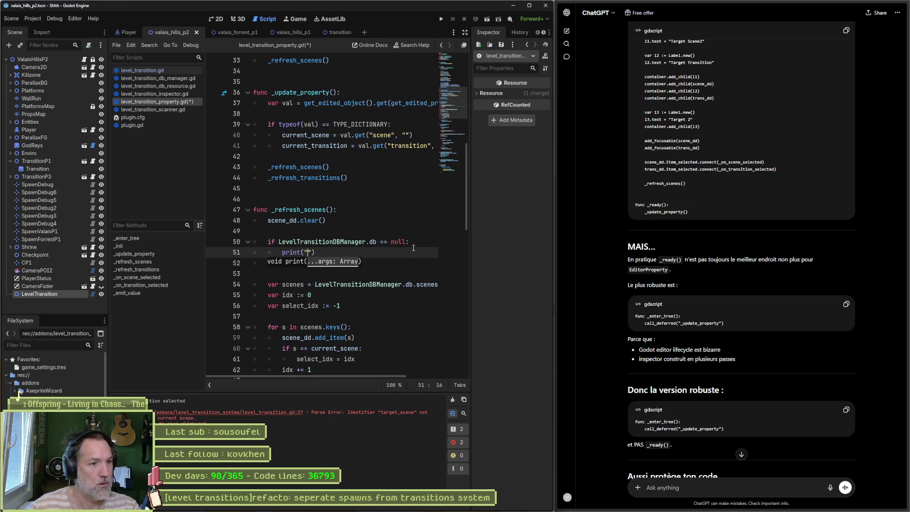
key(ctrl+s)
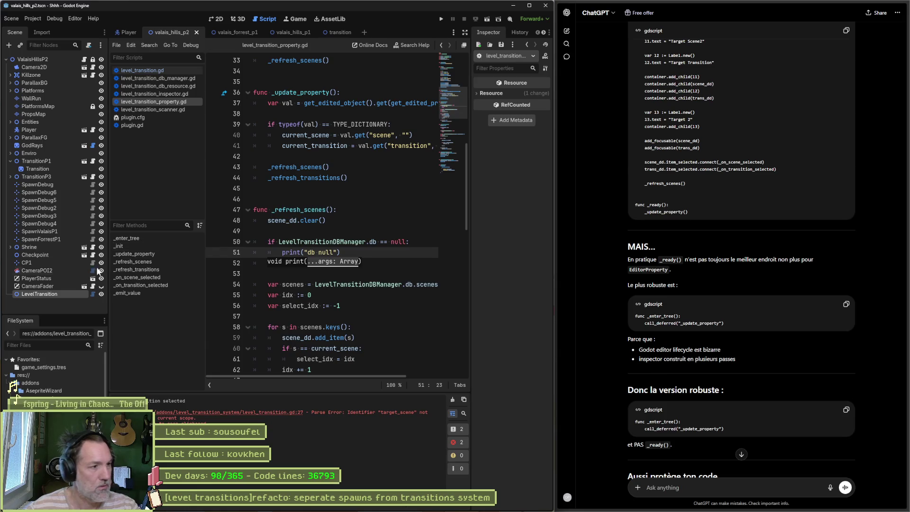
Clear the old output errors and reselect LevelTransition to reload its properties.
click(47, 279)
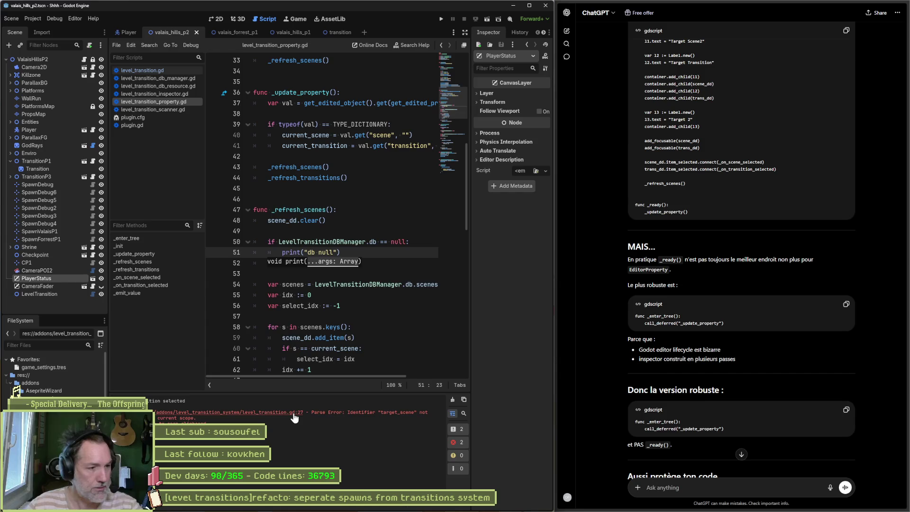
click(453, 399)
click(48, 286)
click(41, 294)
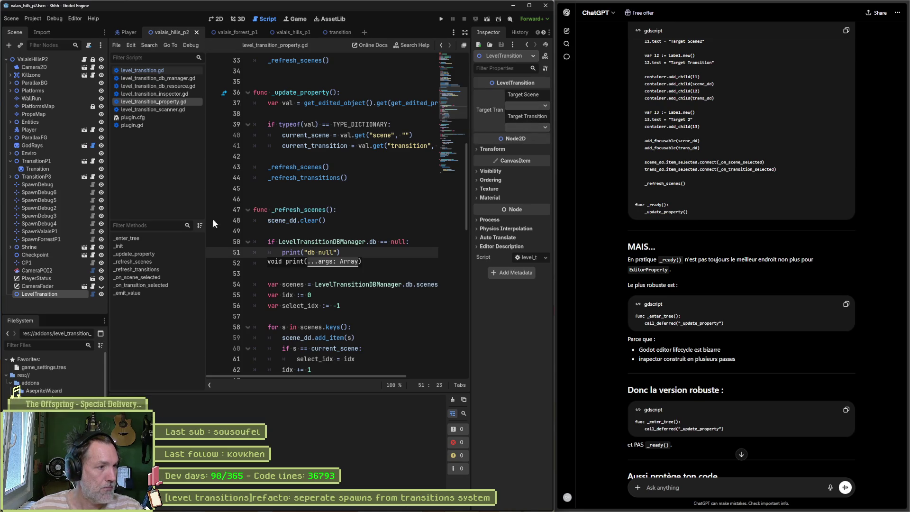
click(63, 292)
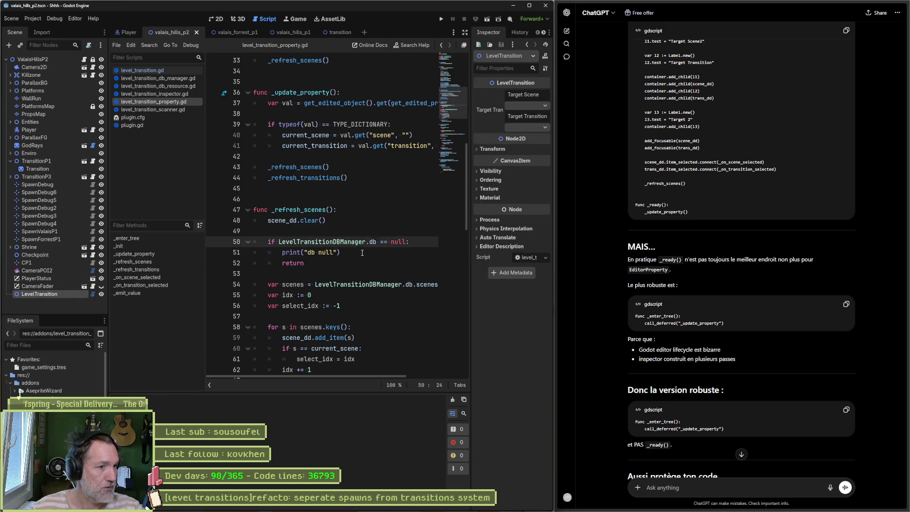
Add print("db not null") on a new line after the null check.
drag(341, 253, 429, 238)
click(343, 271)
key(Return)
text(print("db not null"))
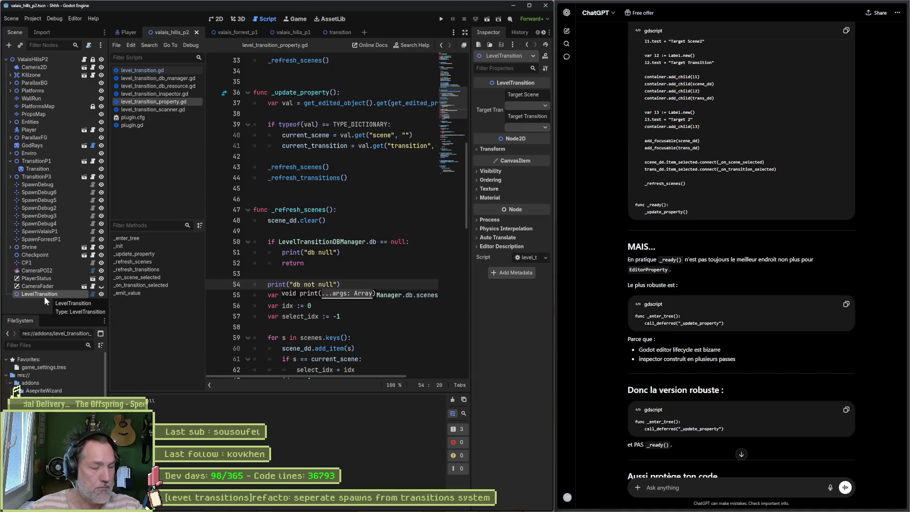
Put an indented print("db ", s) inside the scenes for-loop and save.
click(351, 252)
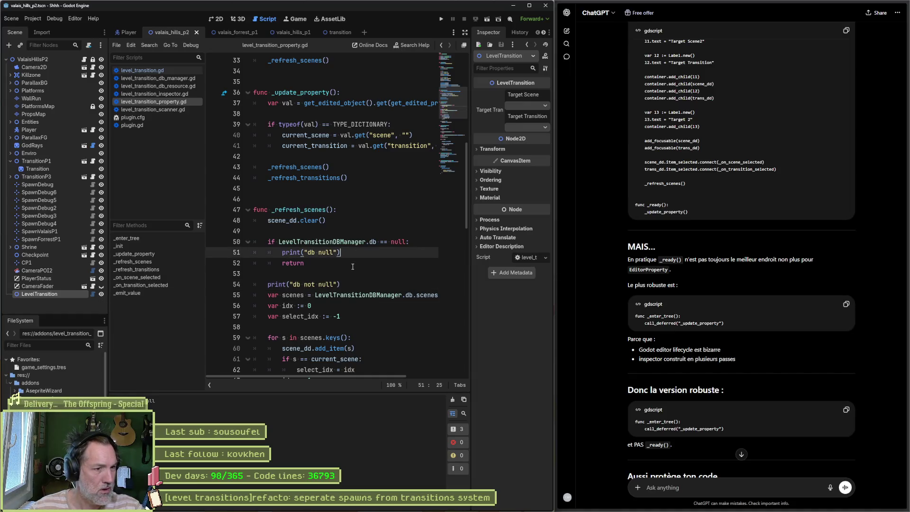
scroll(356, 283, down, 1)
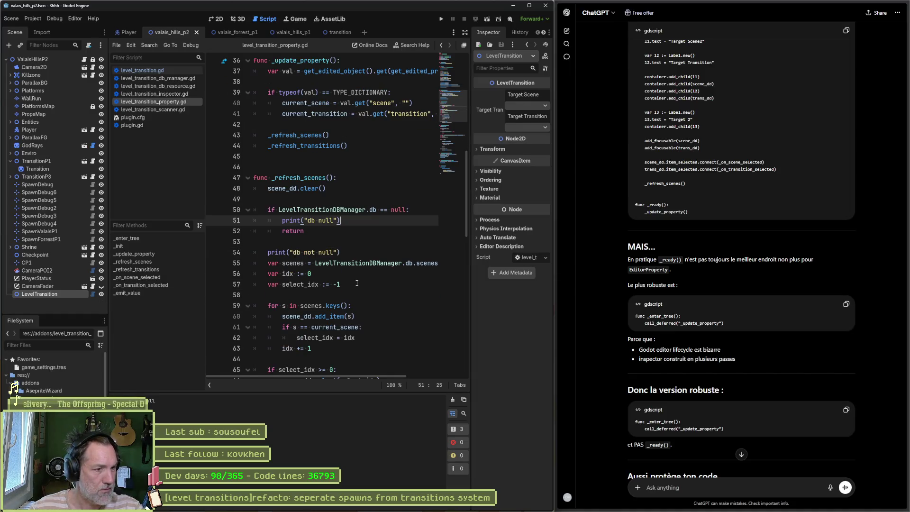
click(351, 251)
key(ctrl+c)
click(272, 316)
key(ctrl+v)
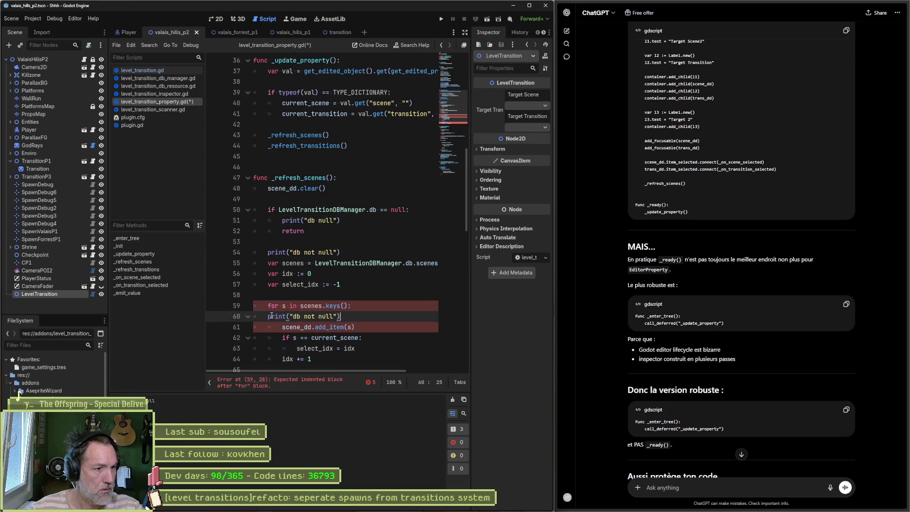
key(Tab)
double_click(283, 306)
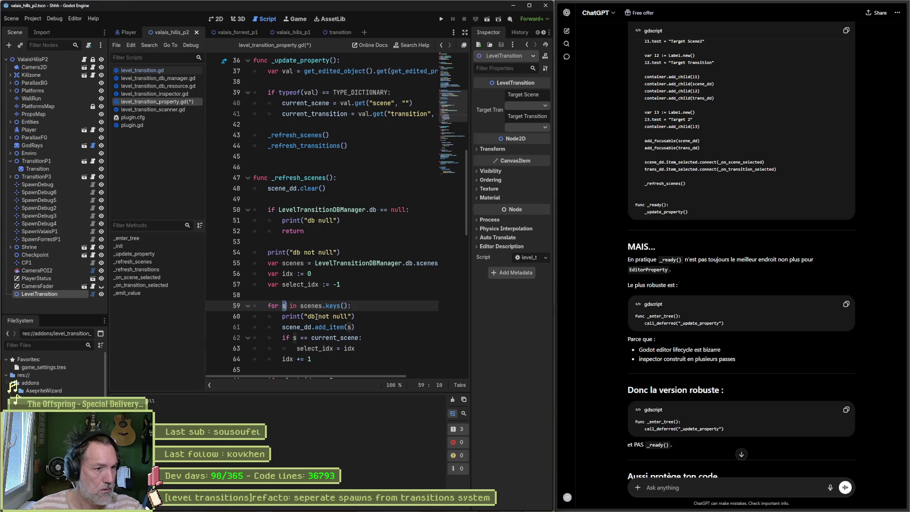
drag(319, 317, 347, 316)
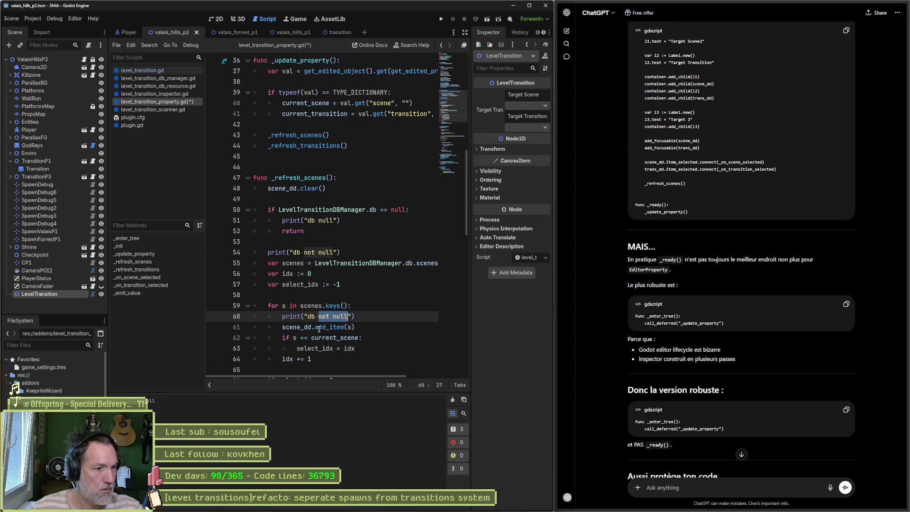
key(BackSpace)
text(", s)
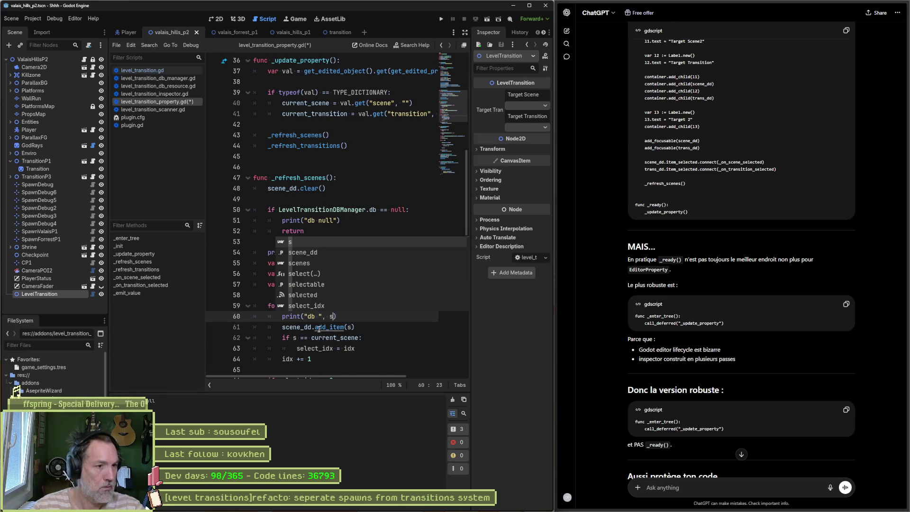
key(ctrl+s)
Switch between CameraFader and LevelTransition to rebuild LevelTransition's inspector.
click(30, 287)
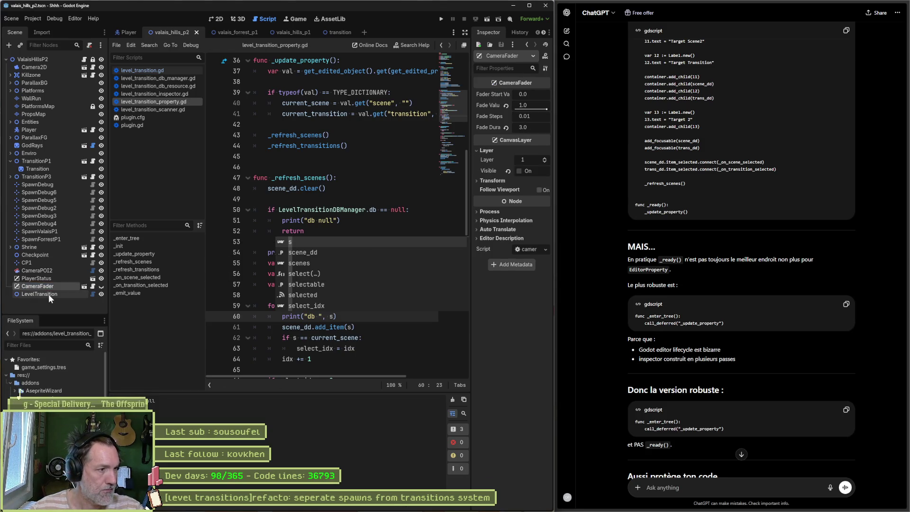
click(49, 294)
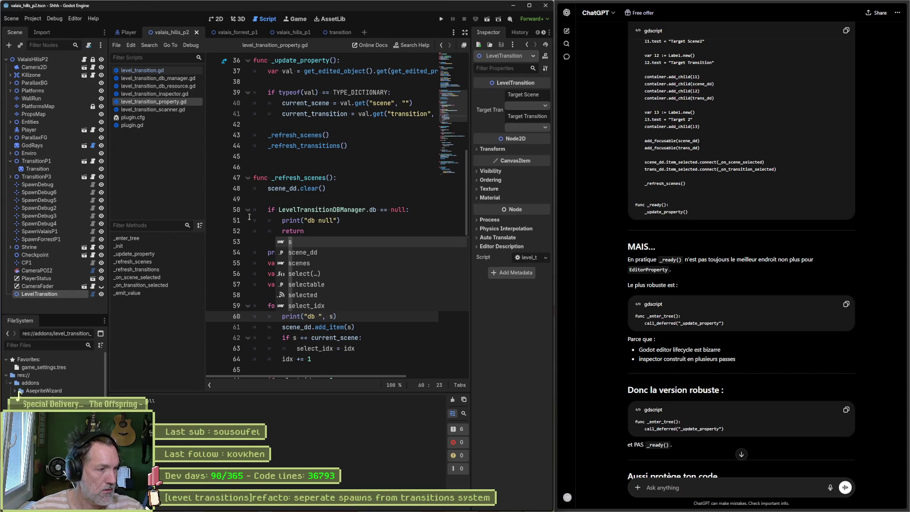
click(56, 286)
click(282, 220)
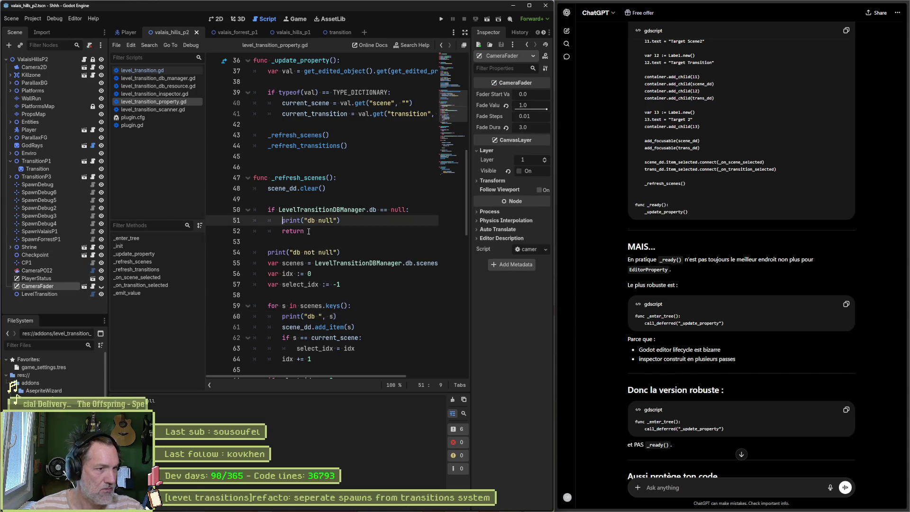
click(36, 294)
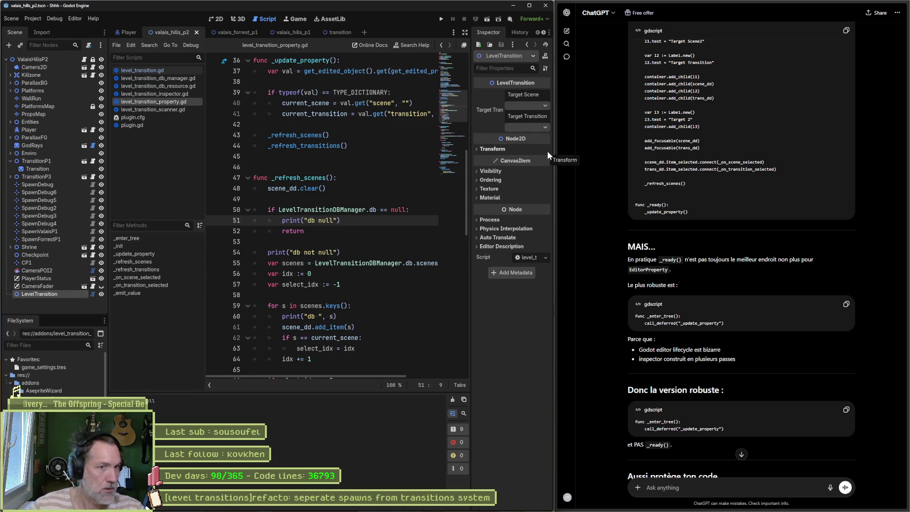
Inspect the scenes.keys() loop and the db.scenes assignment in _refresh_scenes.
mouse_move(549, 104)
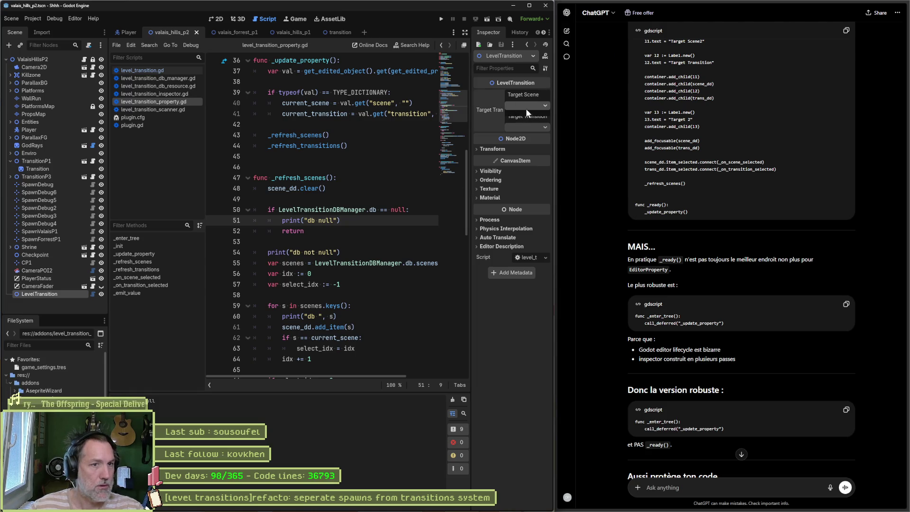
click(337, 231)
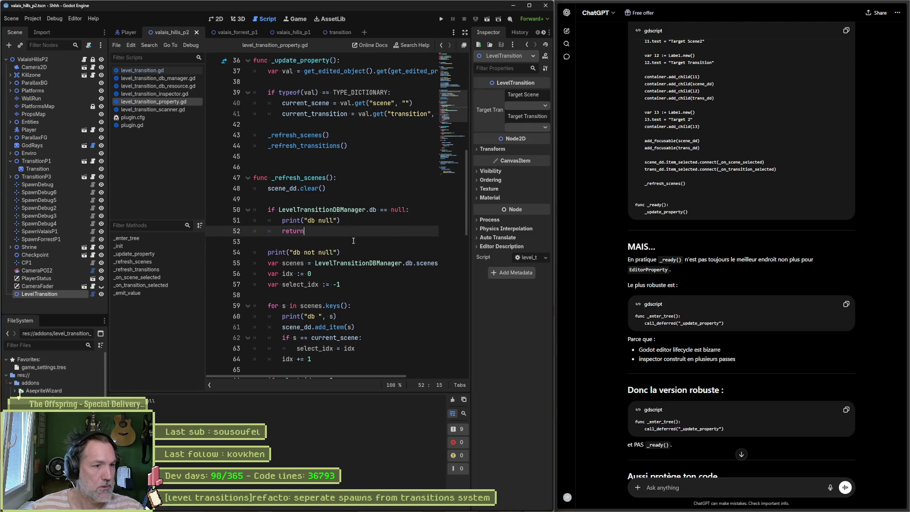
click(339, 252)
click(337, 281)
mouse_move(300, 306)
mouse_down()
mouse_move(351, 306)
mouse_move(333, 306)
mouse_move(348, 306)
mouse_move(348, 316)
mouse_move(349, 306)
mouse_up()
double_click(311, 306)
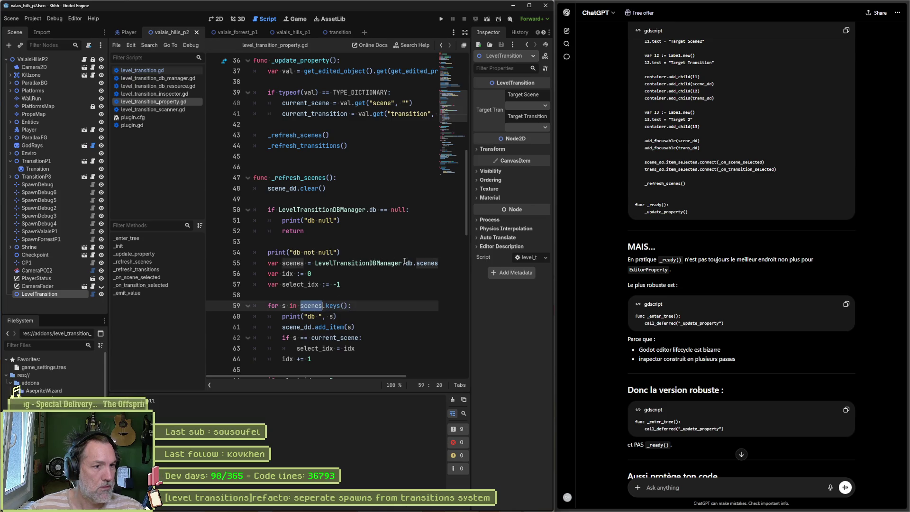
click(425, 263)
scroll(409, 369, right, 2)
scroll(409, 369, left, 2)
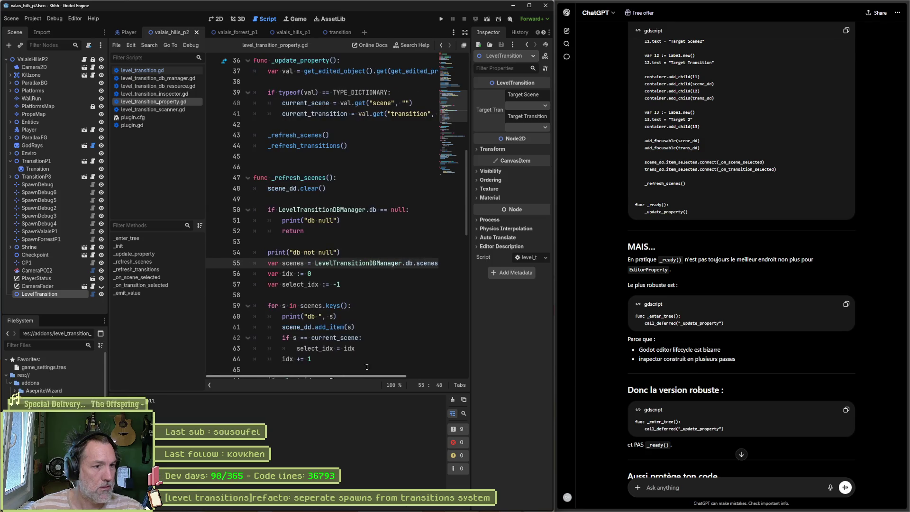
ctrl+click(425, 264)
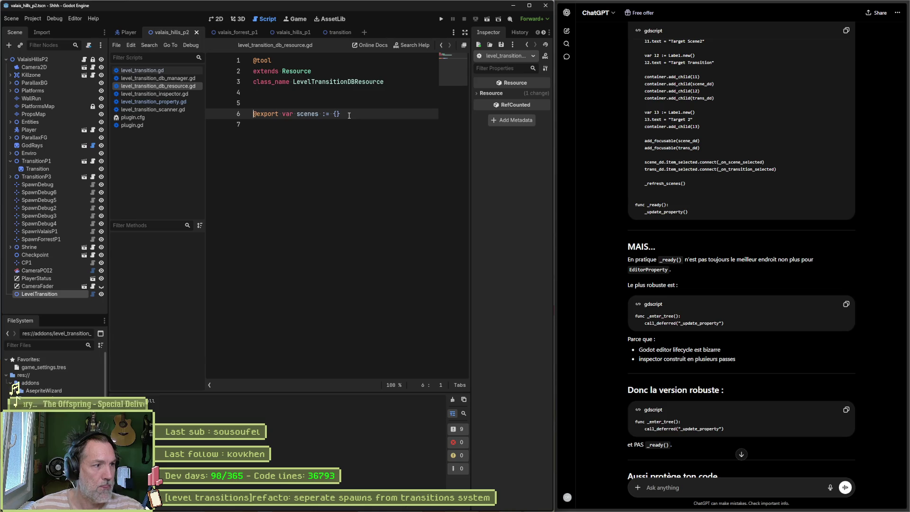
Scroll to the end of level_transition_property.gd, then switch to level_transition_scanner.gd.
click(169, 102)
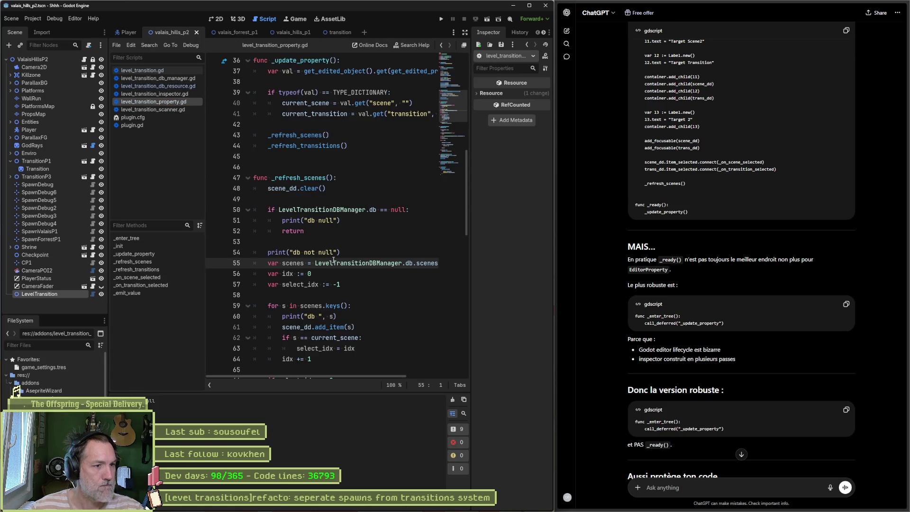
scroll(356, 303, down, 2)
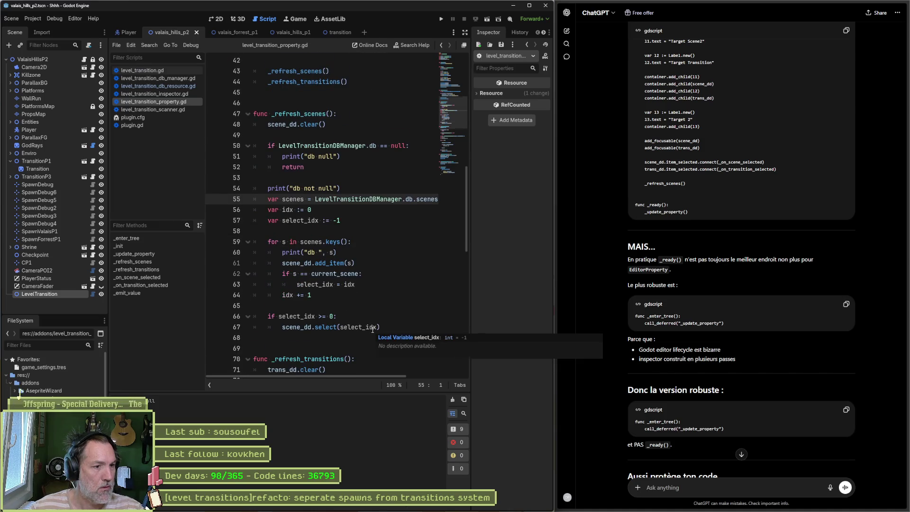
scroll(335, 335, down, 4)
scroll(335, 336, down, 8)
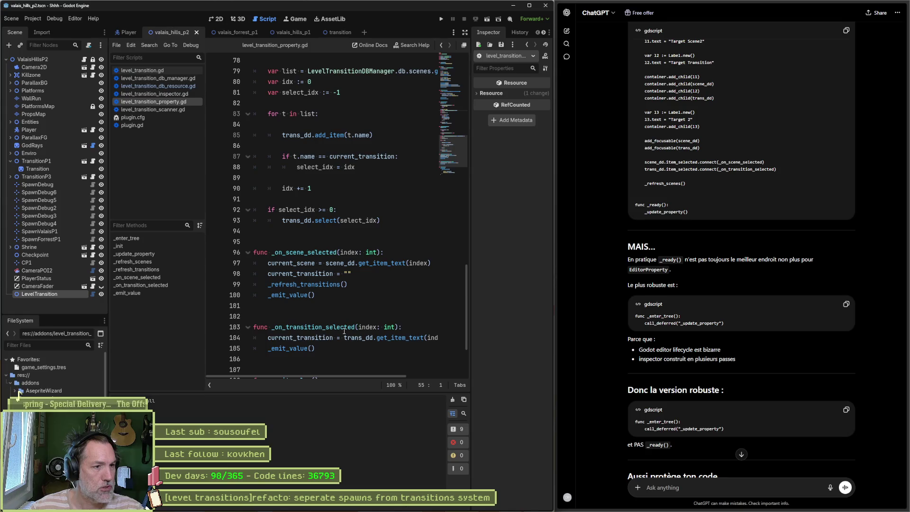
scroll(345, 331, down, 3)
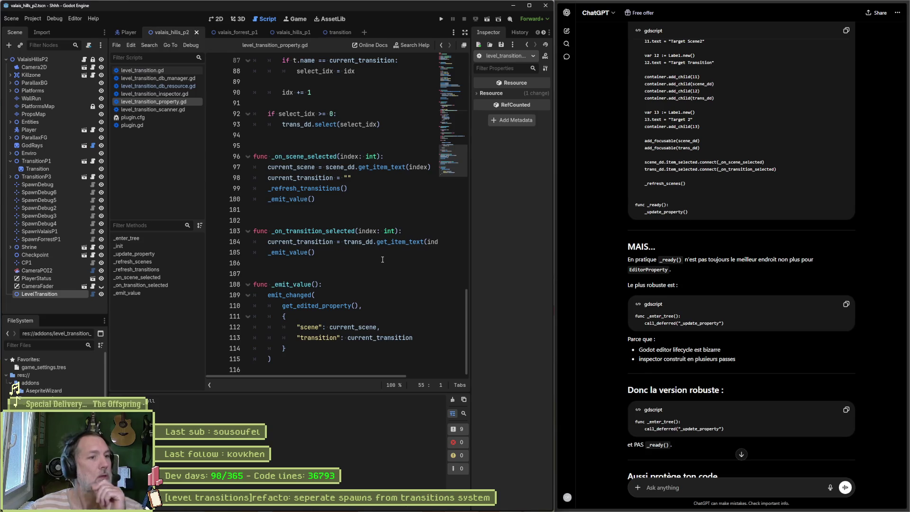
click(125, 108)
Search the project for scan_scene and open the scan_scenes call in the DB manager.
double_click(321, 188)
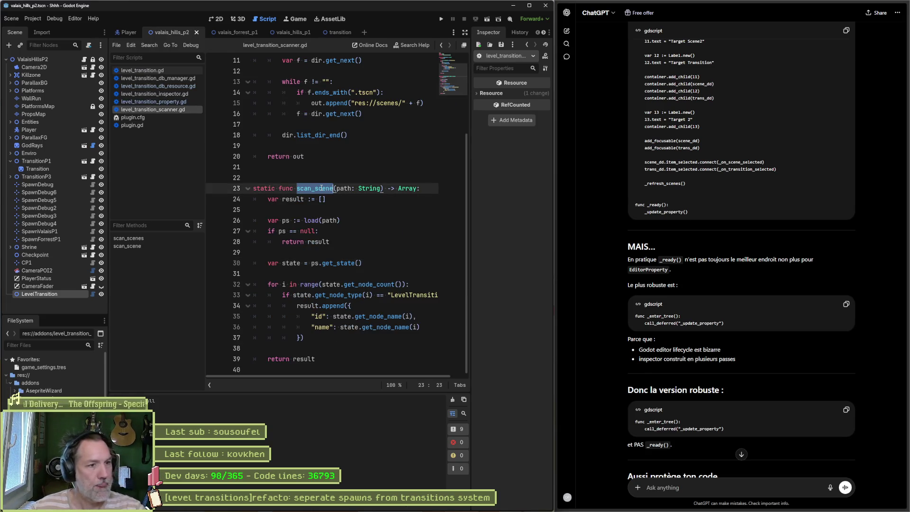
key(ctrl+shift+f)
click(431, 291)
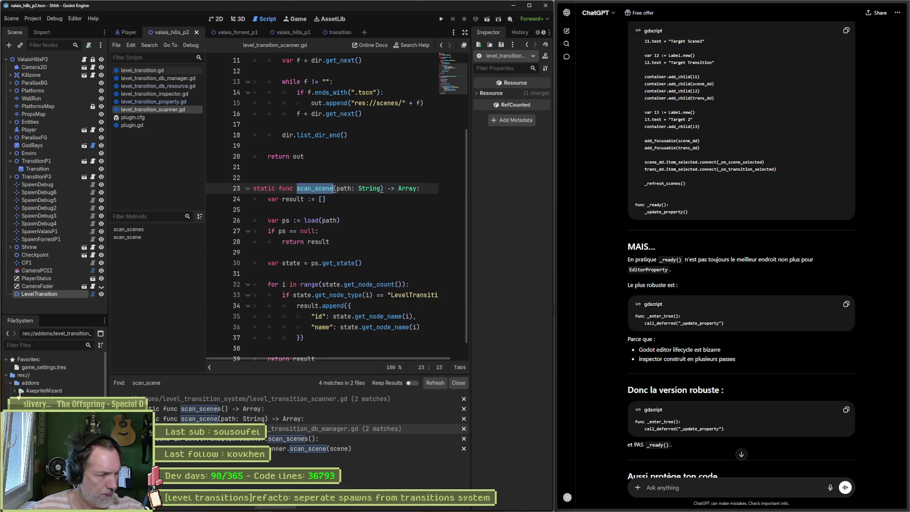
click(300, 419)
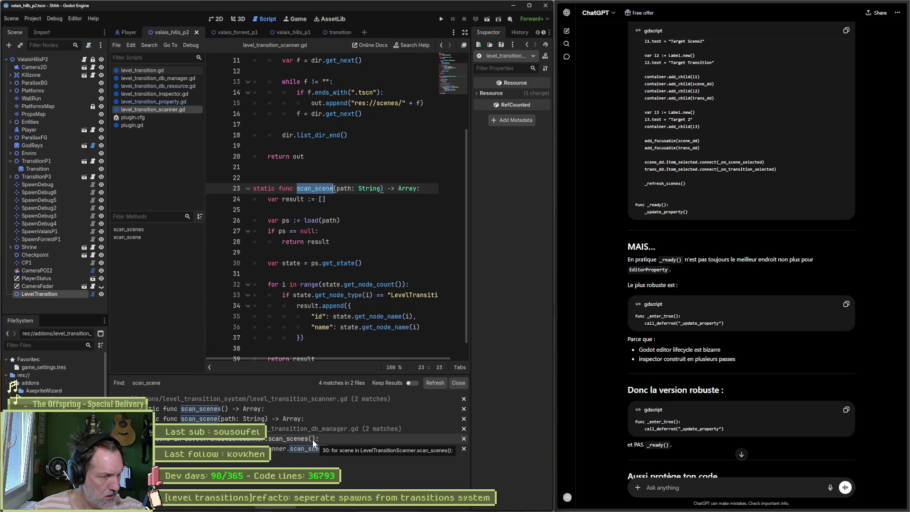
click(312, 440)
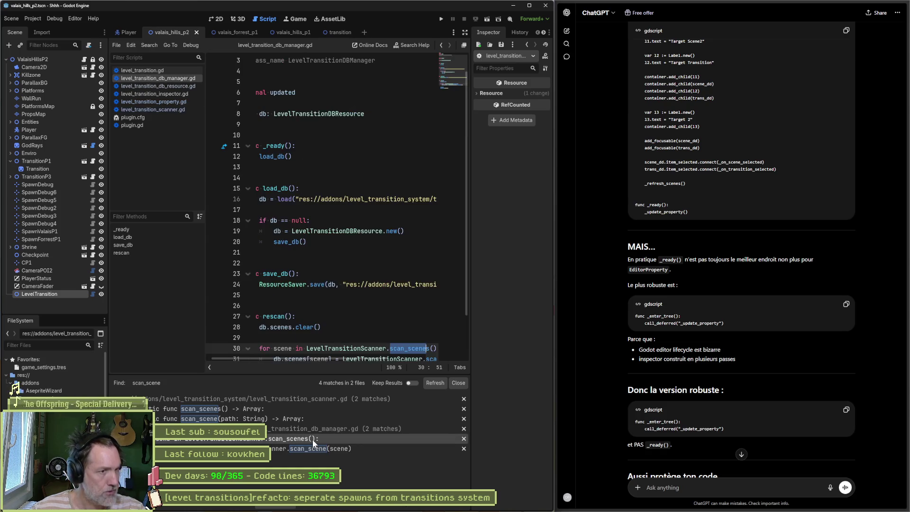
scroll(332, 204, left, 1)
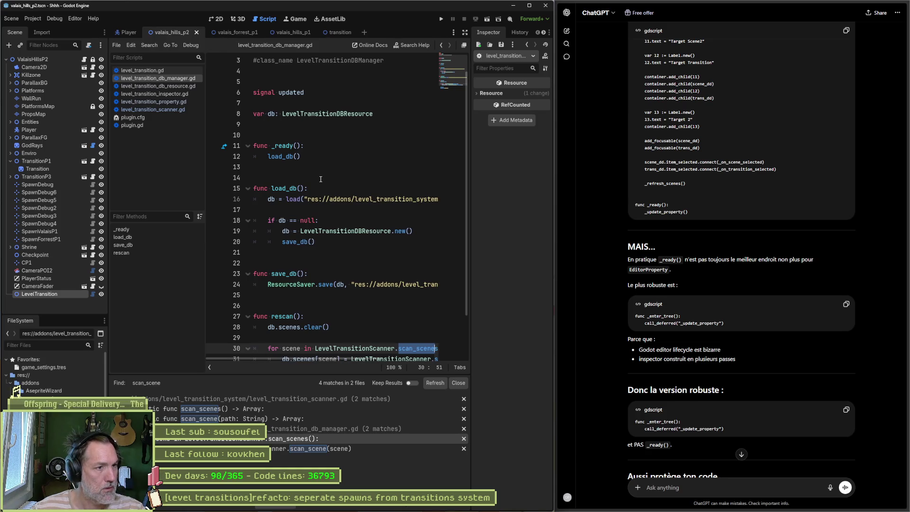
scroll(328, 200, up, 1)
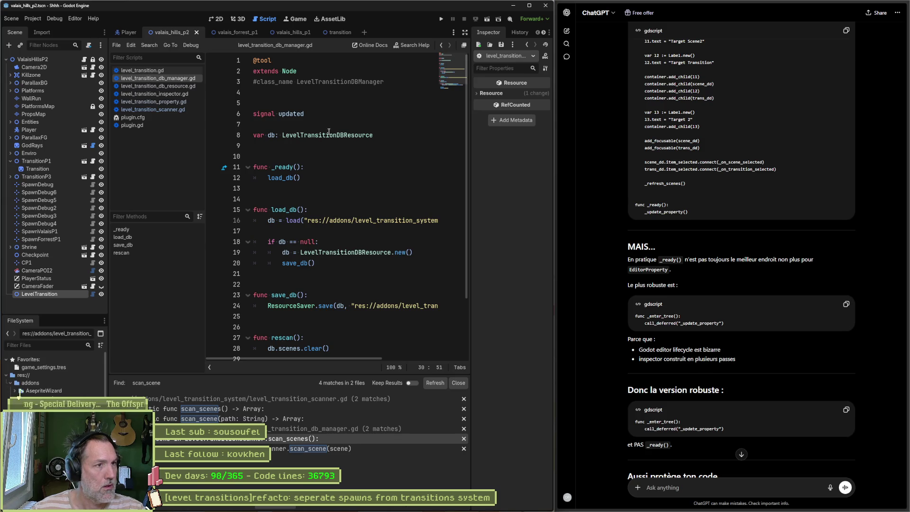
Turn the commented class_name line into a #global comment, delete empty line 5, and save.
click(257, 83)
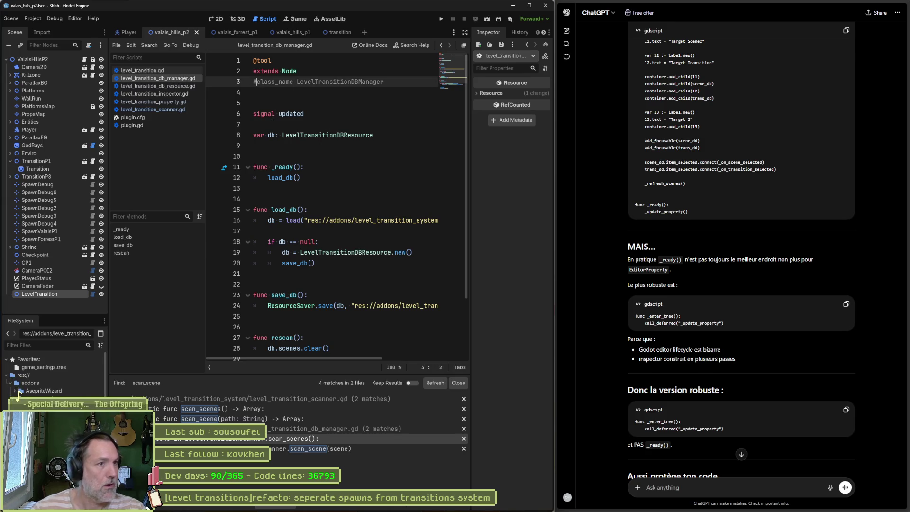
key(BackSpace)
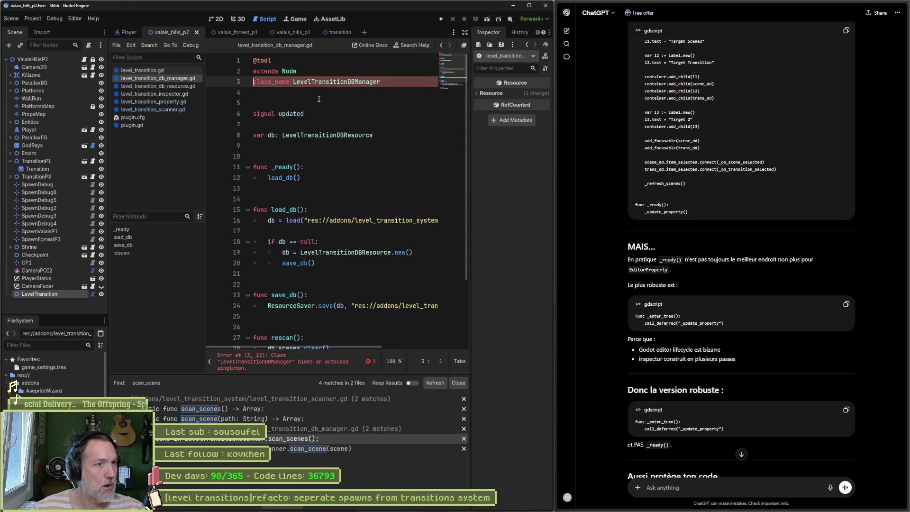
text(#)
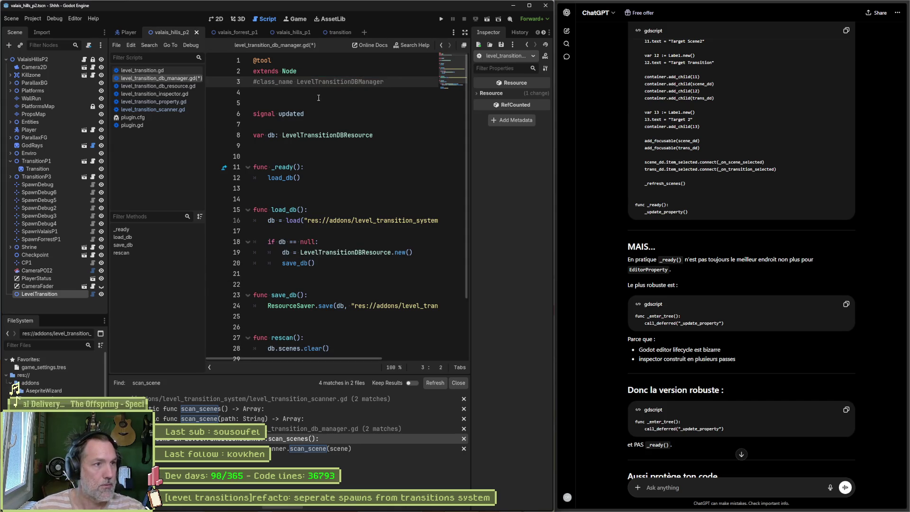
text(global)
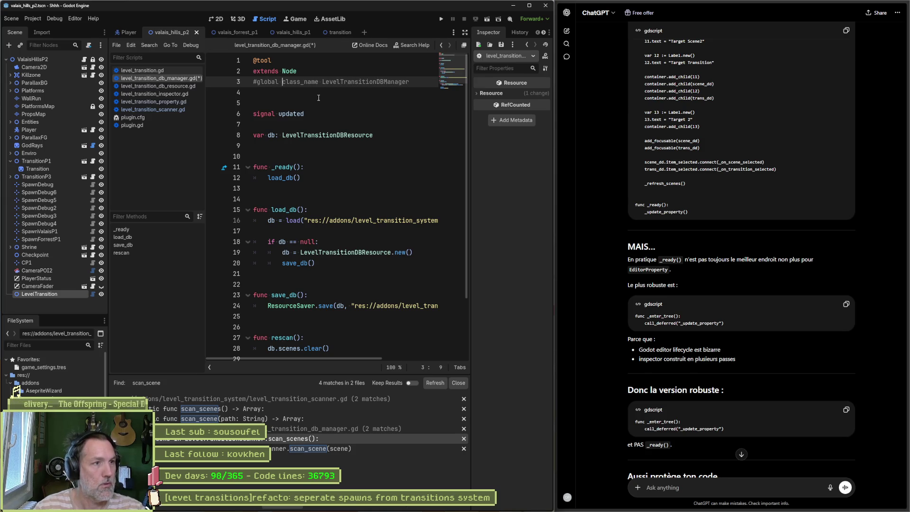
key(ctrl+Delete)
key(ctrl+Delete)
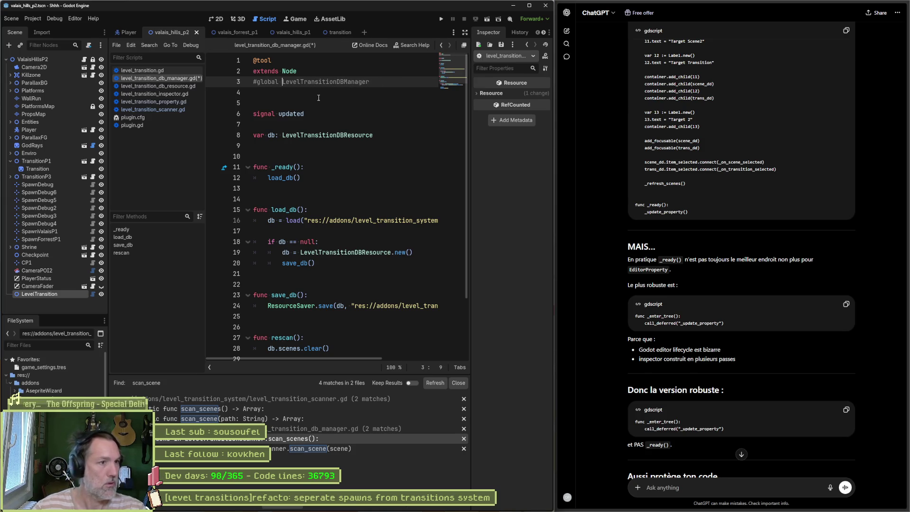
key(ctrl+s)
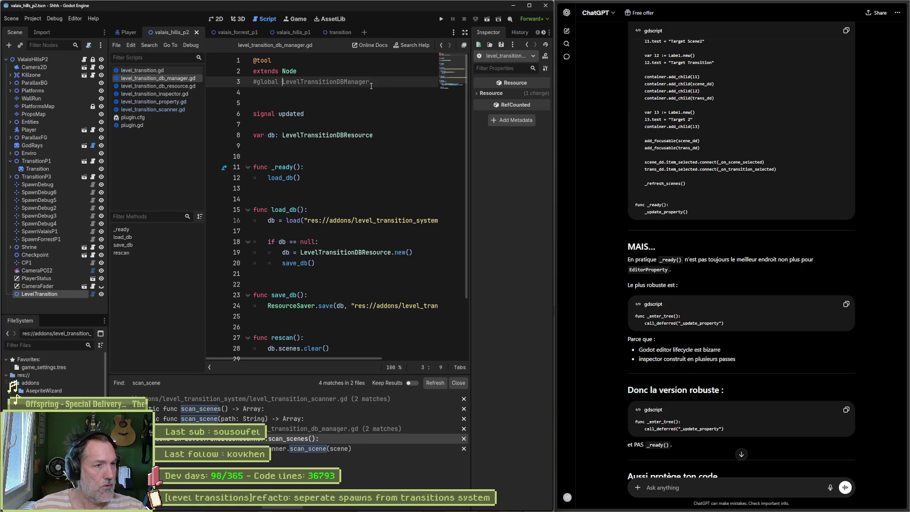
click(329, 102)
key(Delete)
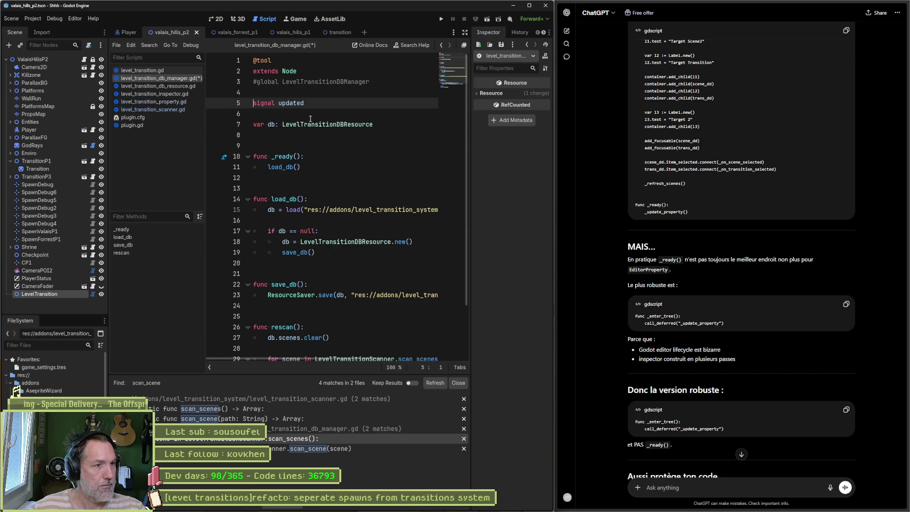
key(ctrl+s)
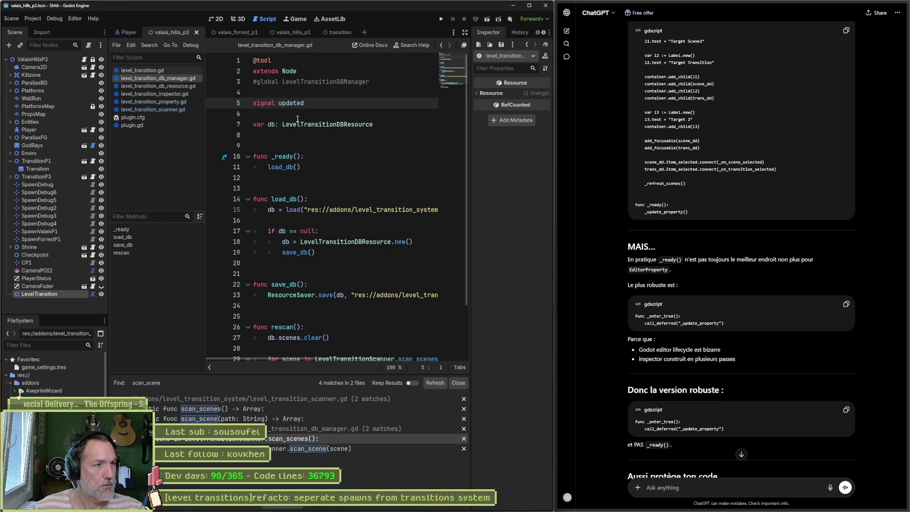
Add print("load db") as the first line of load_db() and save.
click(290, 167)
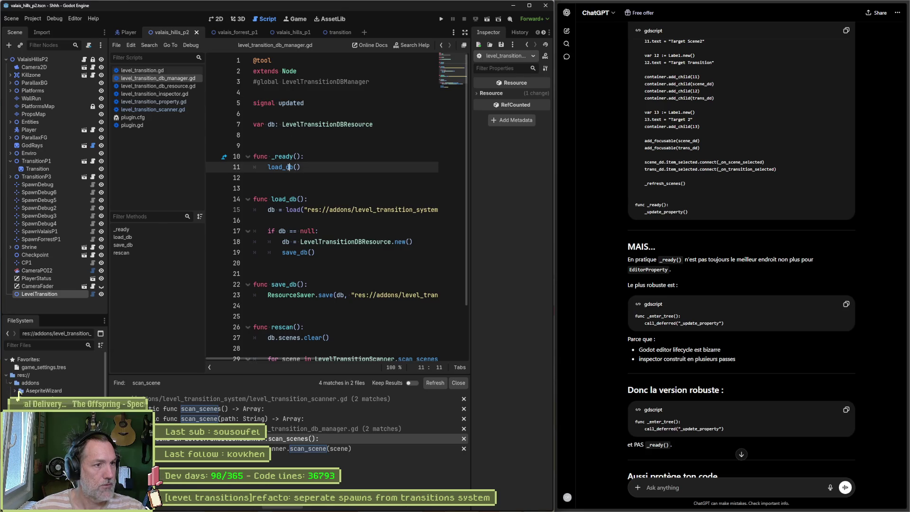
click(314, 200)
key(Return)
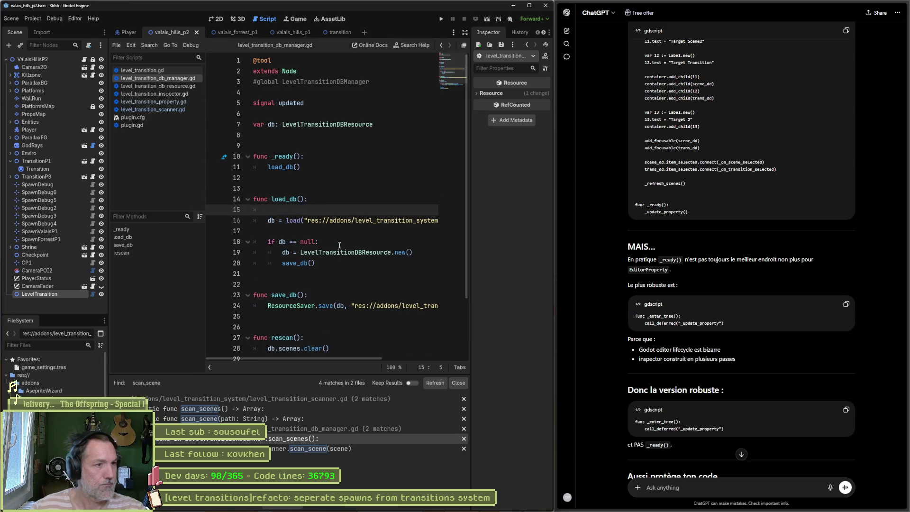
text(print())
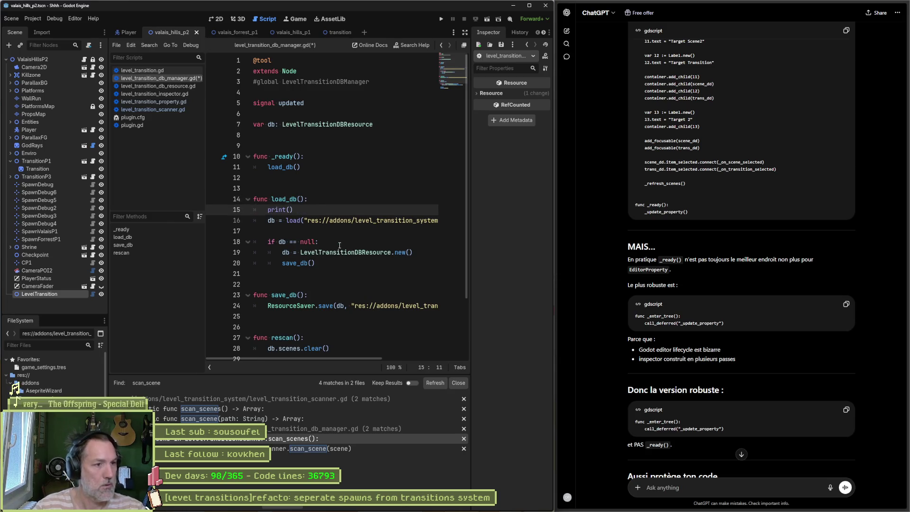
text("load db)
key(ctrl+s)
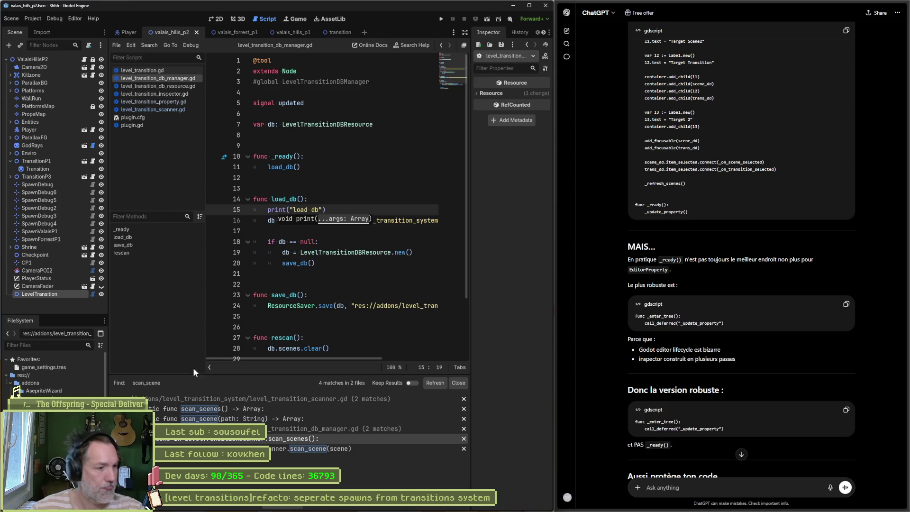
Test-run the current scene with F6 while watching the output log, then stop it.
click(458, 383)
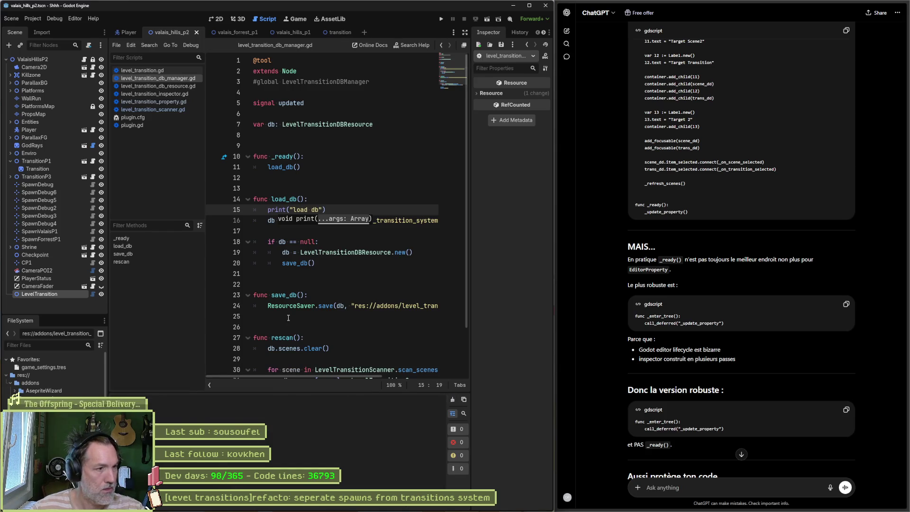
click(42, 292)
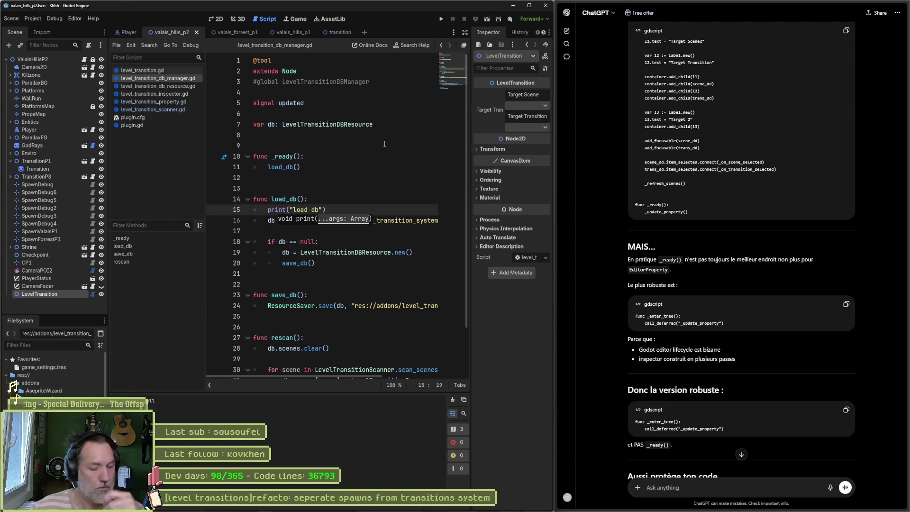
key(F6)
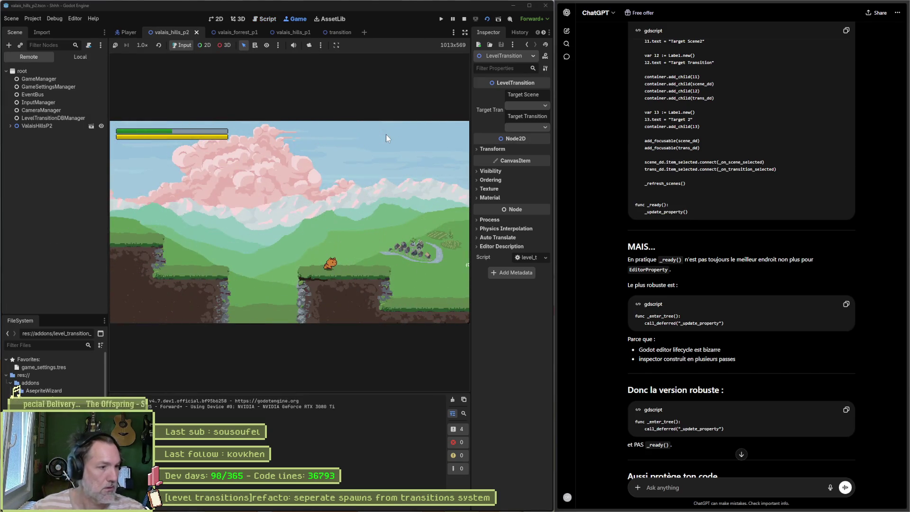
key(F8)
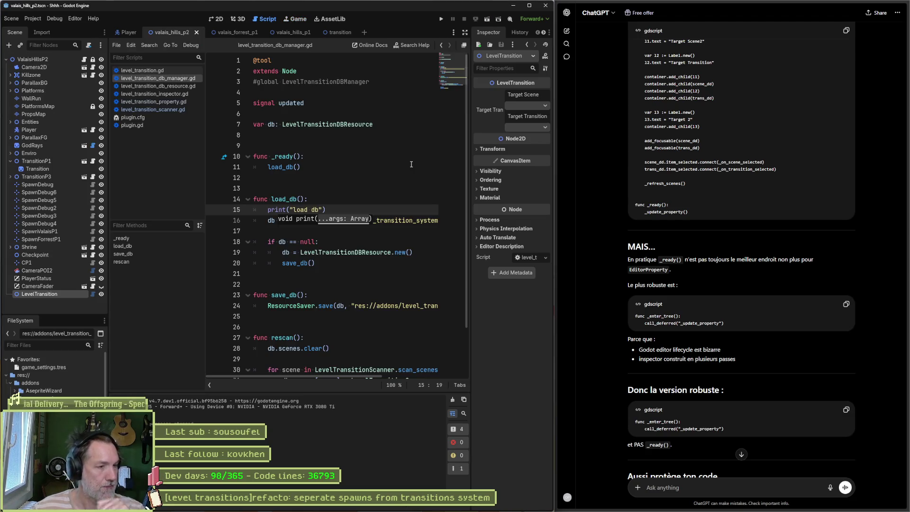
Reselect the LevelTransition node and locate the database load call in the manager script.
click(62, 286)
click(51, 293)
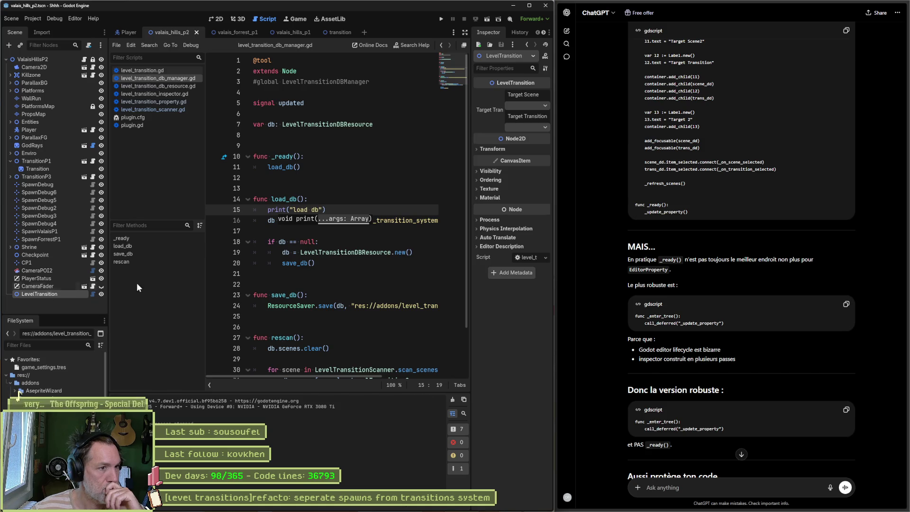
click(287, 221)
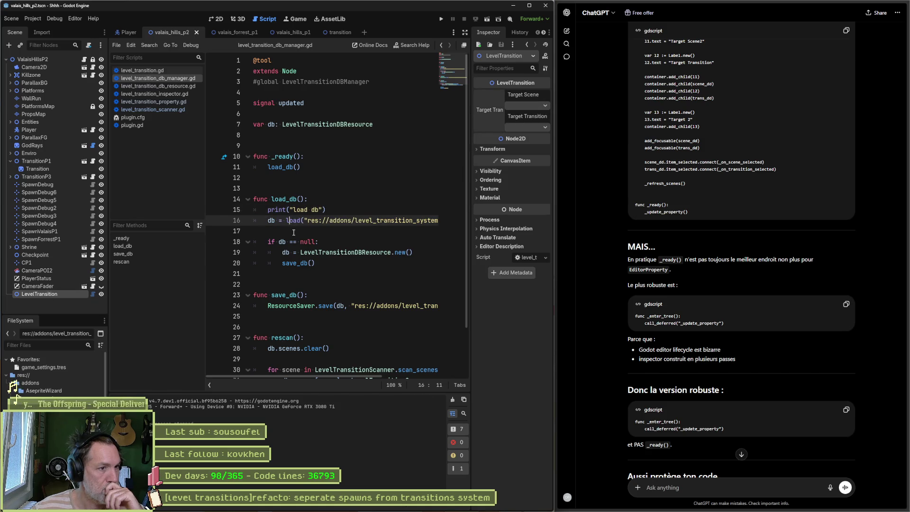
mouse_move(339, 376)
mouse_down()
mouse_move(417, 372)
mouse_move(381, 375)
mouse_up()
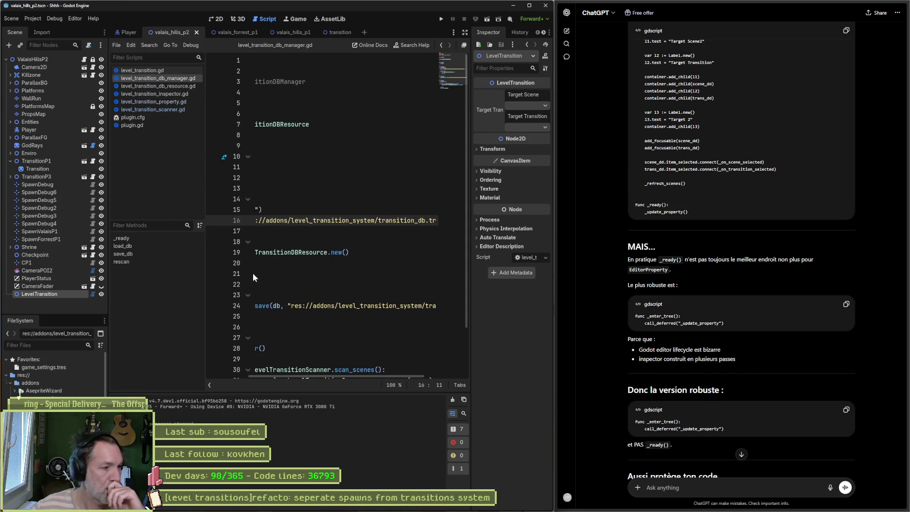
Inspect transition_db.tres and expand its Scenes dictionary, which is empty.
ctrl+click(341, 220)
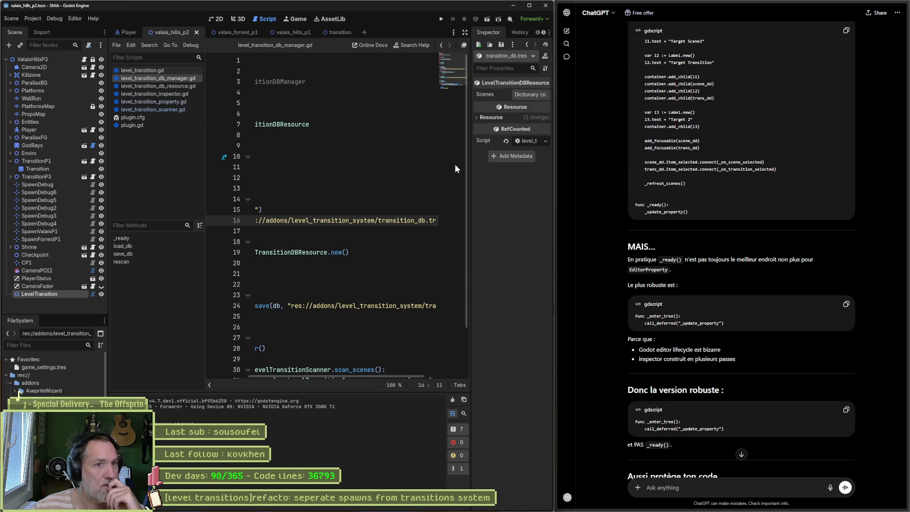
click(520, 95)
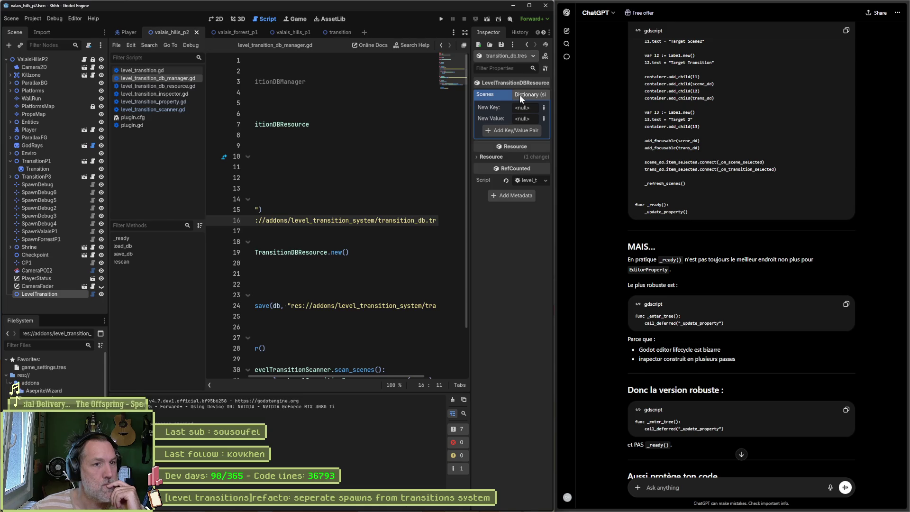
click(377, 285)
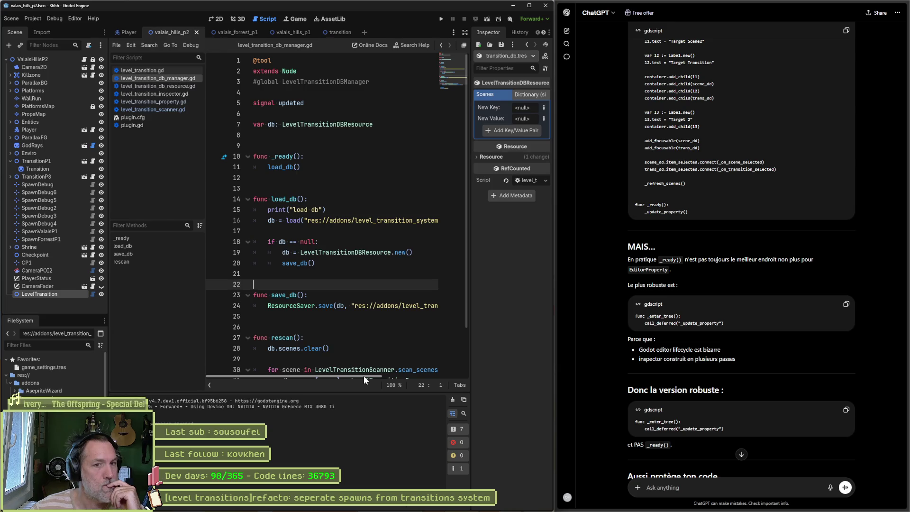
mouse_move(556, 340)
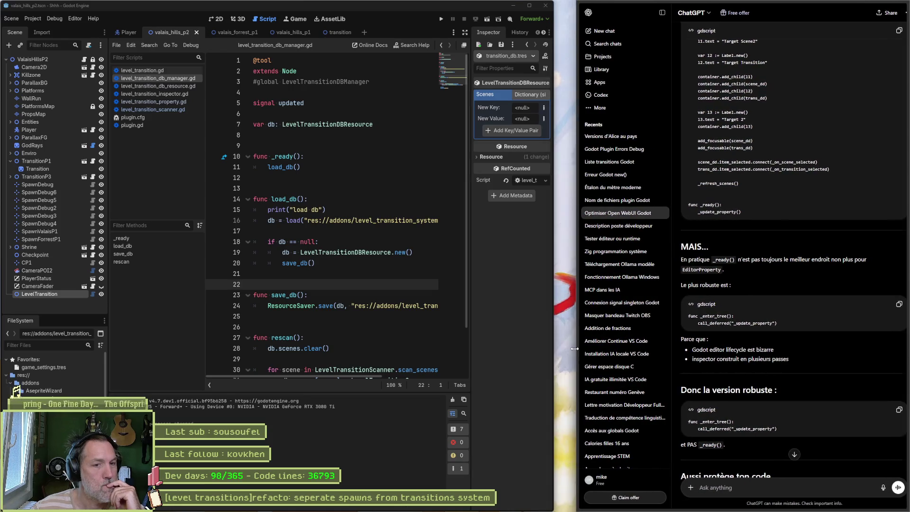
Narrow the ChatGPT window, widen Godot, and select the word rescan on line 27.
drag(554, 354, 596, 353)
mouse_move(499, 9)
mouse_down()
mouse_move(550, 131)
mouse_move(303, 151)
mouse_move(522, 160)
mouse_up()
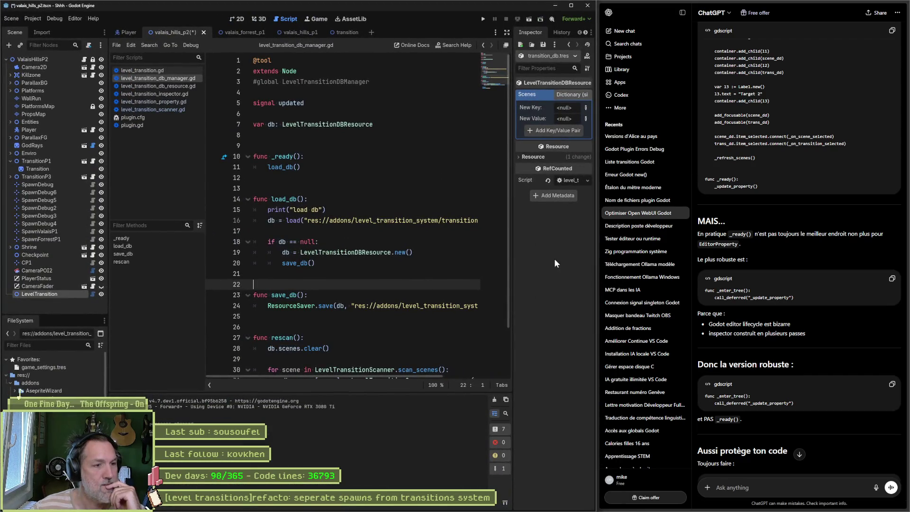
scroll(394, 324, down, 2)
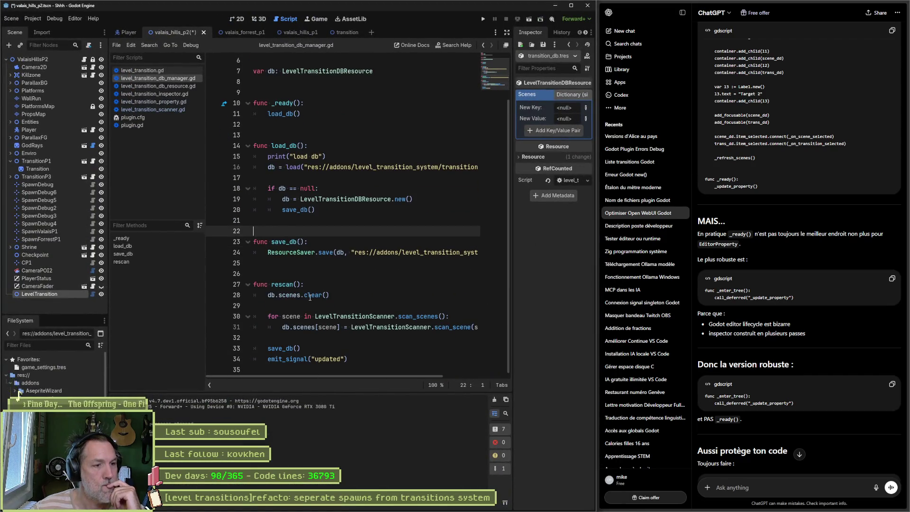
double_click(285, 285)
scroll(387, 313, up, 1)
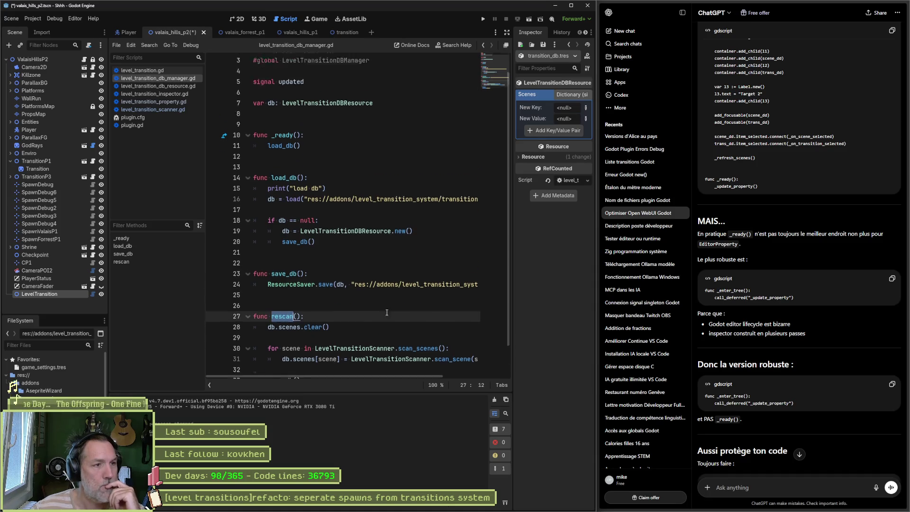
scroll(387, 313, up, 1)
Find in Files for rescan and _resync, reaching the commented menu line in plugin.gd.
key(ctrl+shift+f)
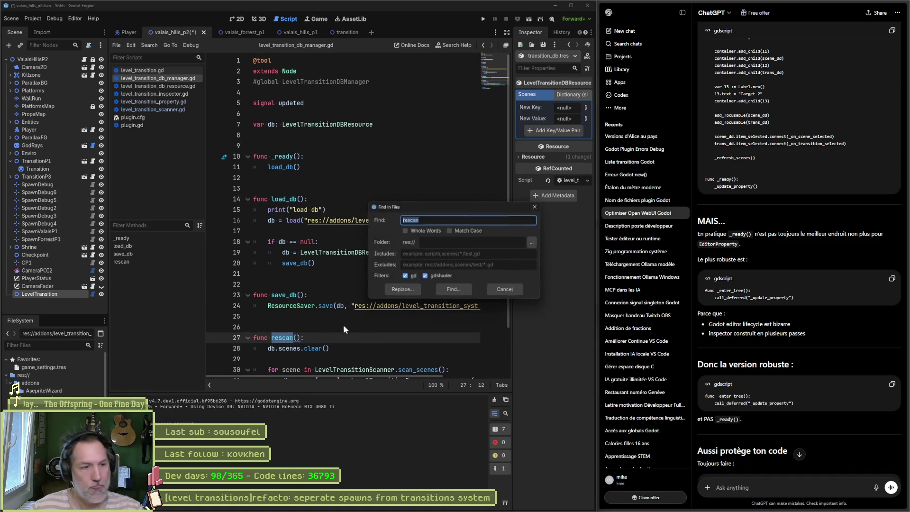
click(452, 289)
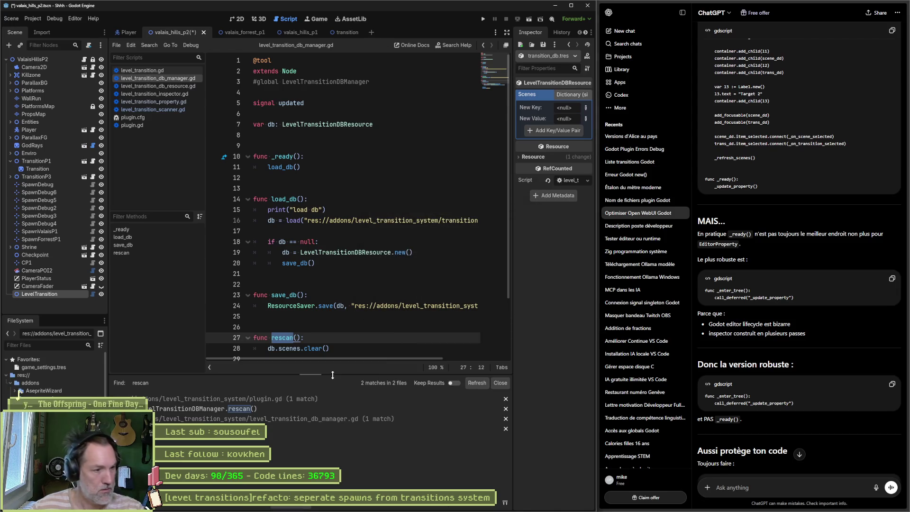
click(242, 408)
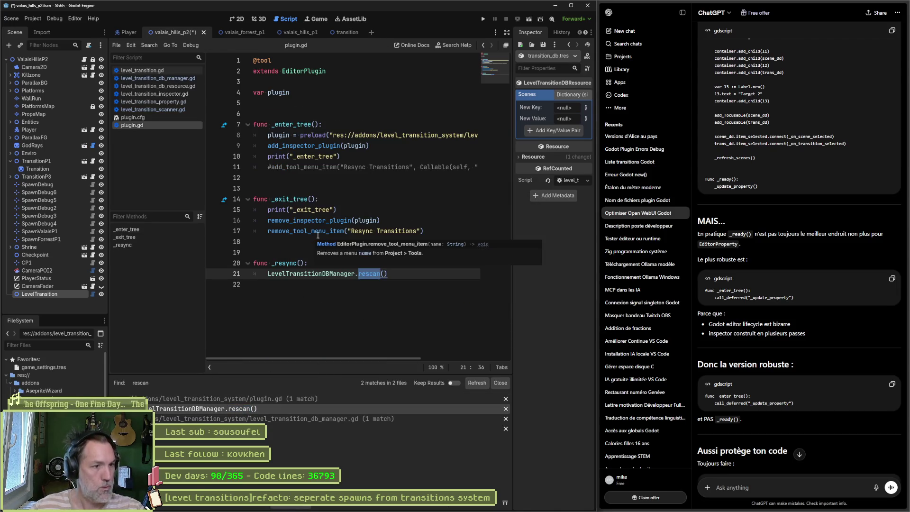
double_click(287, 263)
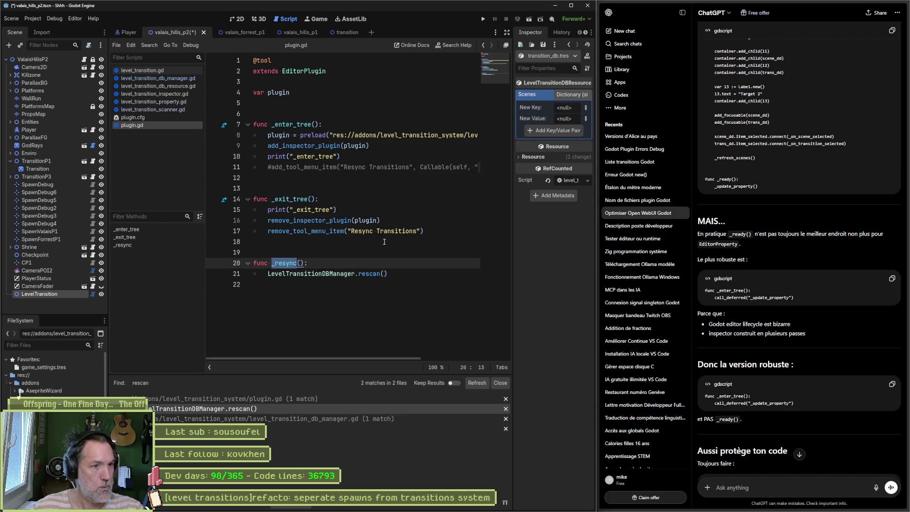
key(ctrl+shift+f)
click(455, 292)
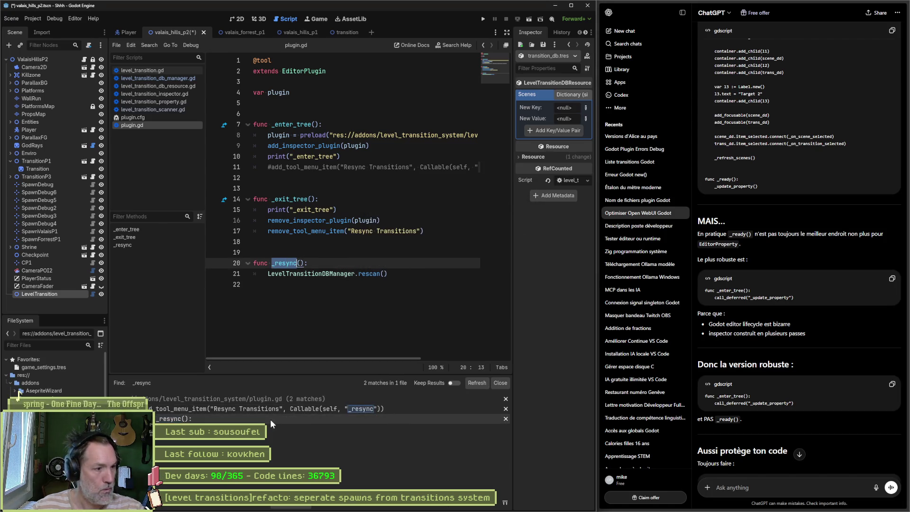
click(312, 408)
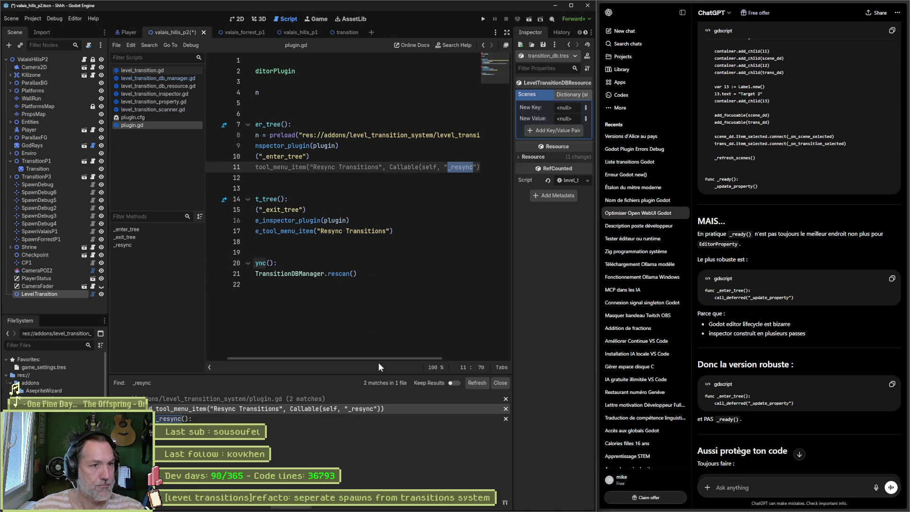
Uncomment the add_tool_menu_item line 11 in plugin.gd and save the file.
drag(334, 358, 310, 359)
click(268, 166)
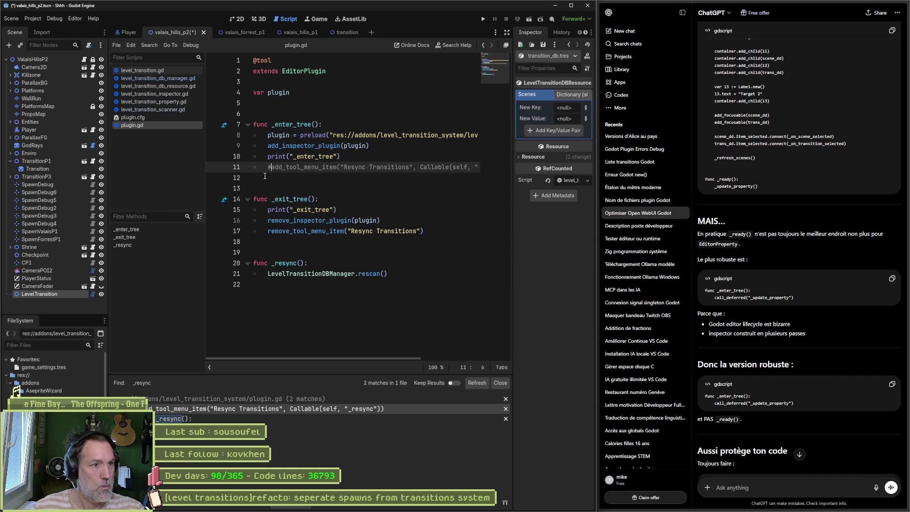
key(Delete)
key(ctrl+s)
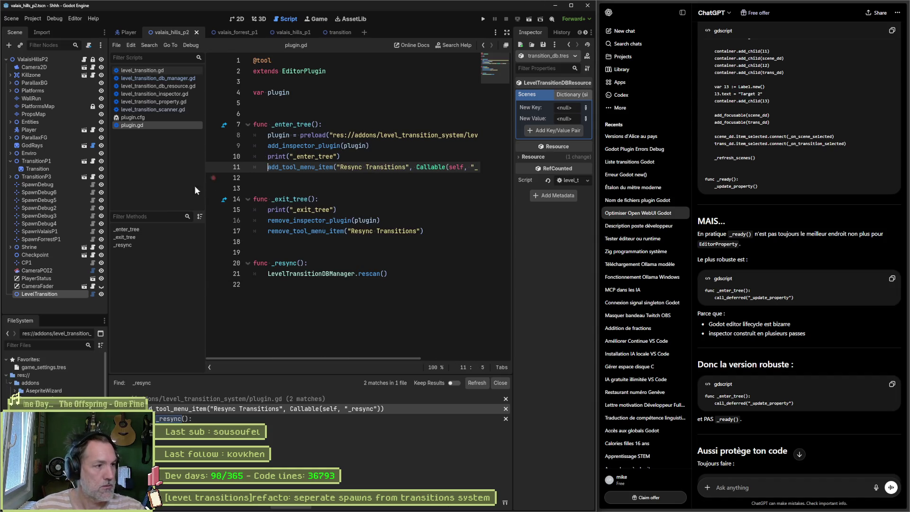
Select the LevelTransition node and clear the Output panel.
click(42, 294)
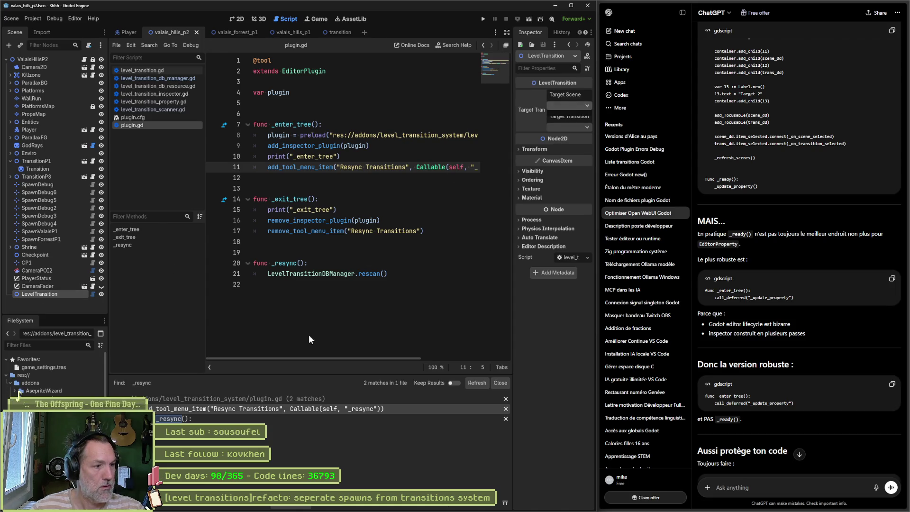
click(157, 505)
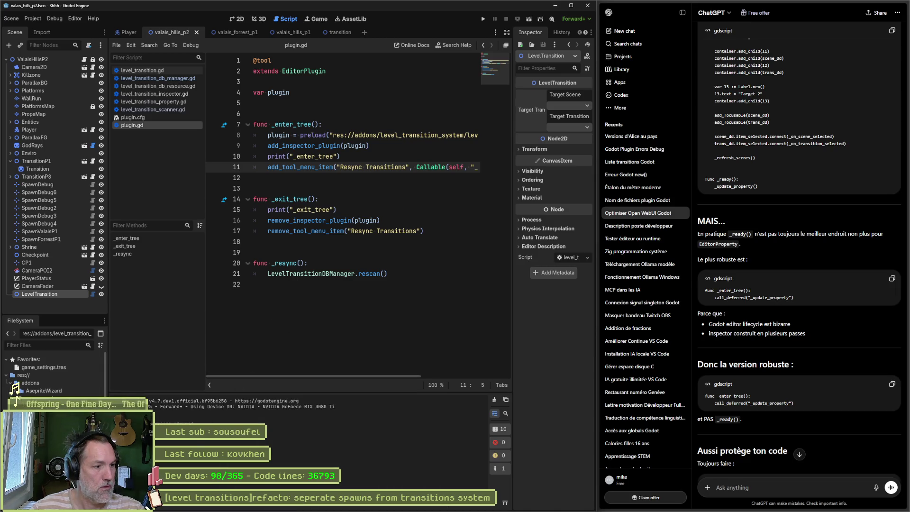
click(495, 400)
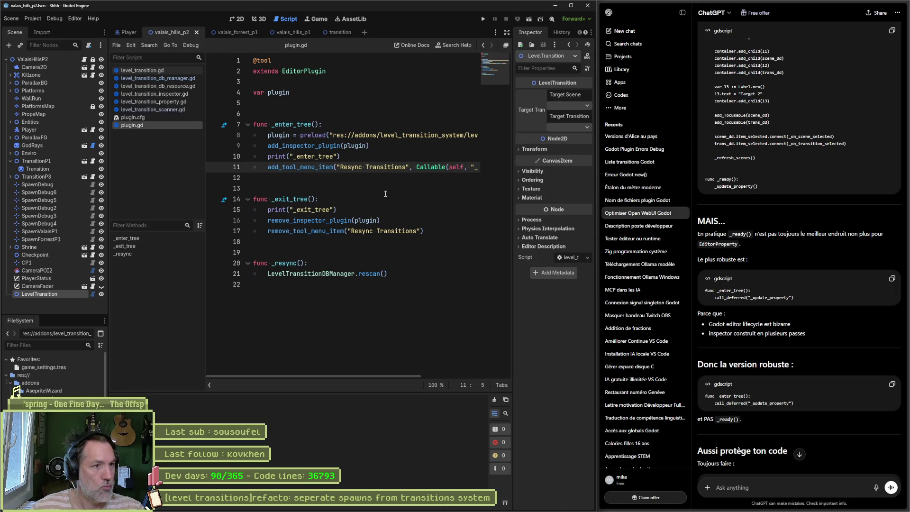
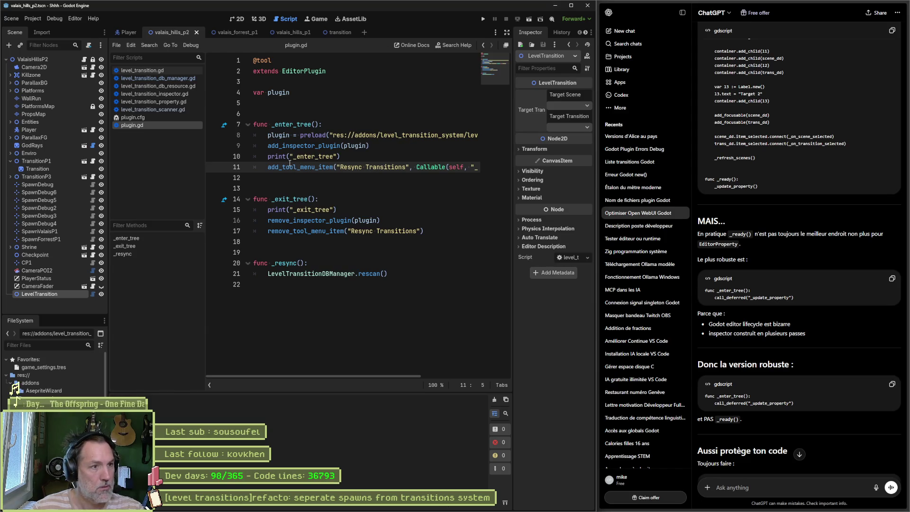
Browse the Debug, Editor, Help, Project and Scene menus without choosing anything.
click(51, 20)
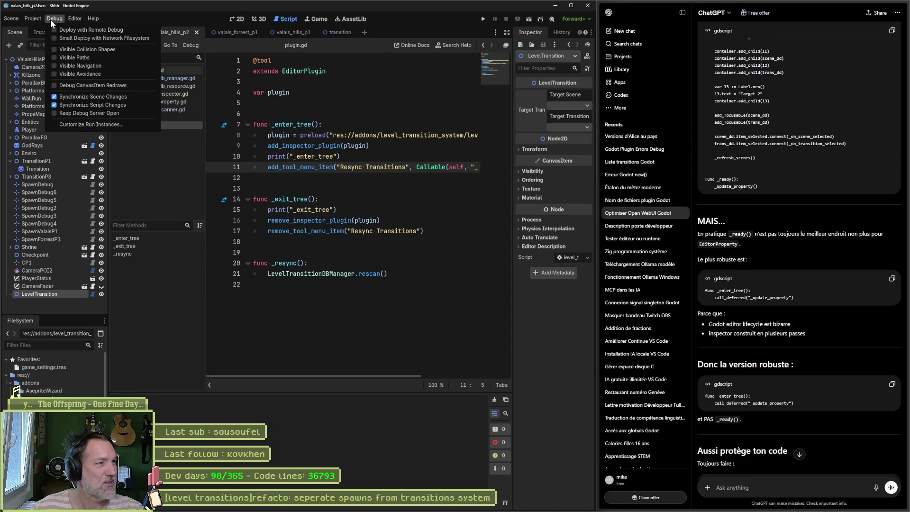
mouse_move(71, 19)
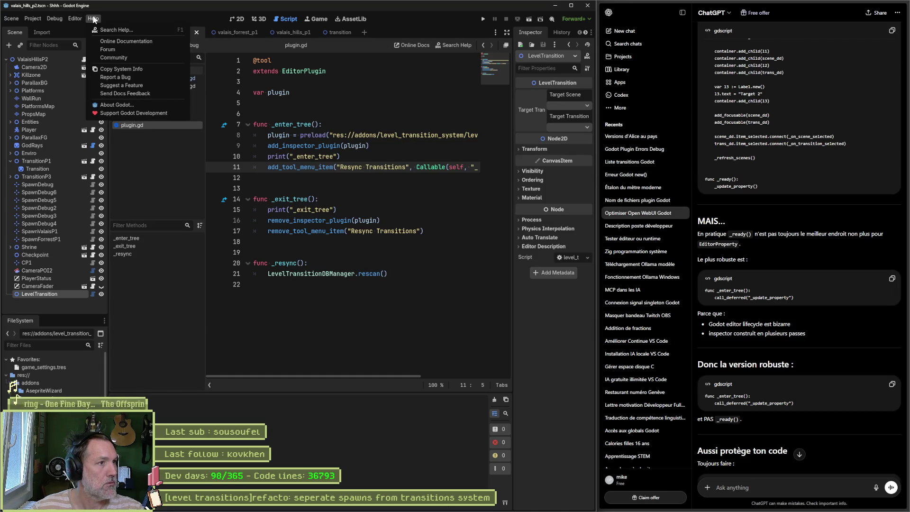
mouse_move(34, 20)
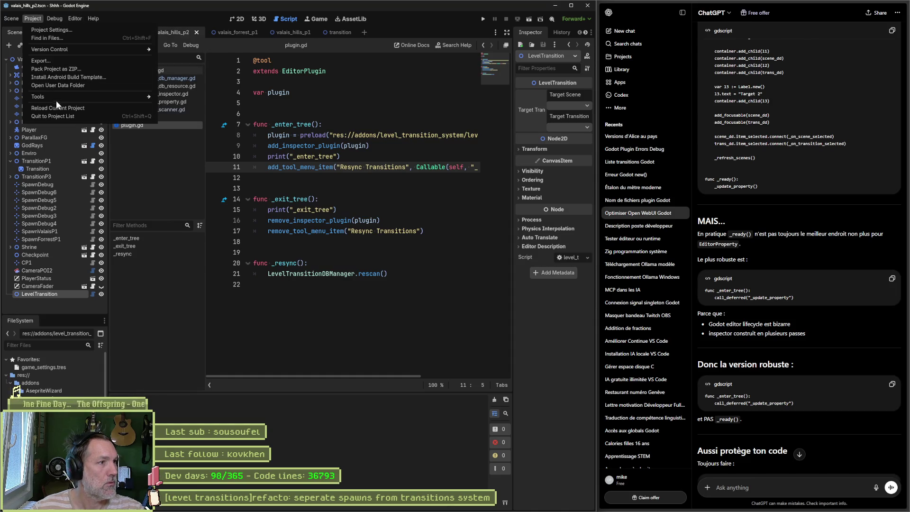
mouse_move(56, 101)
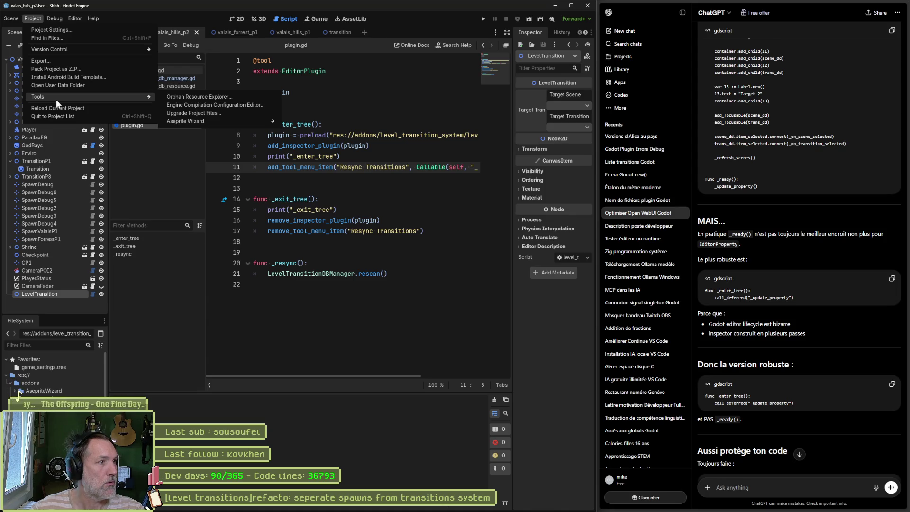
click(13, 22)
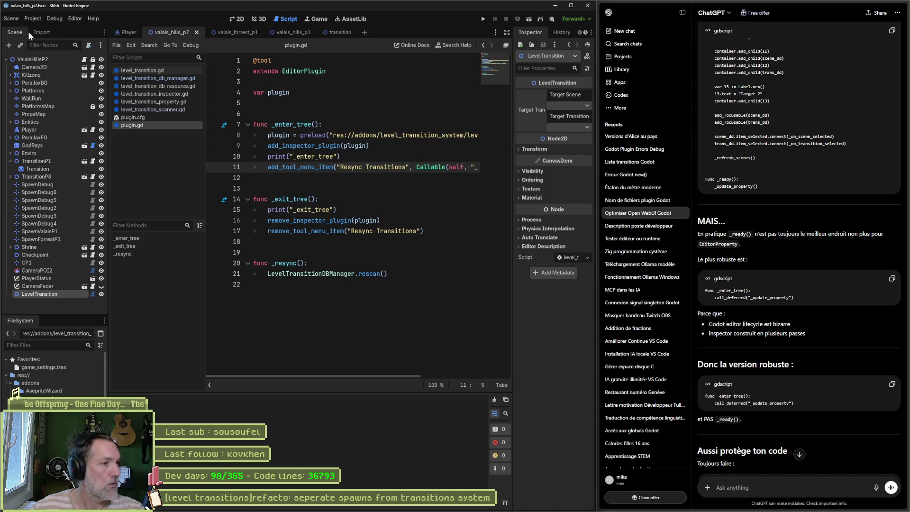
Check LevelTransition's context menu, then open the docs for remove_tool_menu_item on line 17.
right_click(41, 294)
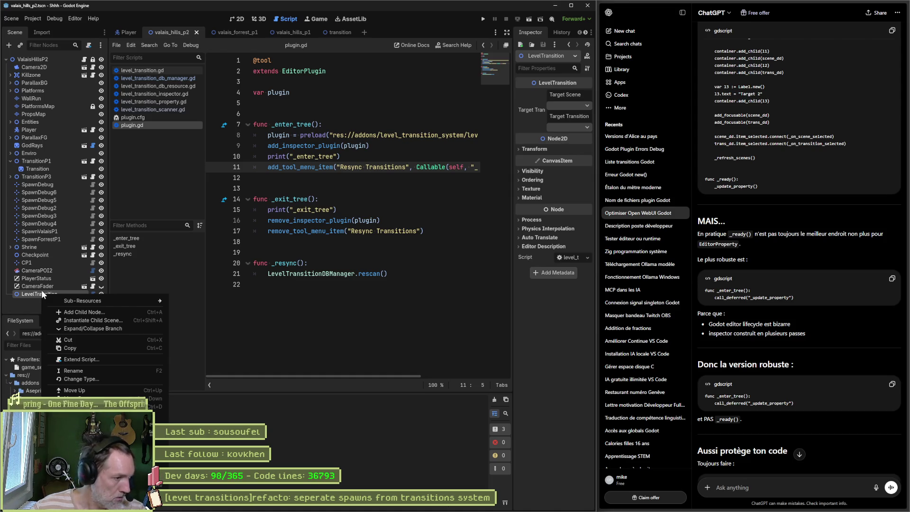
click(282, 259)
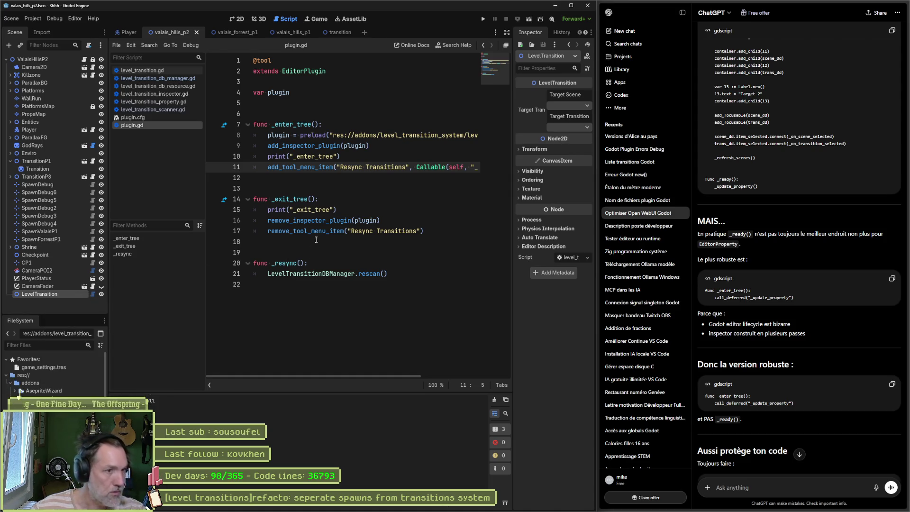
click(317, 233)
ctrl+click(317, 233)
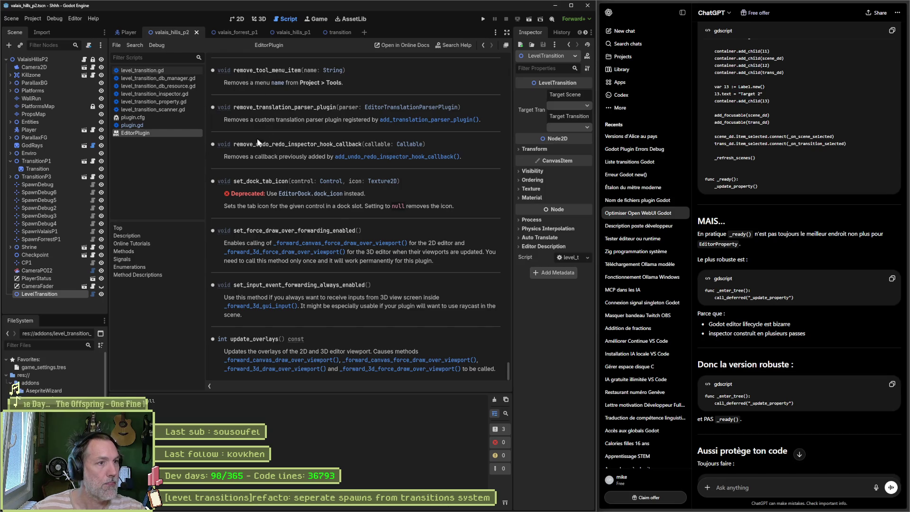
Close the remove_tool_menu_item docs and open the add_tool_menu_item docs from line 11.
scroll(258, 142, up, 3)
scroll(240, 97, up, 2)
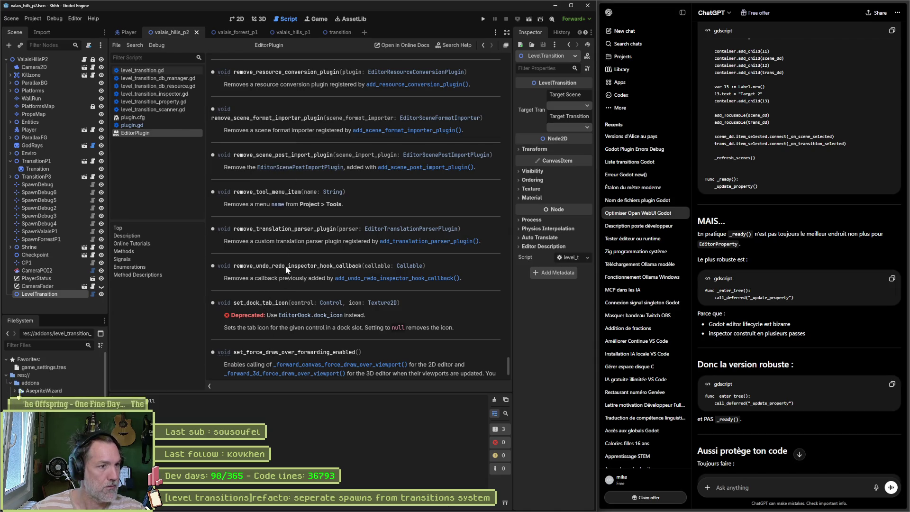
key(ctrl+w)
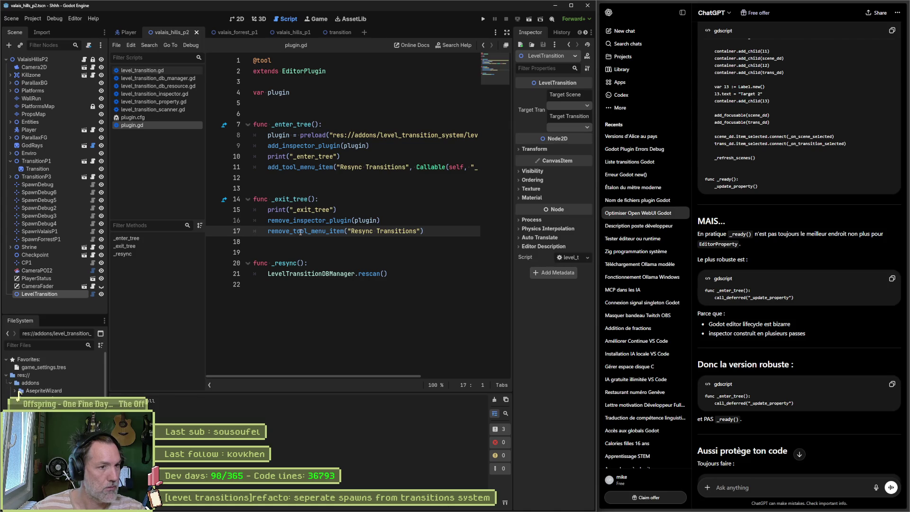
click(308, 169)
ctrl+click(308, 169)
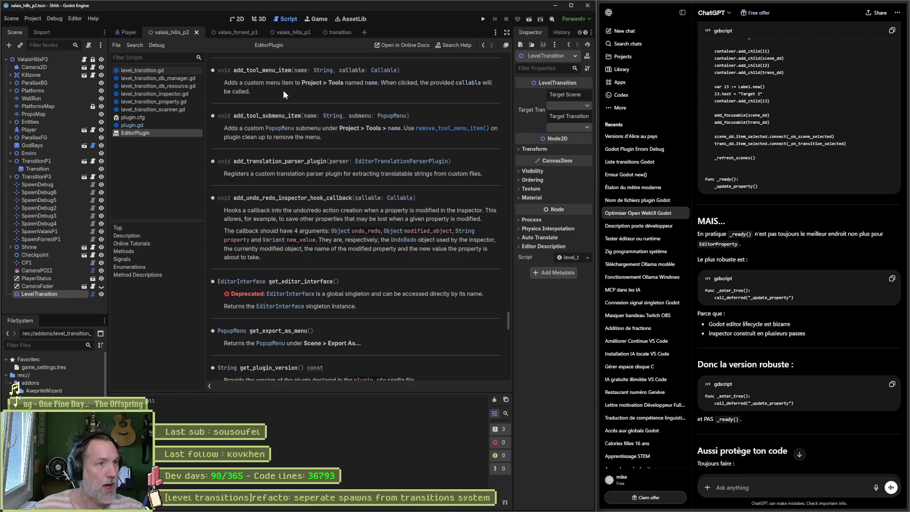
Check Project > Tools for the resync entry, view String help, then close the EditorPlugin docs.
click(33, 18)
mouse_move(95, 94)
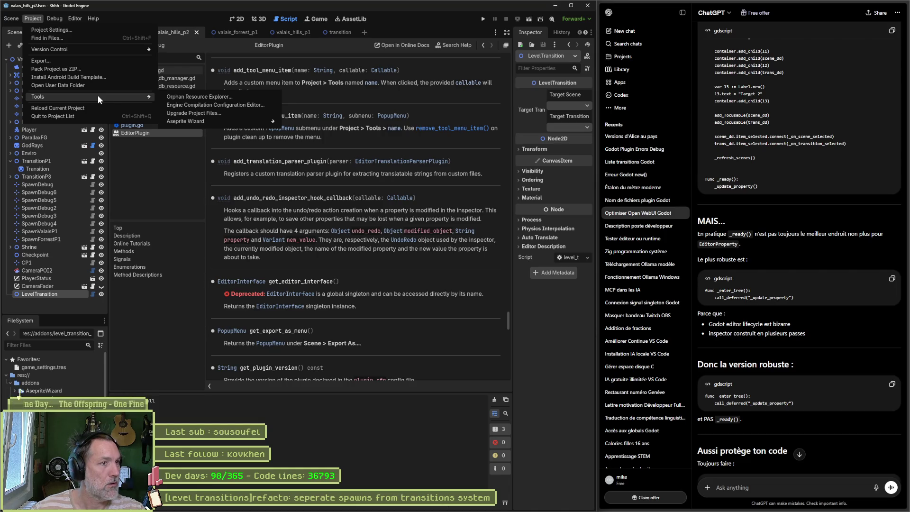
click(357, 150)
click(333, 116)
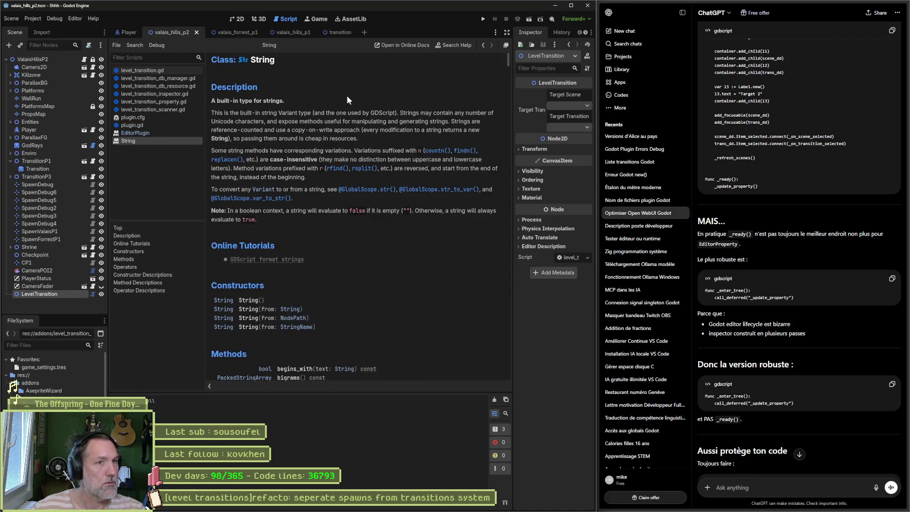
click(482, 45)
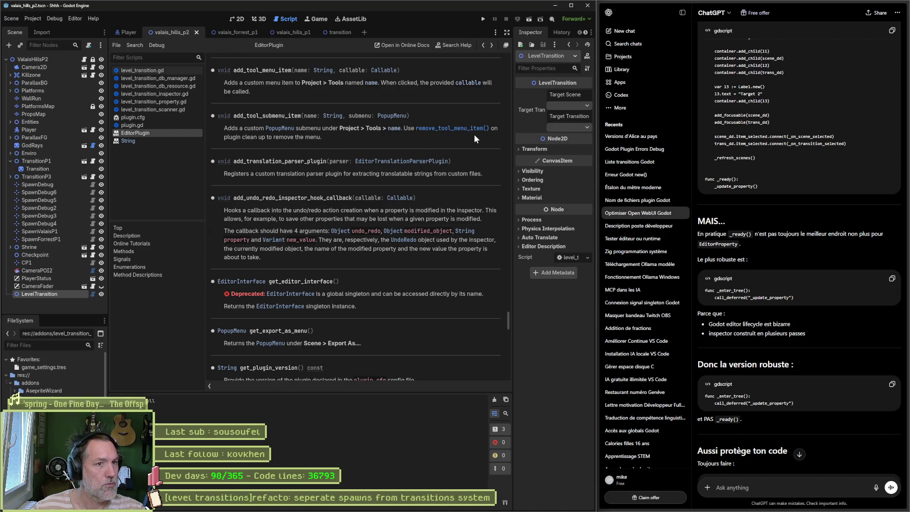
key(ctrl+w)
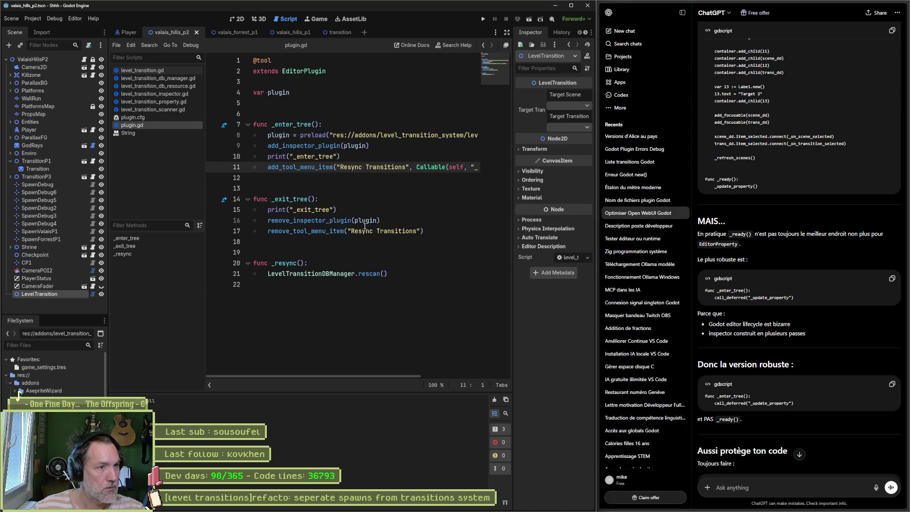
double_click(339, 231)
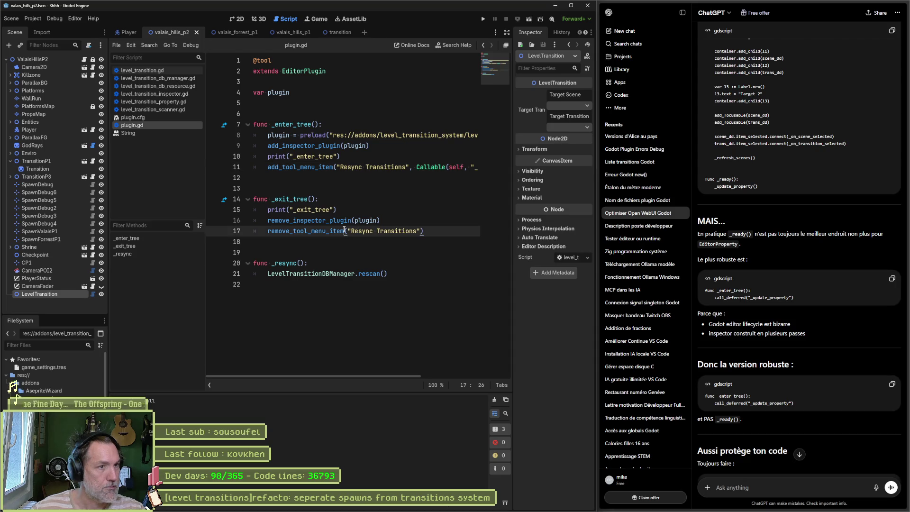
mouse_move(329, 167)
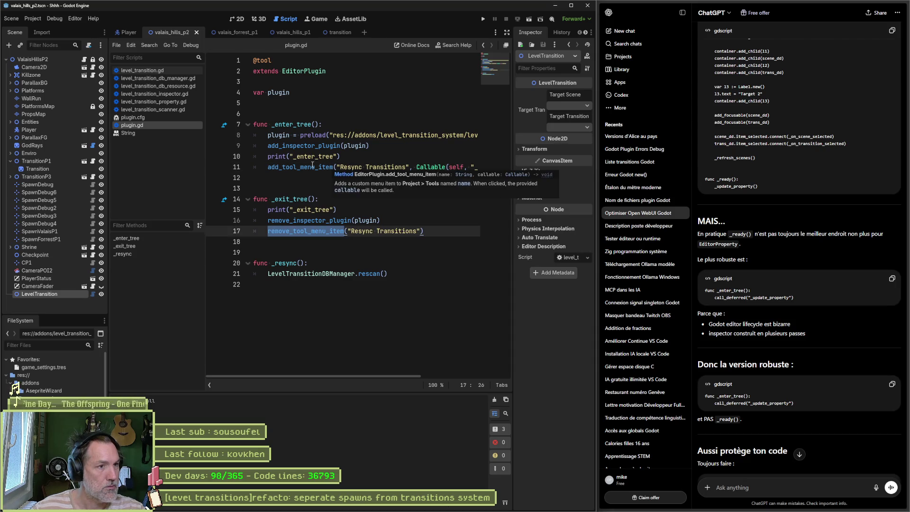
click(315, 221)
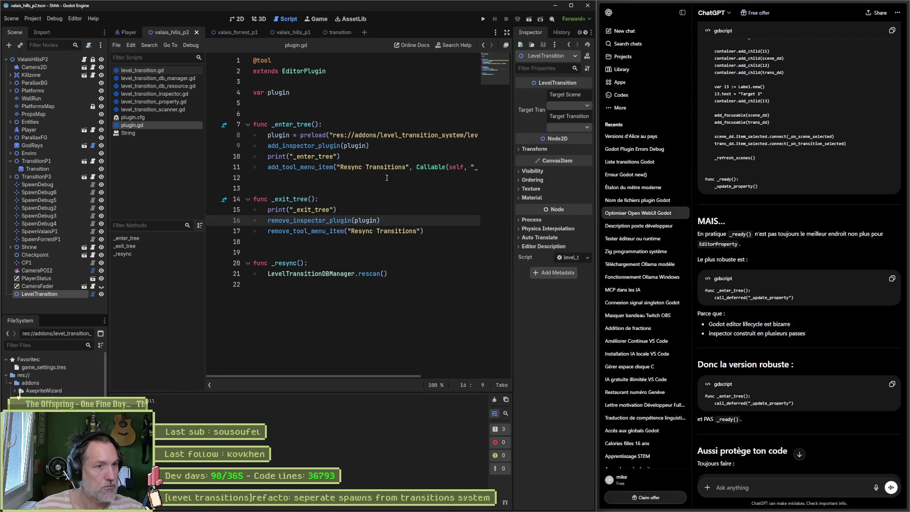
mouse_move(397, 375)
mouse_down()
mouse_move(458, 368)
mouse_move(366, 369)
mouse_up()
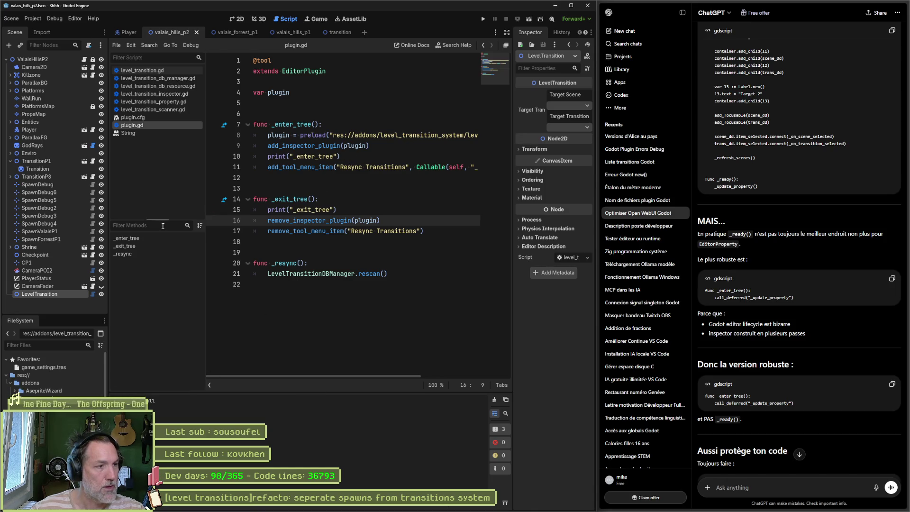
click(34, 287)
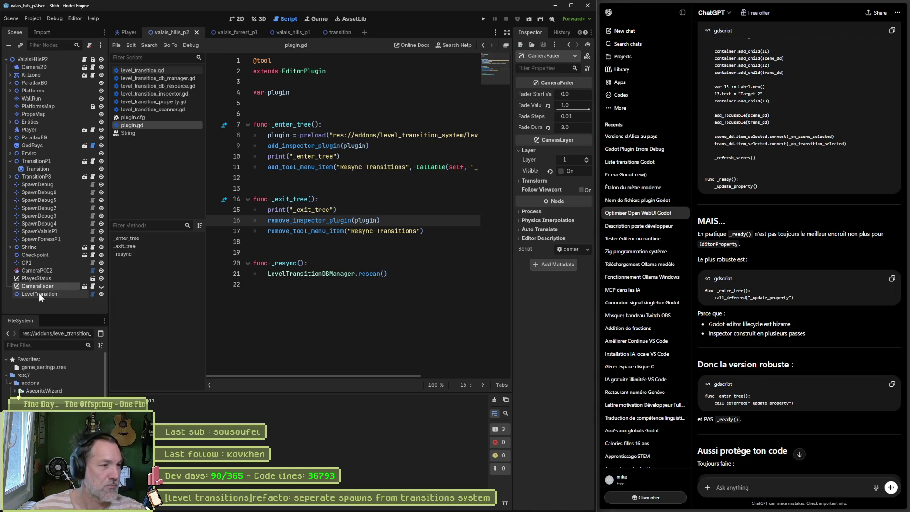
Delete the LevelTransition node, confirm, and bring it back.
click(39, 293)
key(Delete)
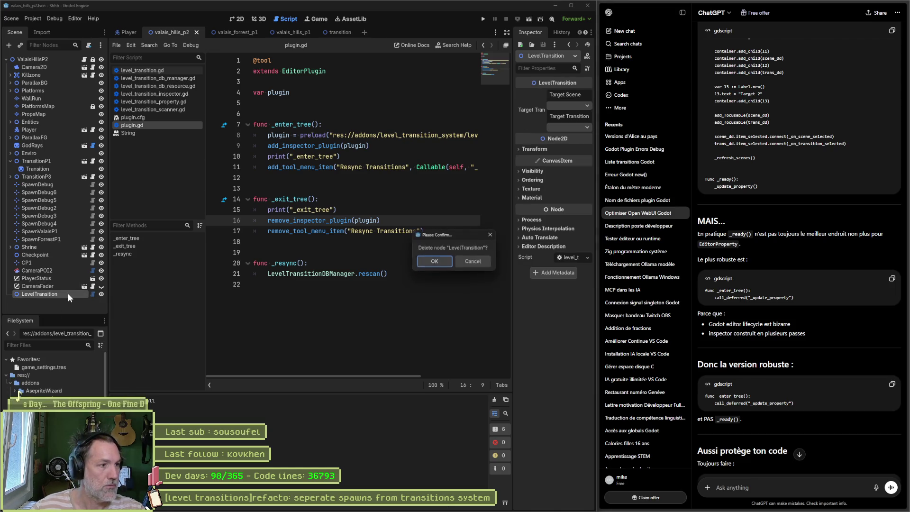
key(Return)
key(ctrl+a)
key(Return)
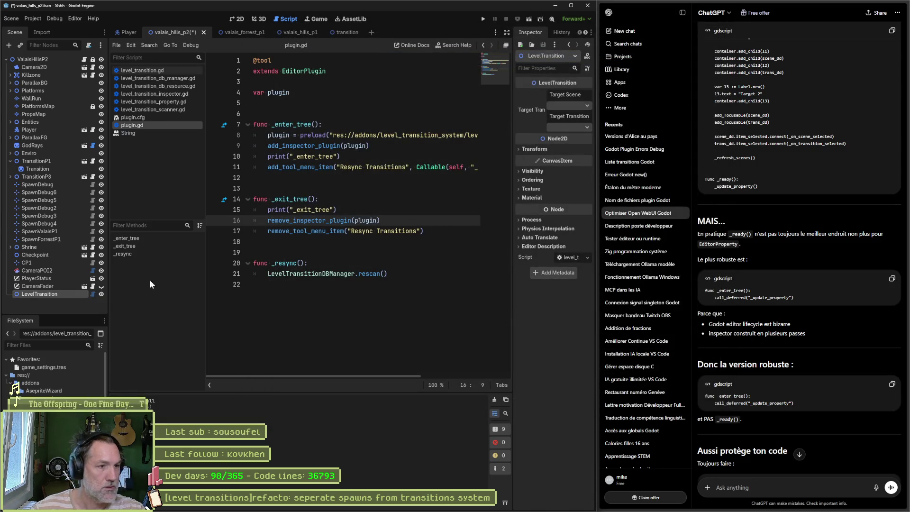
Look for the resync entry under Project > Tools, then go to line 10 of plugin.gd.
click(30, 18)
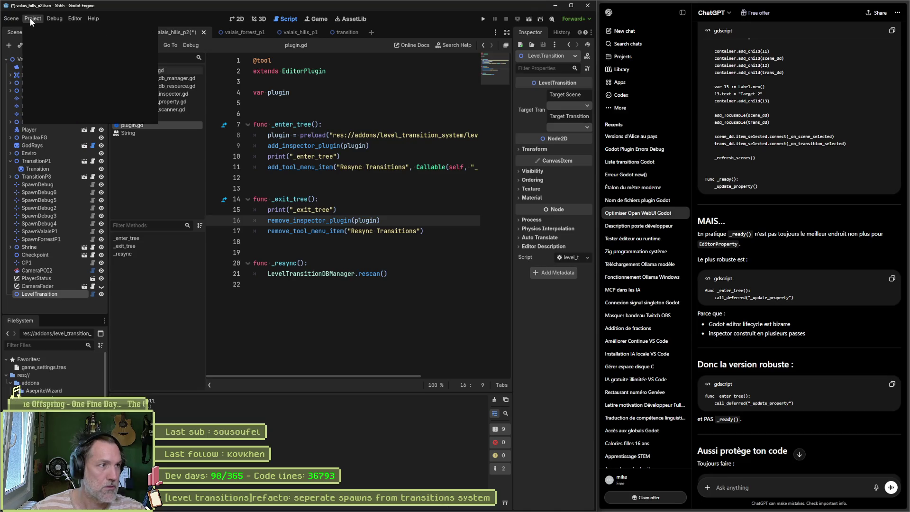
mouse_move(74, 95)
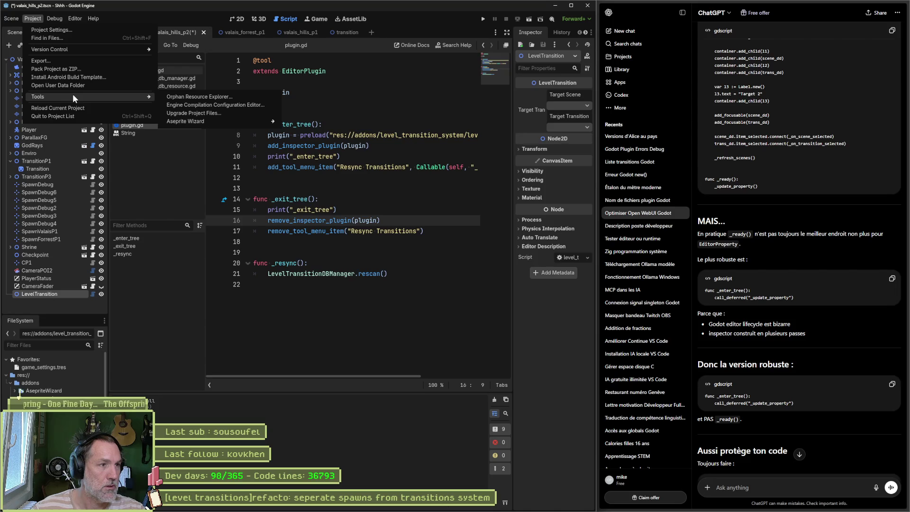
click(300, 223)
mouse_move(301, 225)
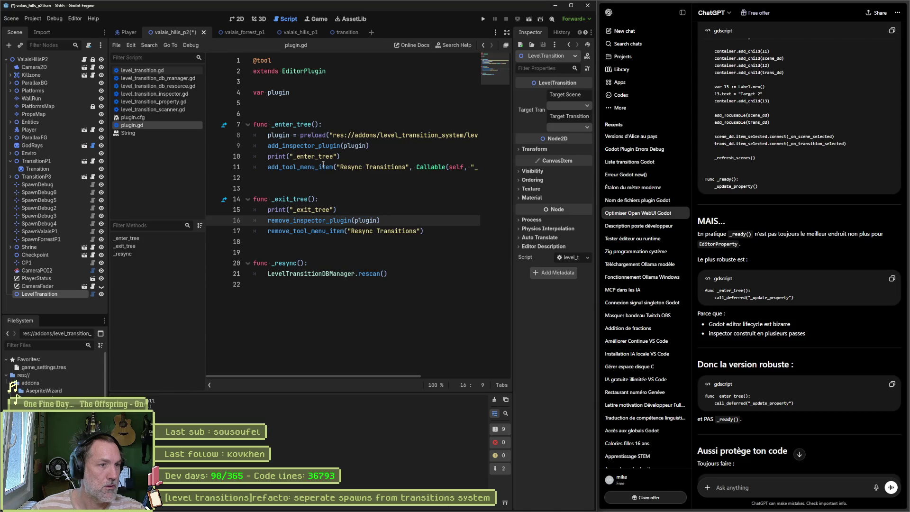
click(352, 157)
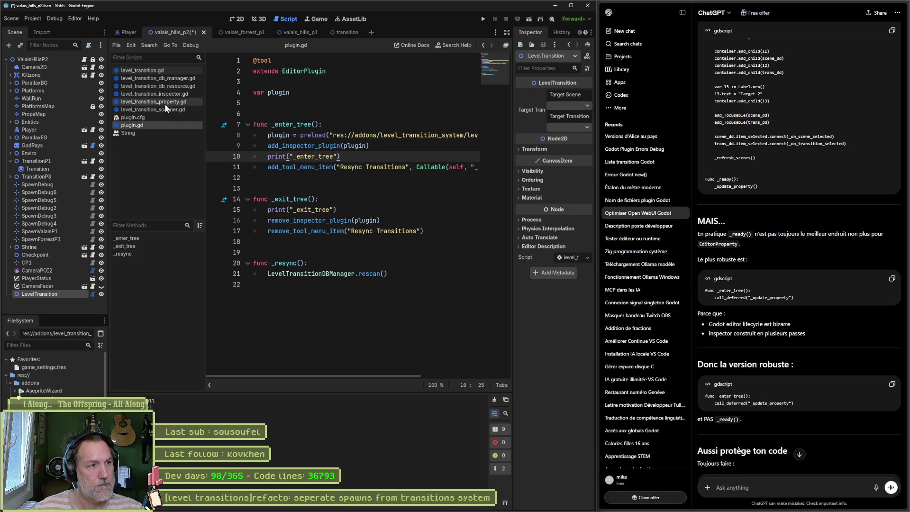
In level_transition_db_manager.gd, add self to the line-15 print call and save.
click(158, 78)
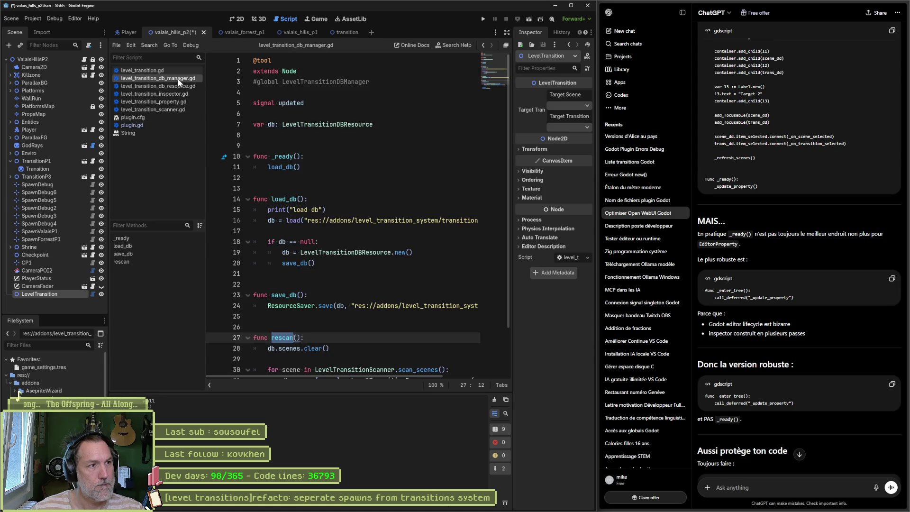
click(287, 212)
text(self)
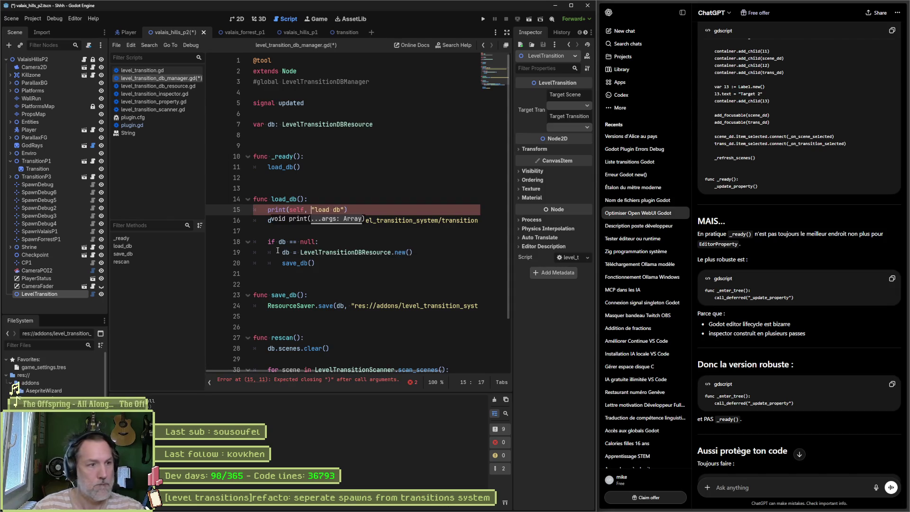
text(,)
key(ctrl+s)
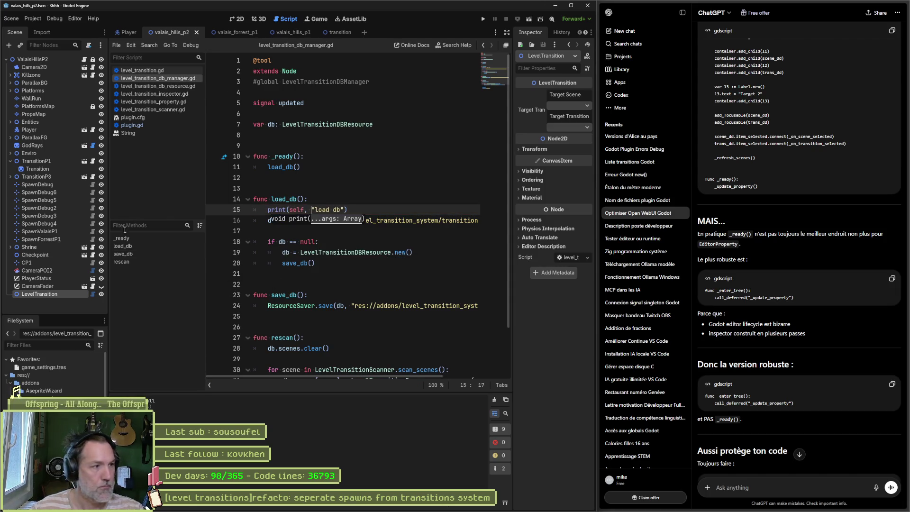
Change the line-15 print label to "..load db" and save the script.
click(42, 294)
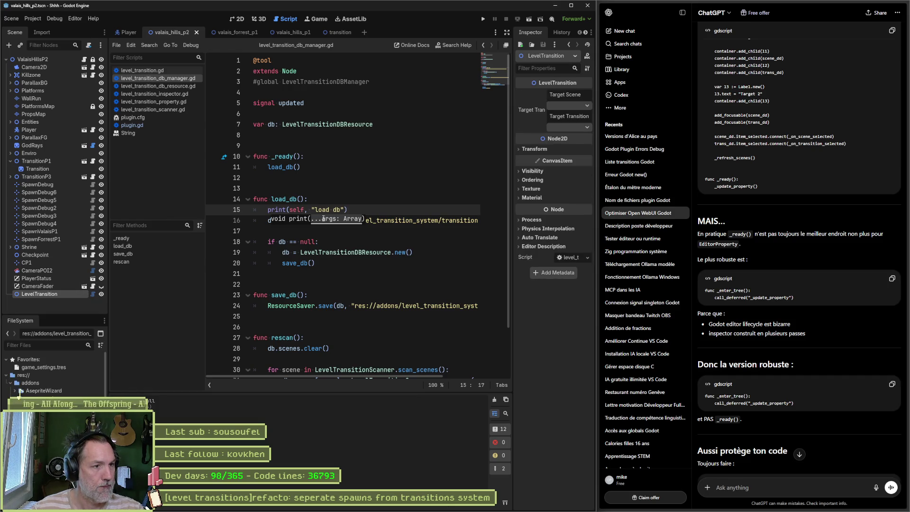
click(317, 211)
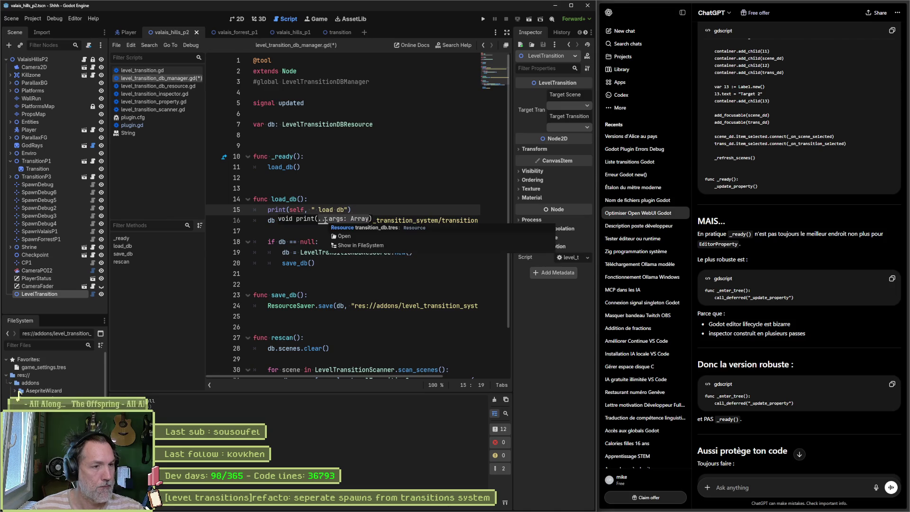
text(..)
key(ctrl+s)
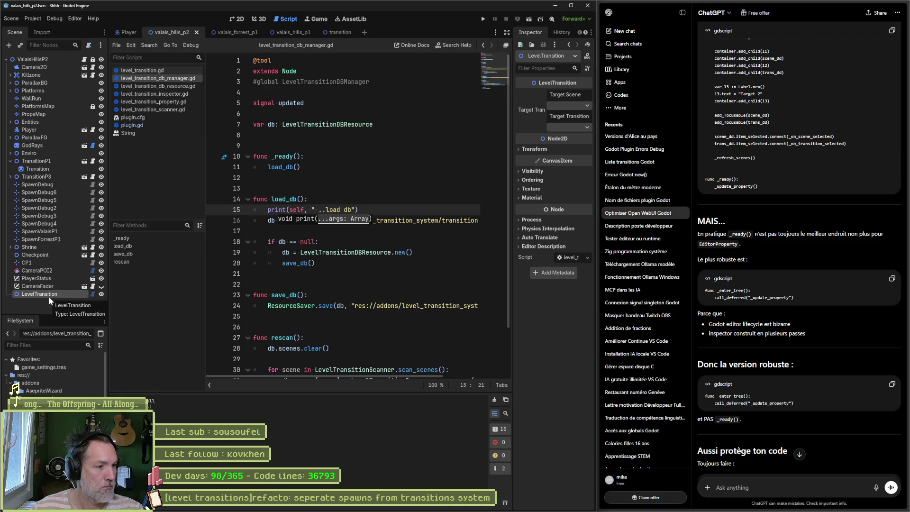
Delete the LevelTransition node and restore it.
key(Delete)
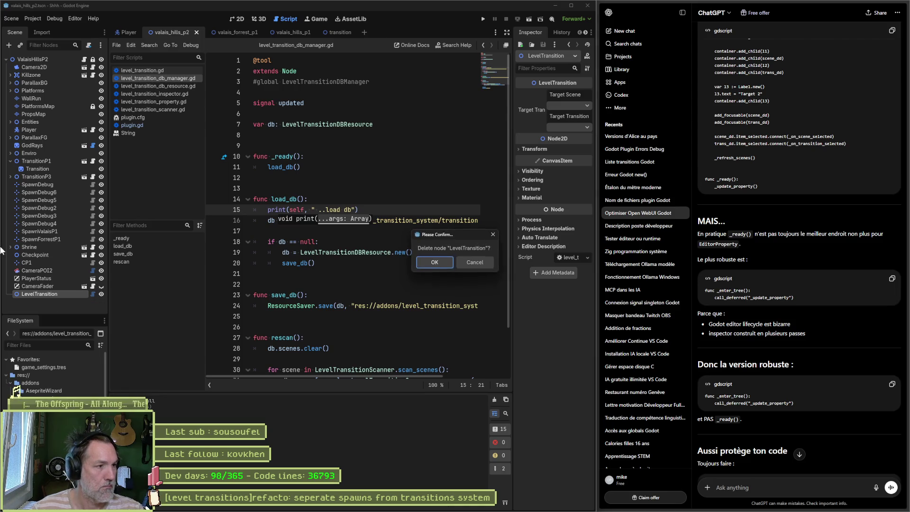
key(Return)
key(ctrl+a)
key(Return)
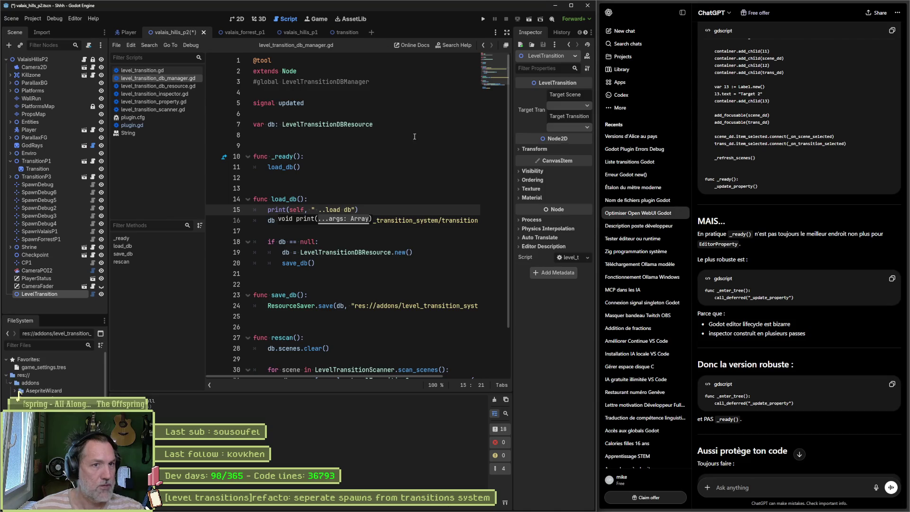
Run Project > Reload Current Project, choosing Save & Close for the valais_hills_p2 scene.
click(58, 18)
mouse_move(71, 20)
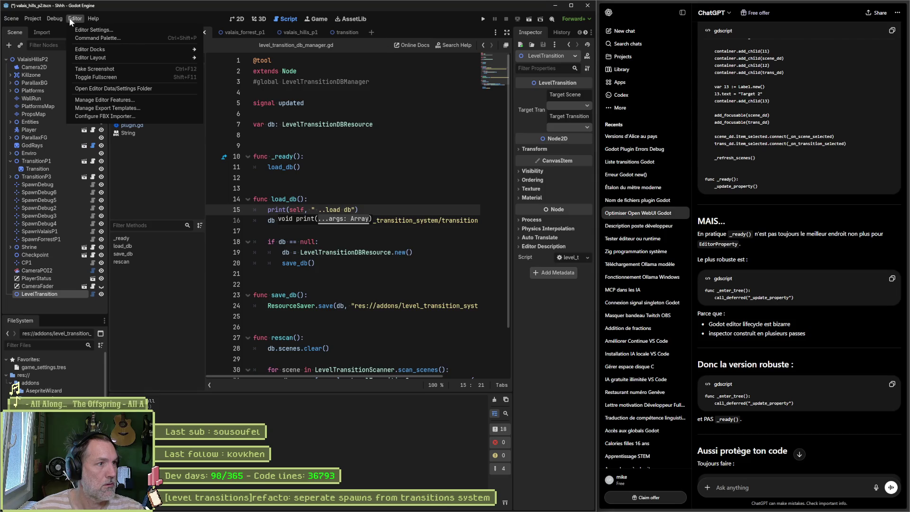
mouse_move(13, 20)
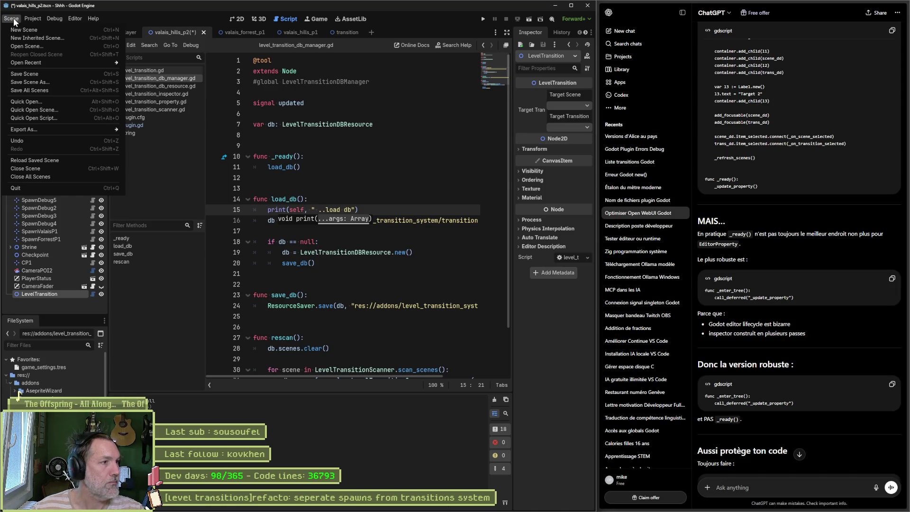
click(15, 22)
click(15, 21)
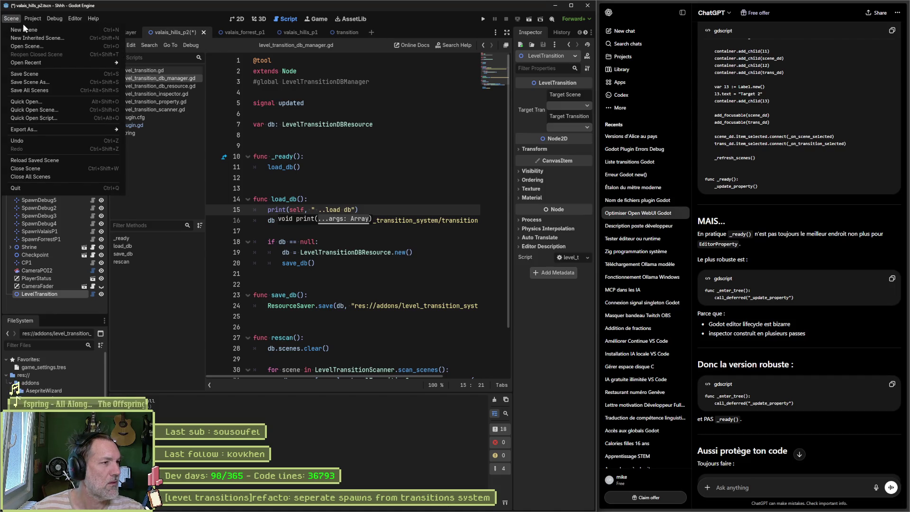
mouse_move(29, 17)
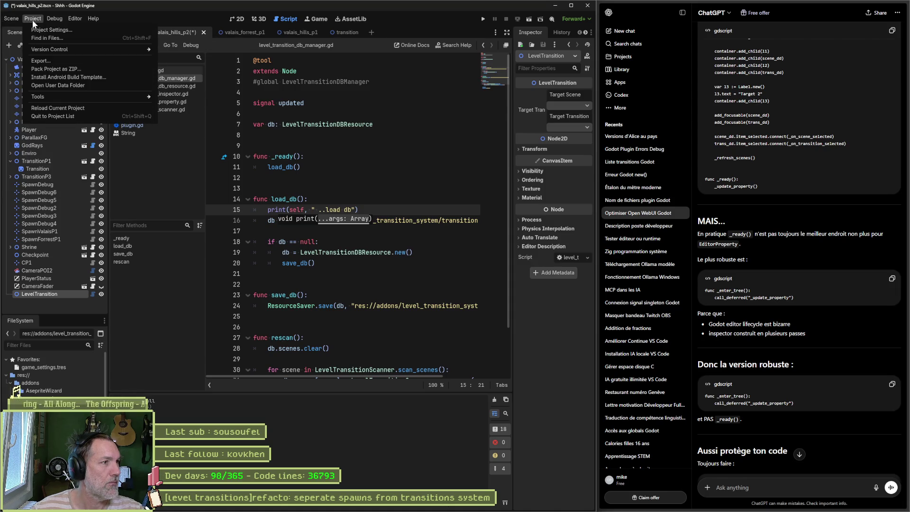
click(90, 108)
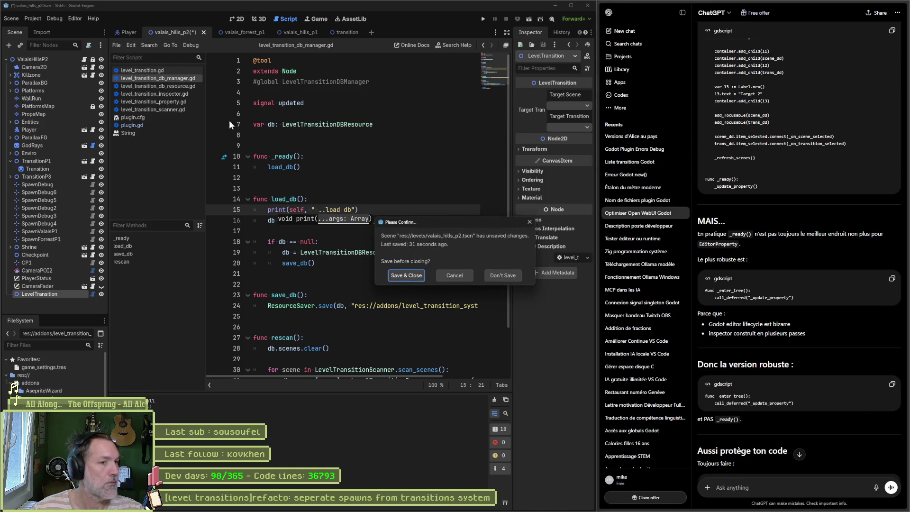
click(410, 276)
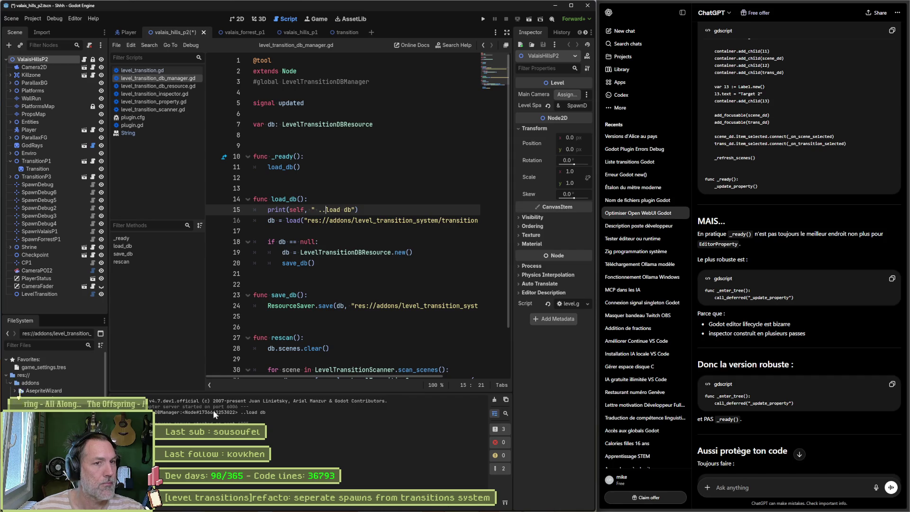
Inspect the LevelTransition node and transition_db.tres, whose Scenes dictionary has no entries.
click(36, 294)
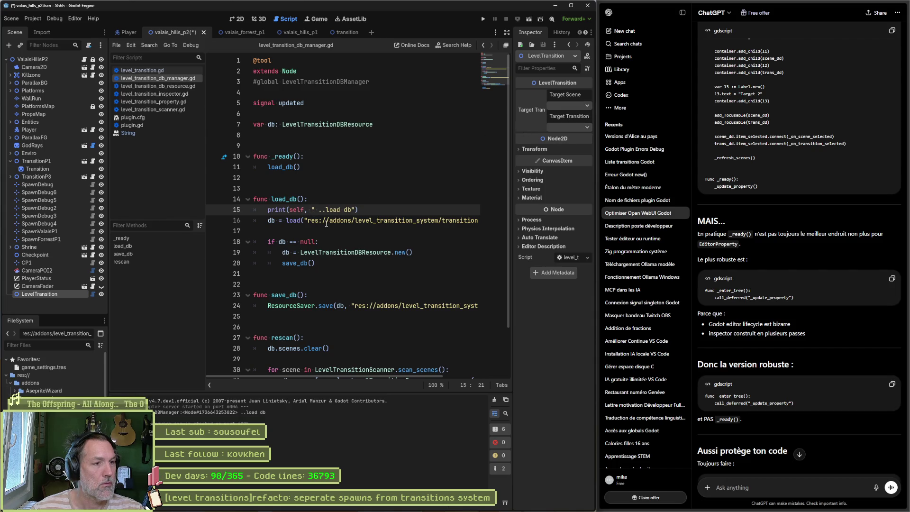
mouse_move(330, 220)
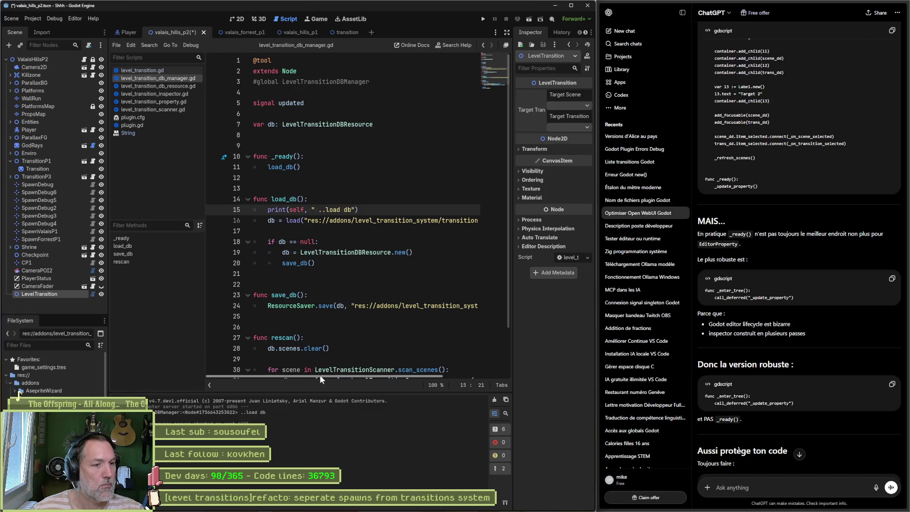
drag(320, 375, 389, 375)
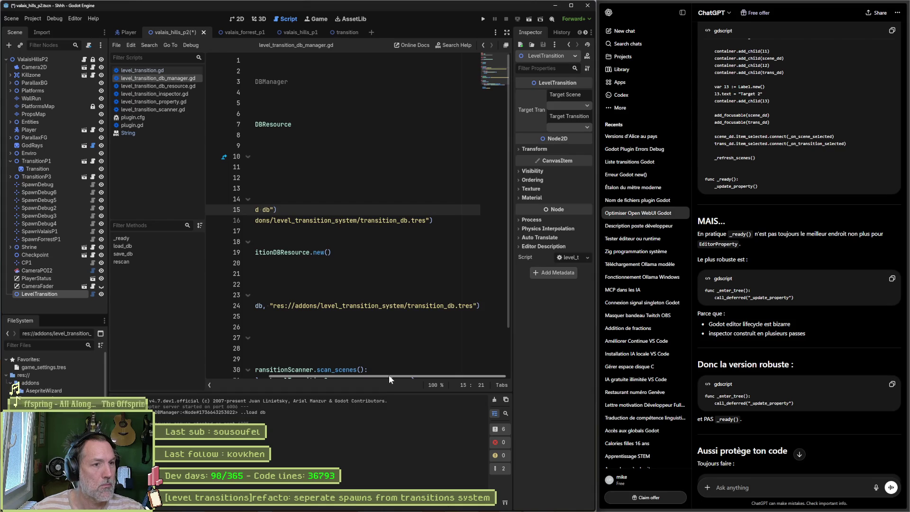
mouse_move(388, 375)
mouse_down()
mouse_move(306, 375)
mouse_move(363, 377)
mouse_up()
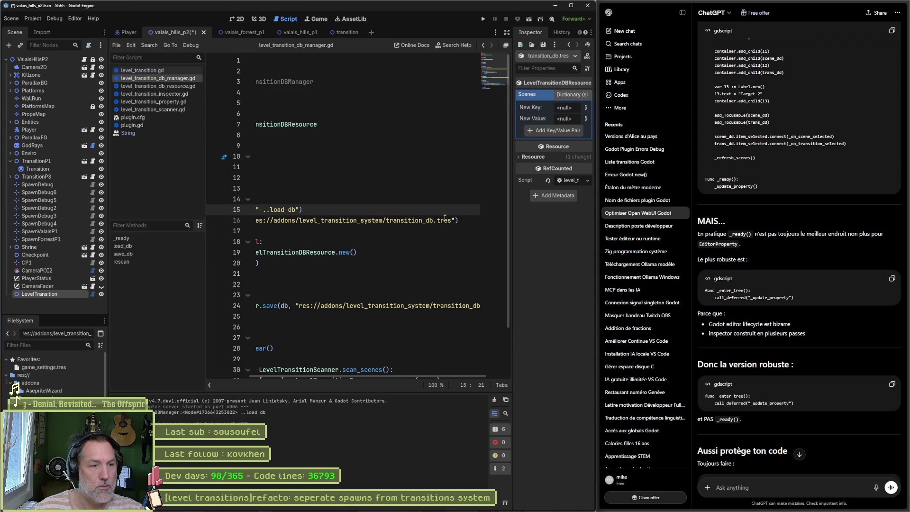
click(384, 287)
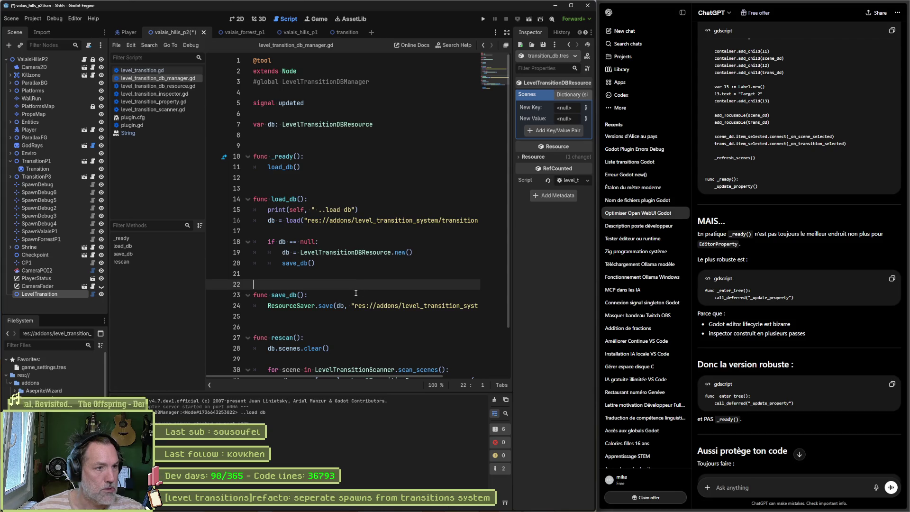
scroll(355, 294, down, 2)
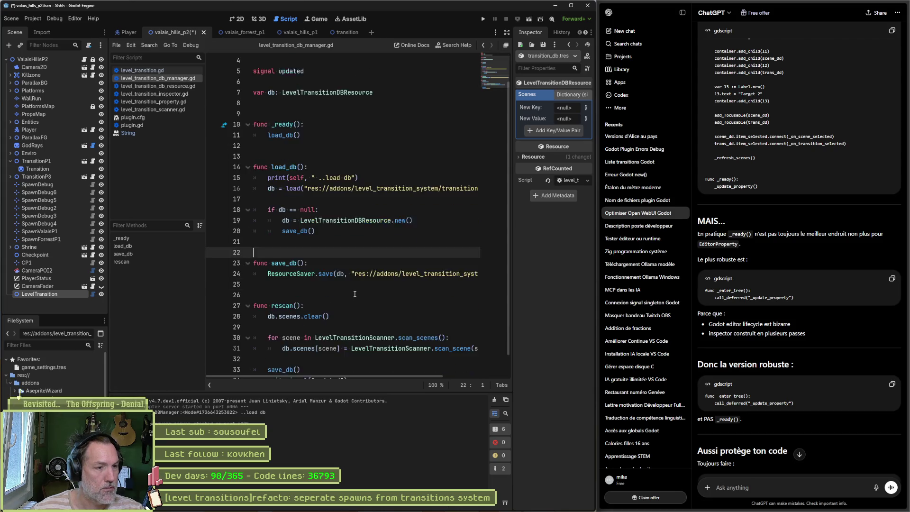
Search all project files for 'rescan' with Find in Files.
double_click(289, 286)
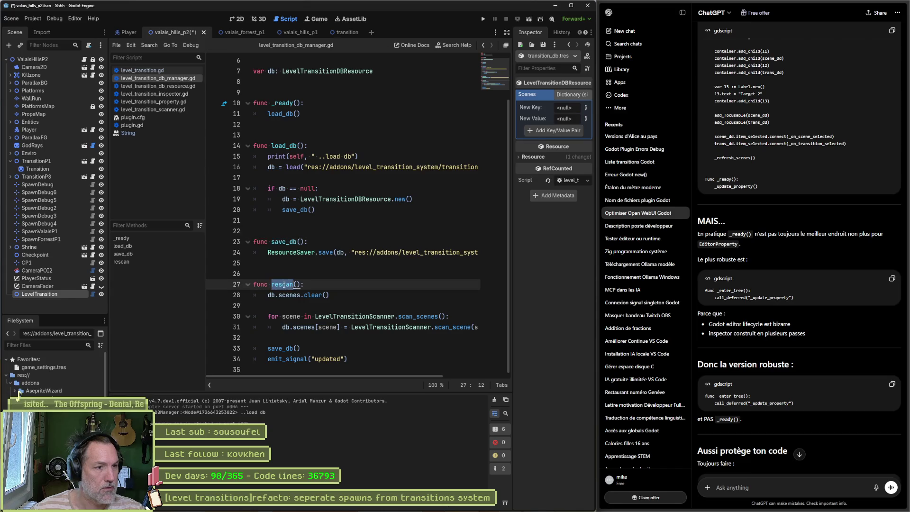
key(ctrl+shift+f)
click(447, 291)
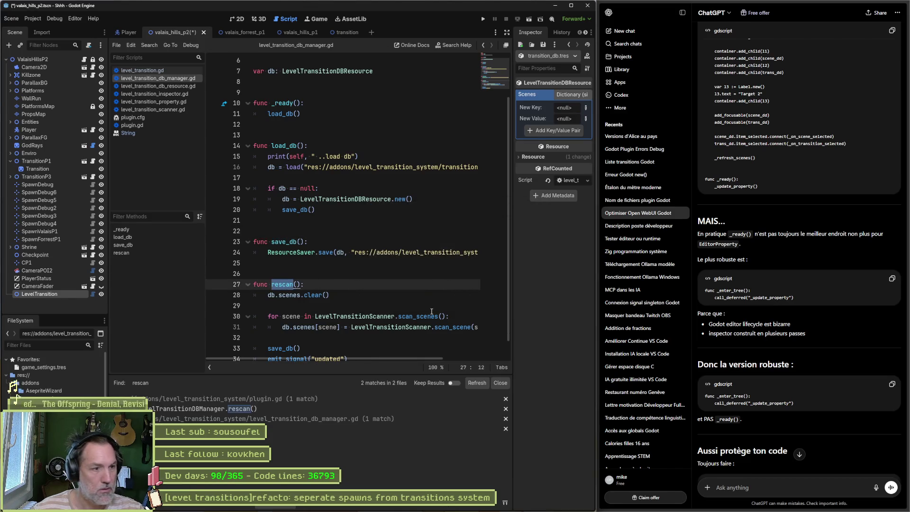
Run Project > Tools > Resync Transitions and inspect the LevelTransition node.
click(360, 274)
click(33, 19)
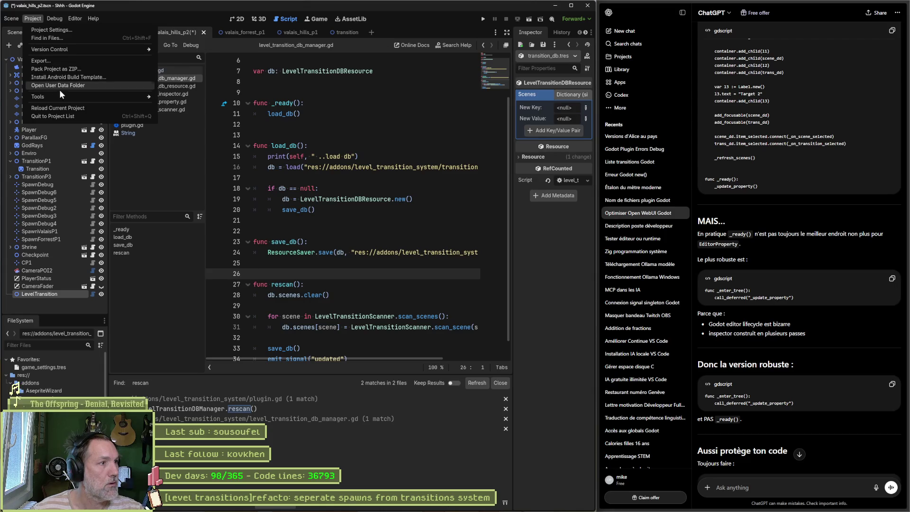
mouse_move(64, 96)
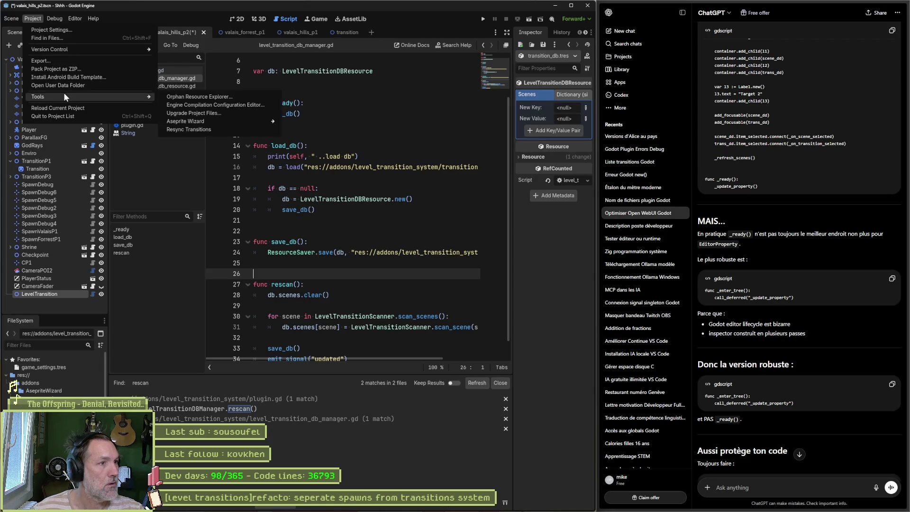
click(231, 129)
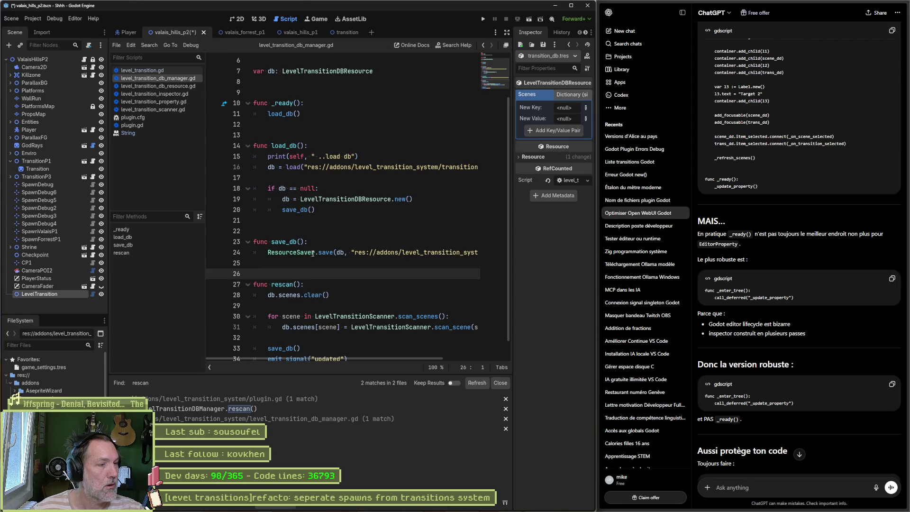
click(39, 294)
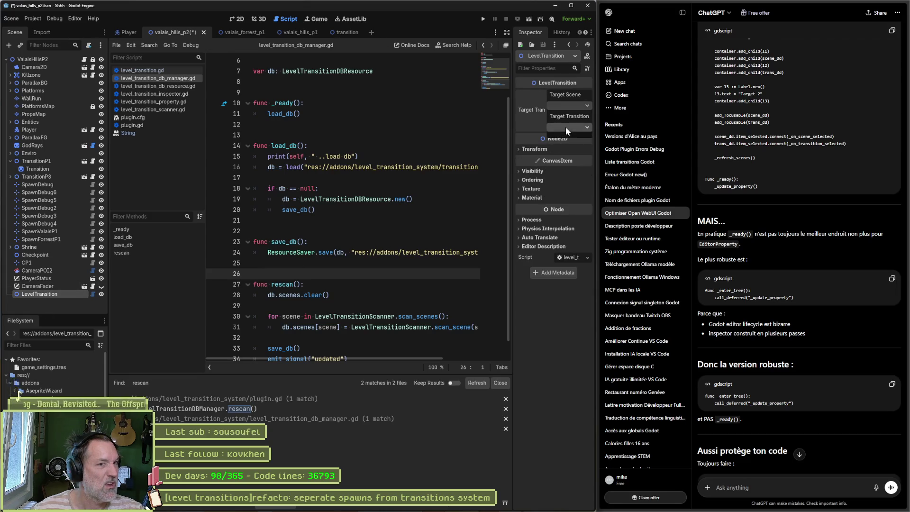
scroll(329, 291, down, 1)
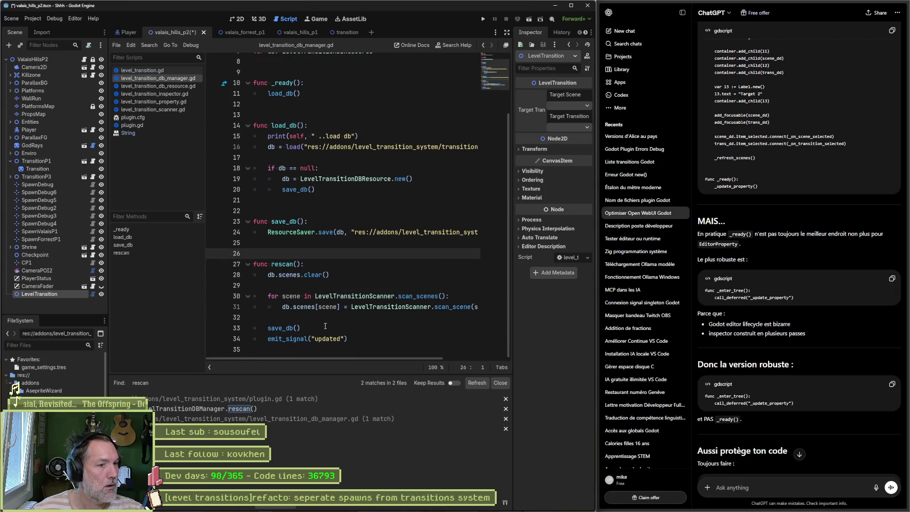
Add print(self, " scanning scene ", scene.name) inside the scene loop and save.
click(467, 298)
key(Return)
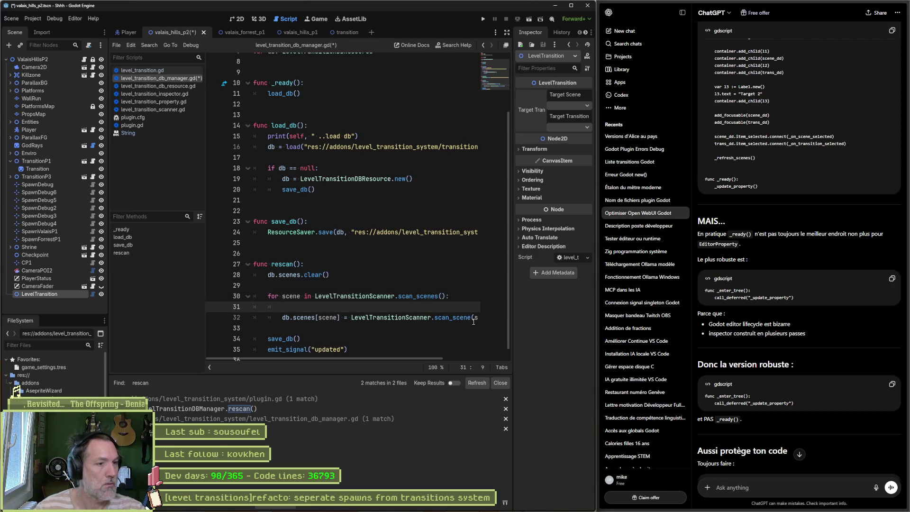
text(print())
text(self, " )
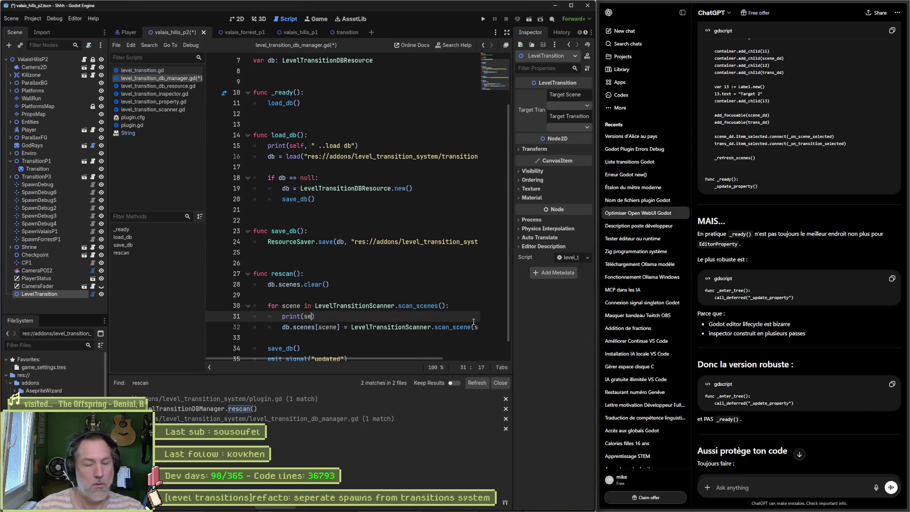
text(scaning)
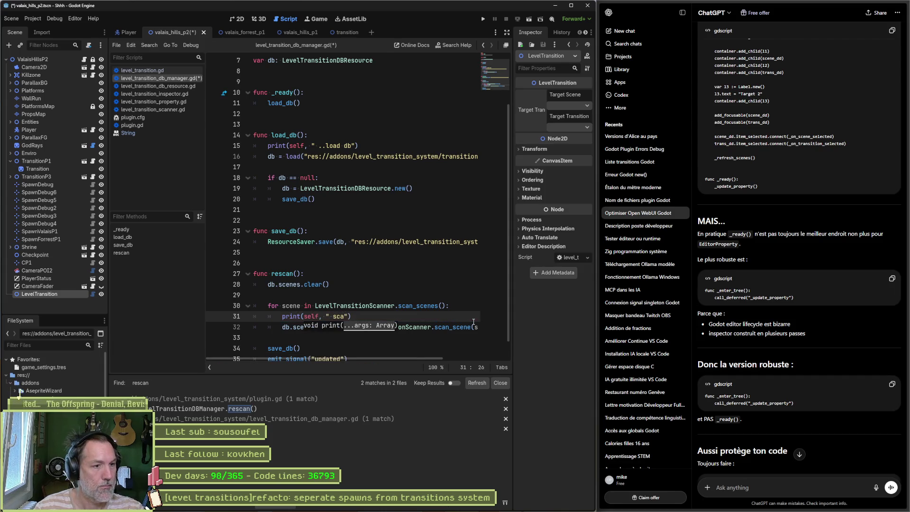
key(BackSpace)
key(BackSpace)
key(BackSpace)
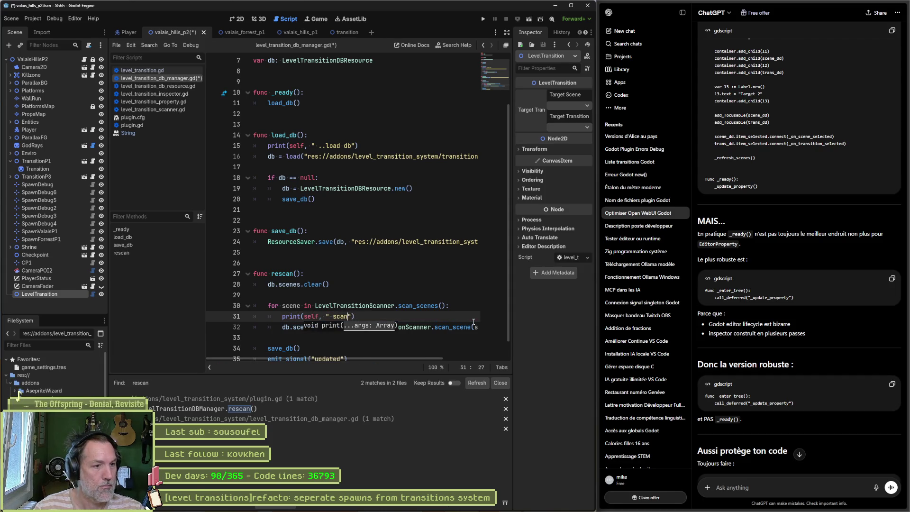
text(nning scene ")
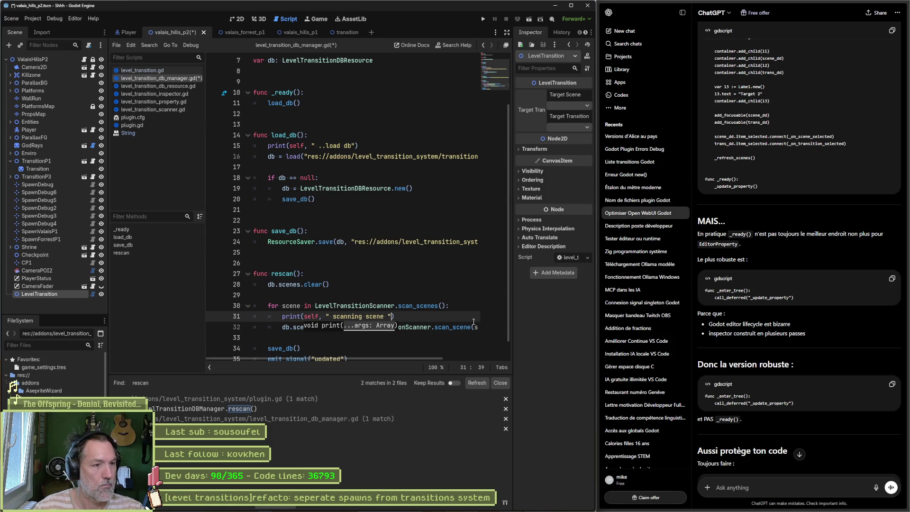
text(, scene.name)
key(ctrl+s)
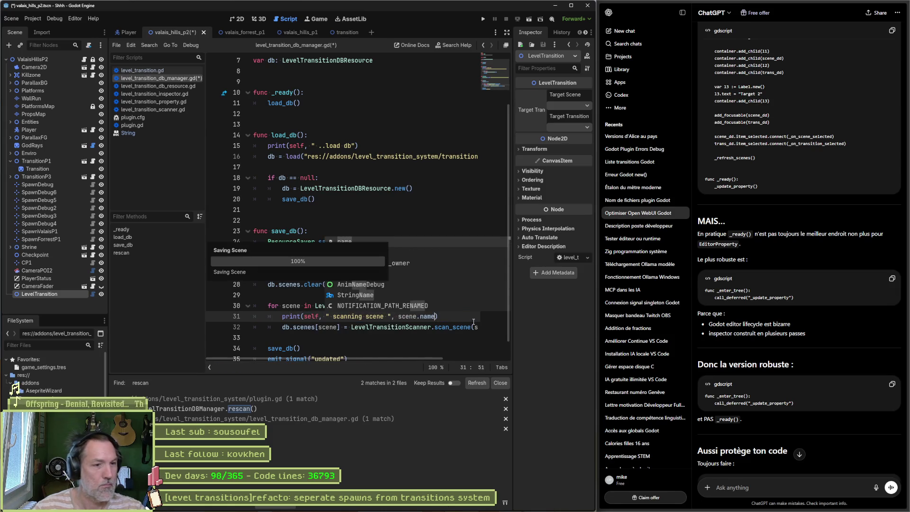
Select the LevelTransition node and rerun Resync Transitions.
click(49, 286)
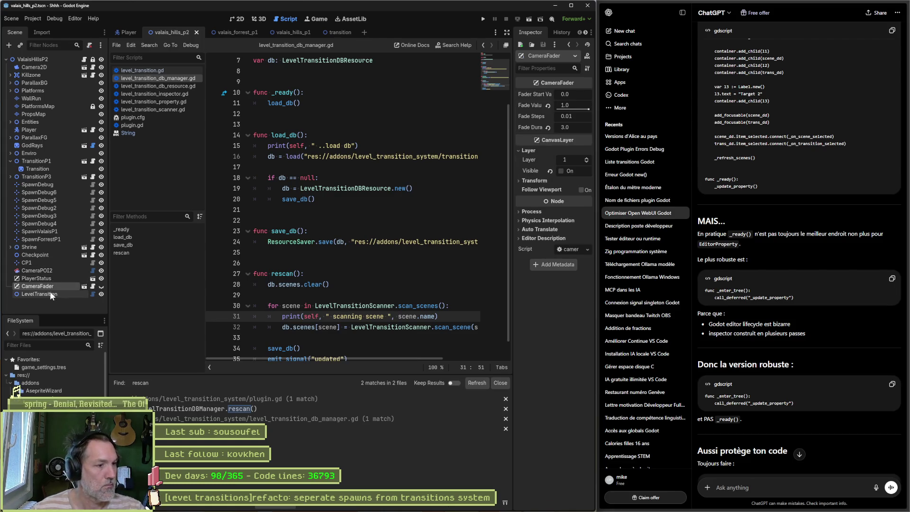
click(51, 294)
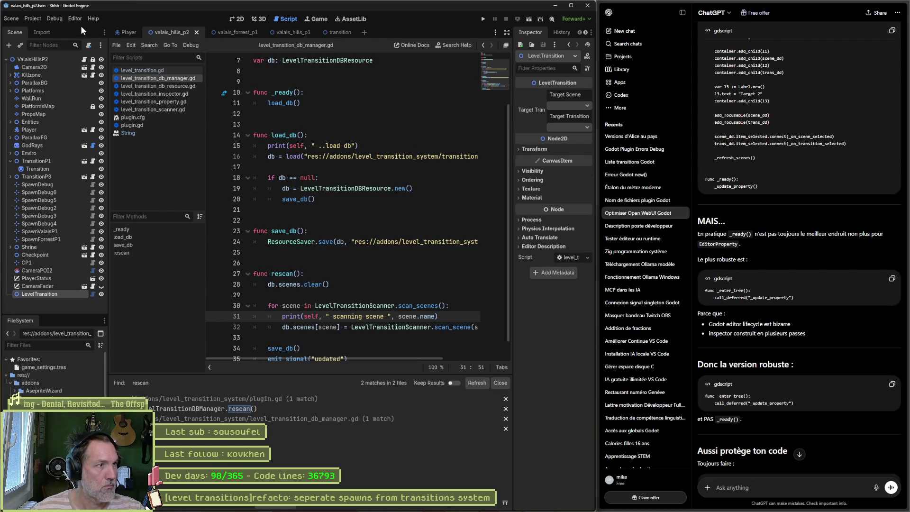
click(37, 19)
mouse_move(52, 98)
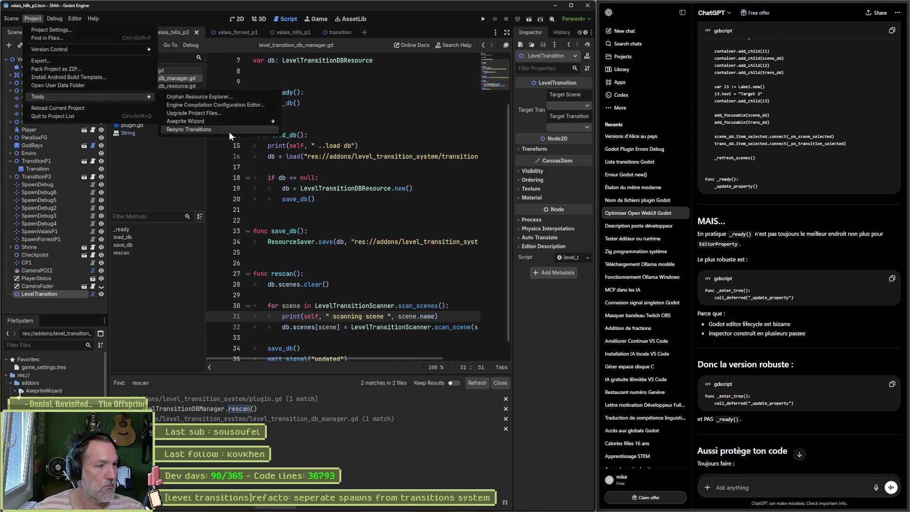
click(229, 130)
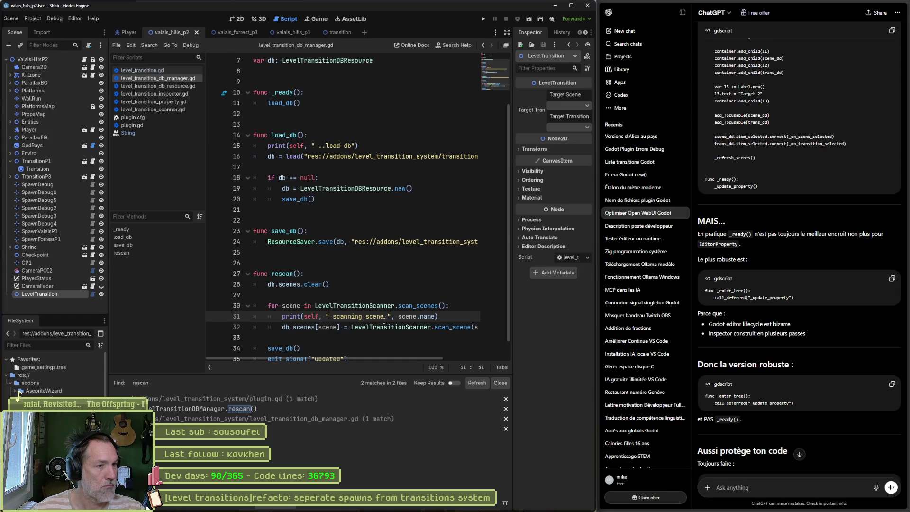
Add print("oueche") at the top of rescan(), save, and rerun Resync Transitions.
click(390, 278)
key(Return)
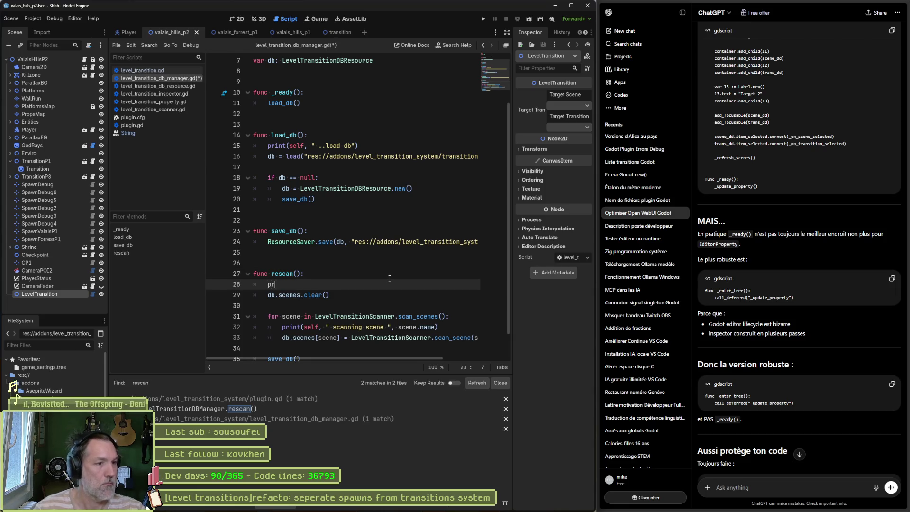
text(print("oue)
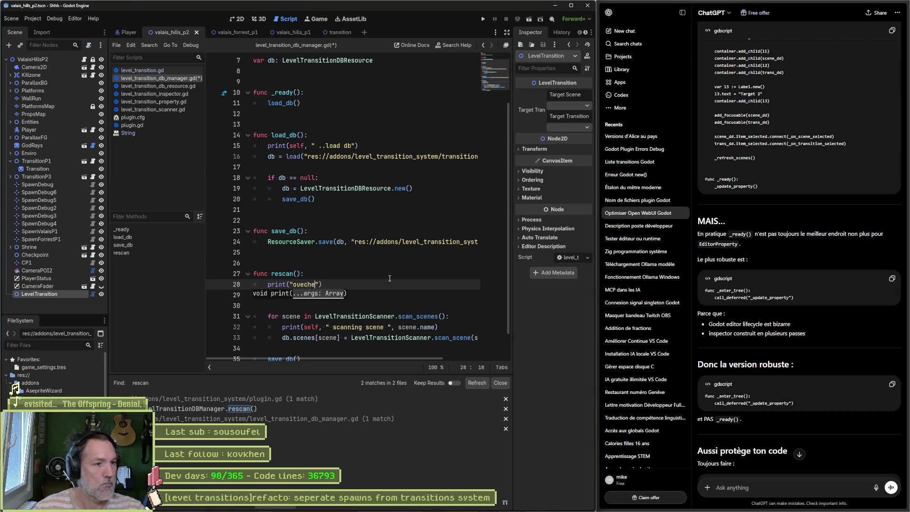
text(che)
key(ctrl+s)
click(33, 19)
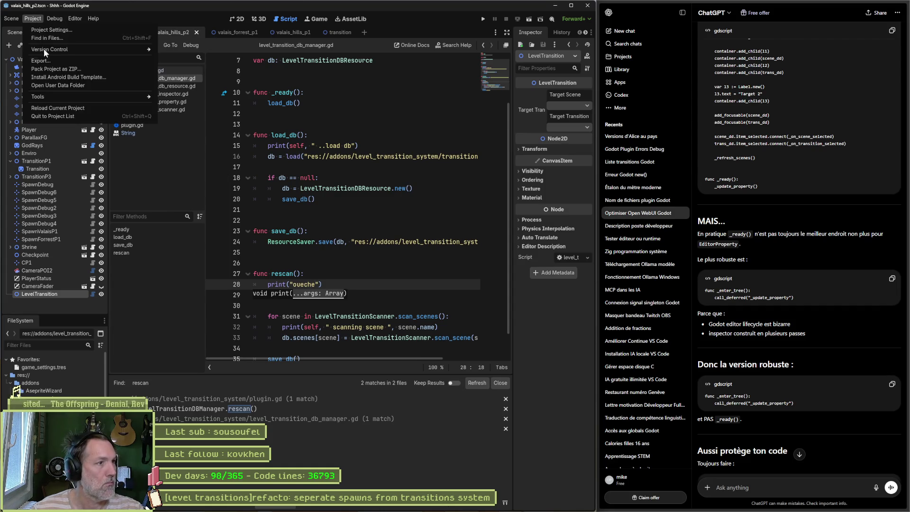
mouse_move(88, 92)
click(208, 129)
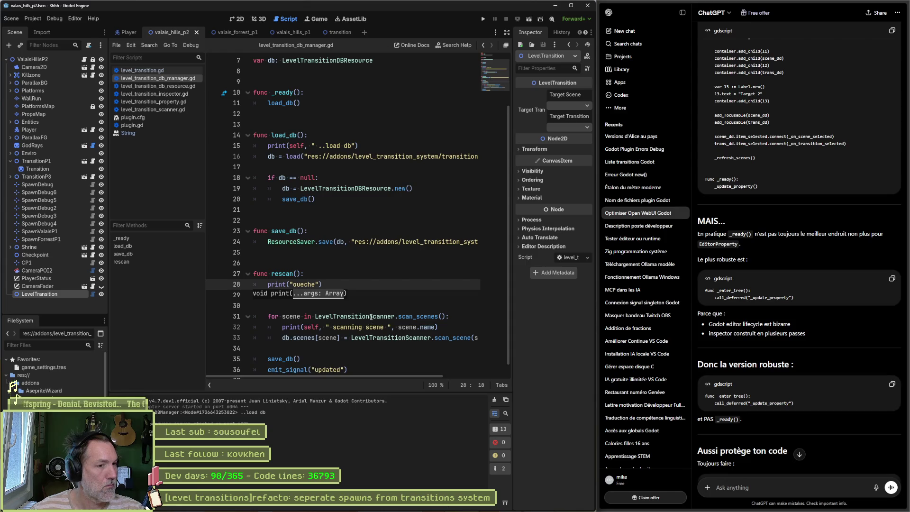
click(432, 317)
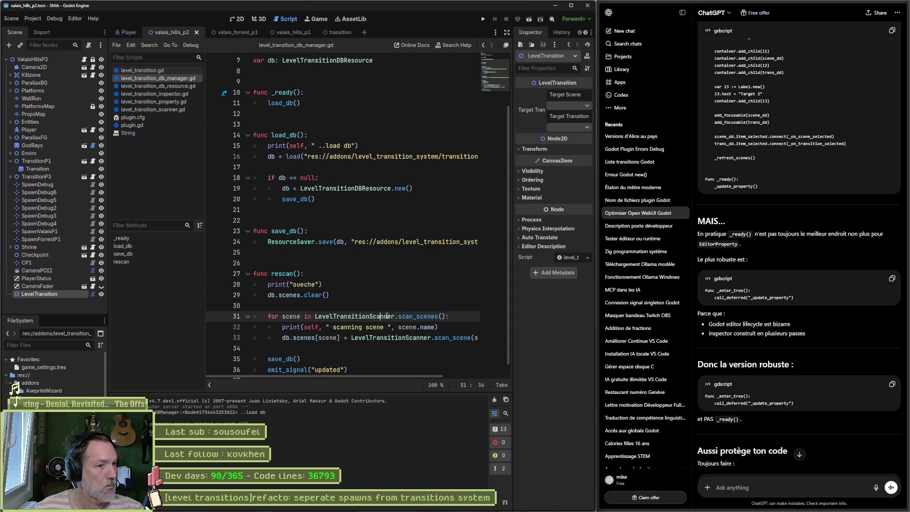
Open scan_scenes, rerun Resync Transitions, and remove the line-6 breakpoint.
ctrl+click(413, 317)
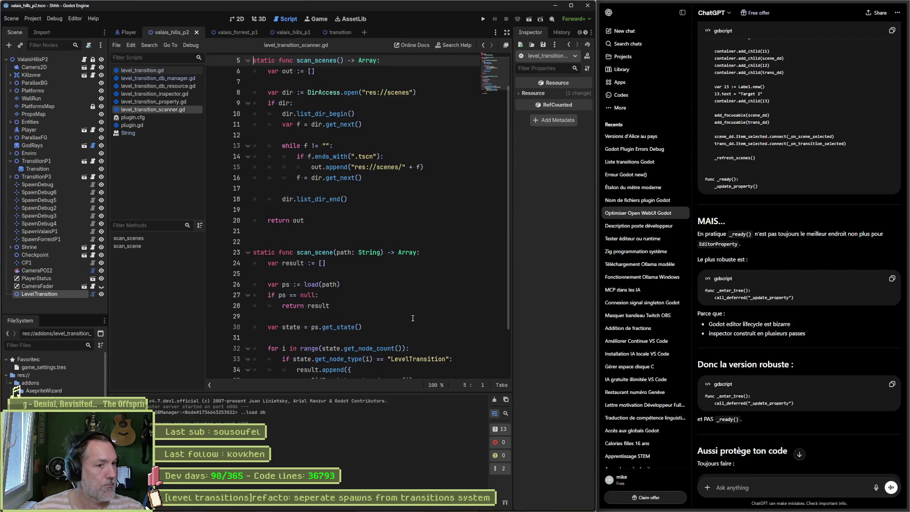
scroll(404, 289, up, 2)
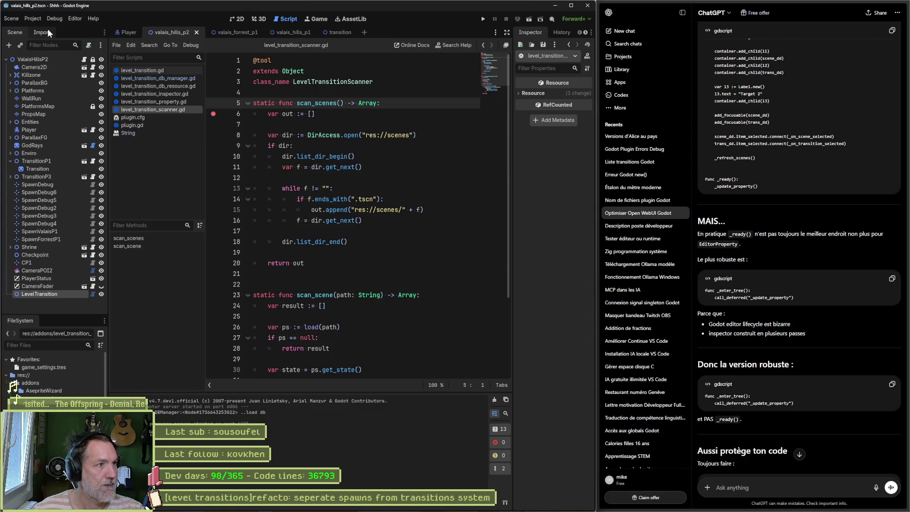
click(33, 18)
mouse_move(135, 96)
click(229, 131)
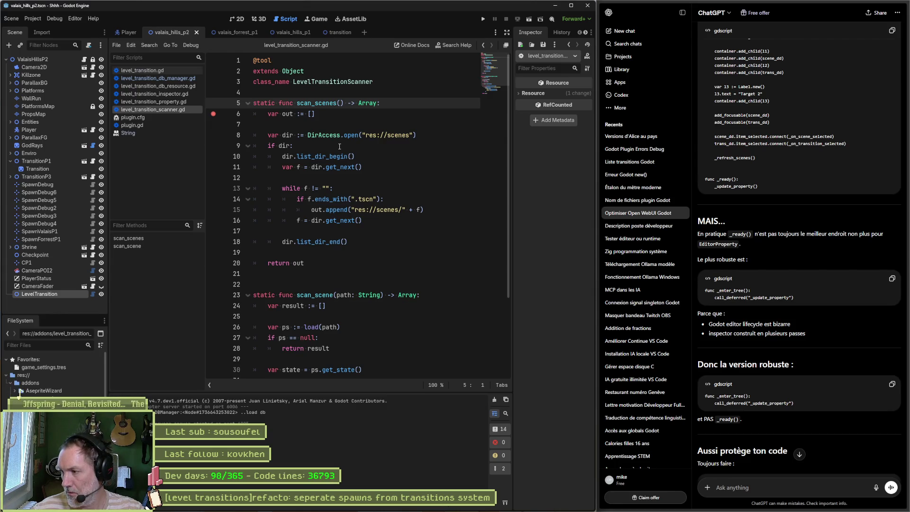
click(213, 114)
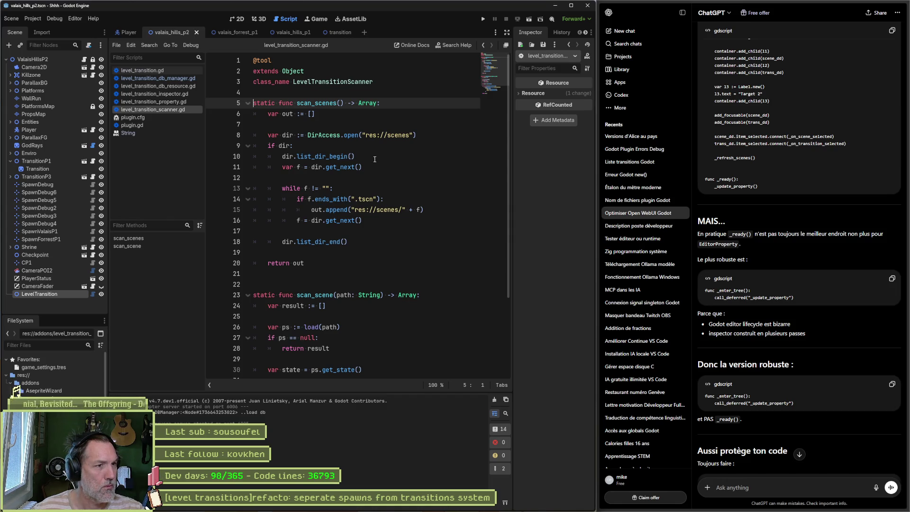
click(369, 199)
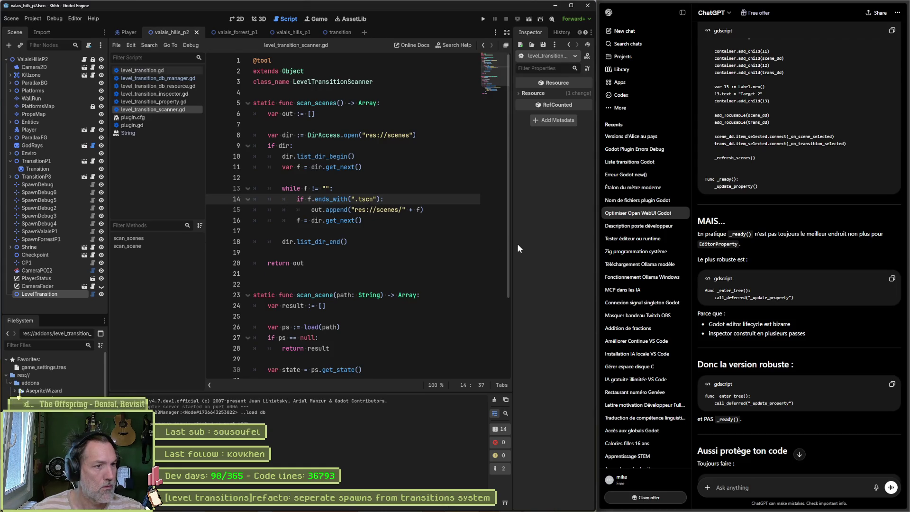
Add a print(f) line under the .tscn check, save, and rerun Resync Transitions.
key(Return)
text(print()self)
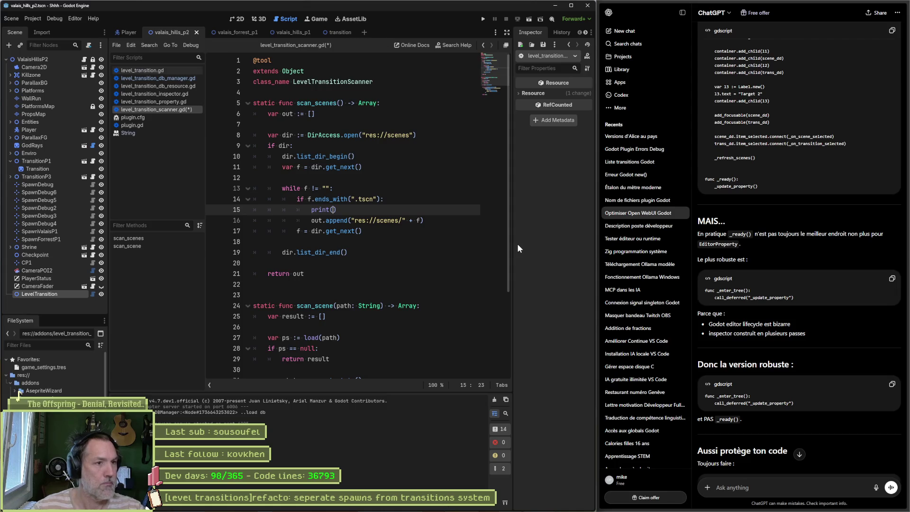
text(, scan_scenes)
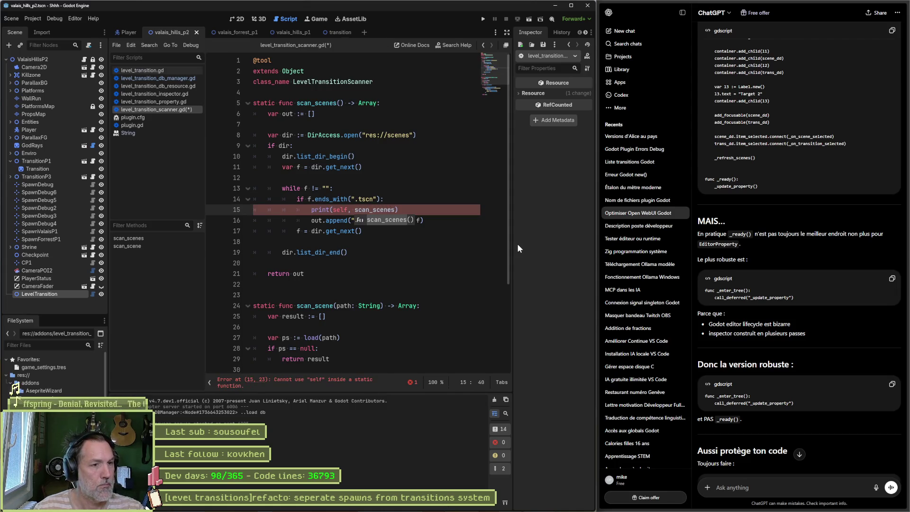
key(ctrl+BackSpace)
text(f)
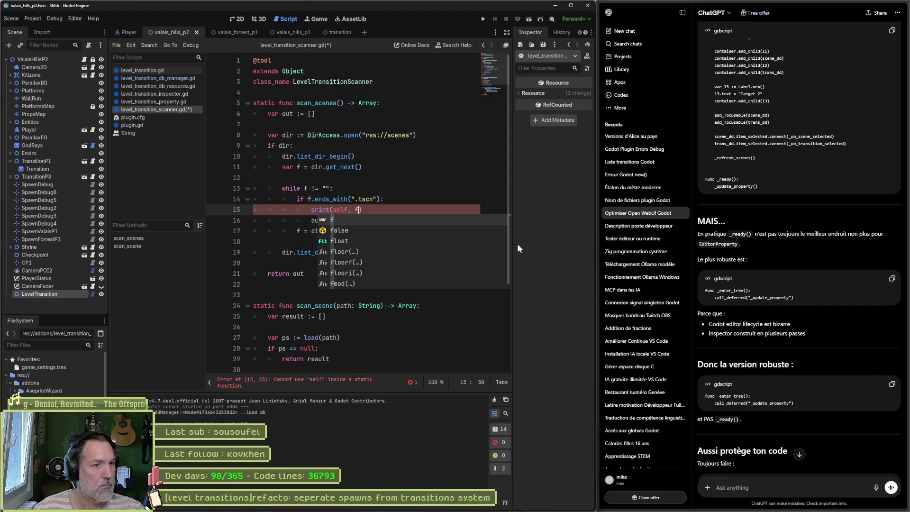
key(Left)
key(ctrl+BackSpace)
key(ctrl+BackSpace)
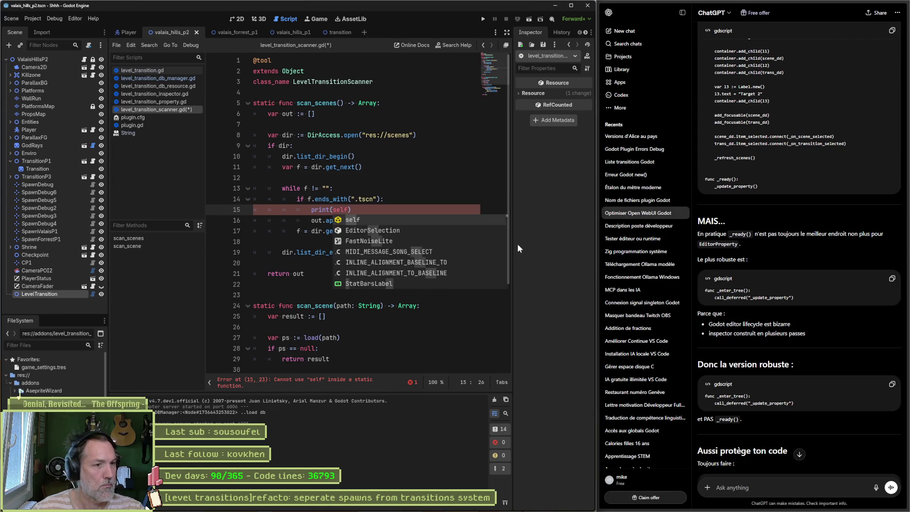
key(ctrl+s)
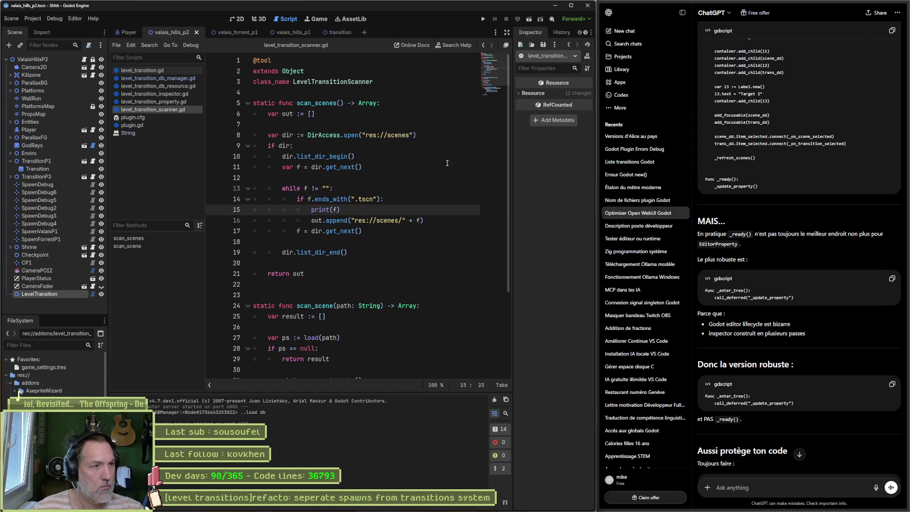
click(42, 19)
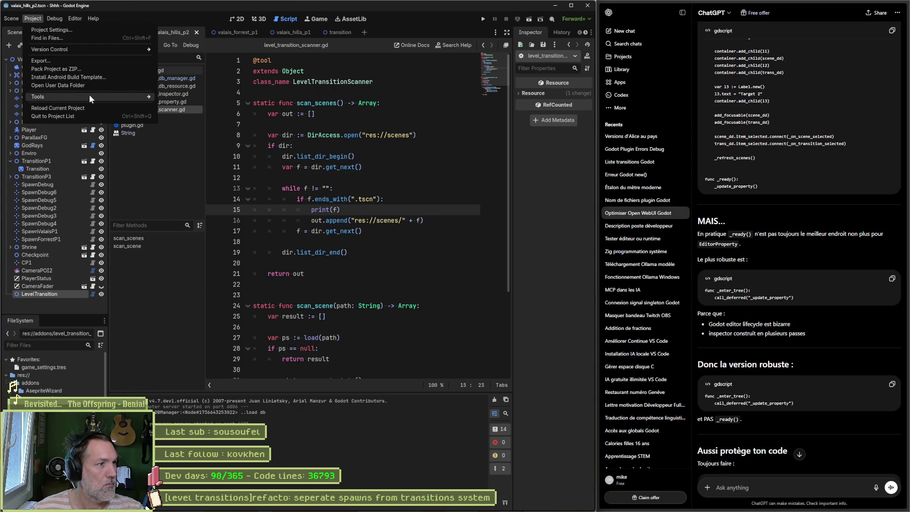
mouse_move(122, 96)
click(195, 132)
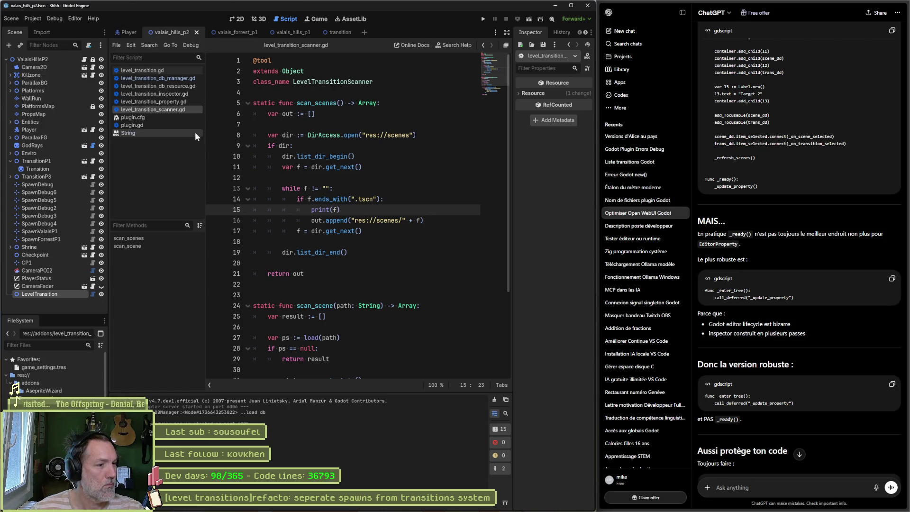
Copy the print as print("f") onto new line 9 after the DirAccess open, save, and rerun.
drag(388, 207, 387, 199)
key(ctrl+c)
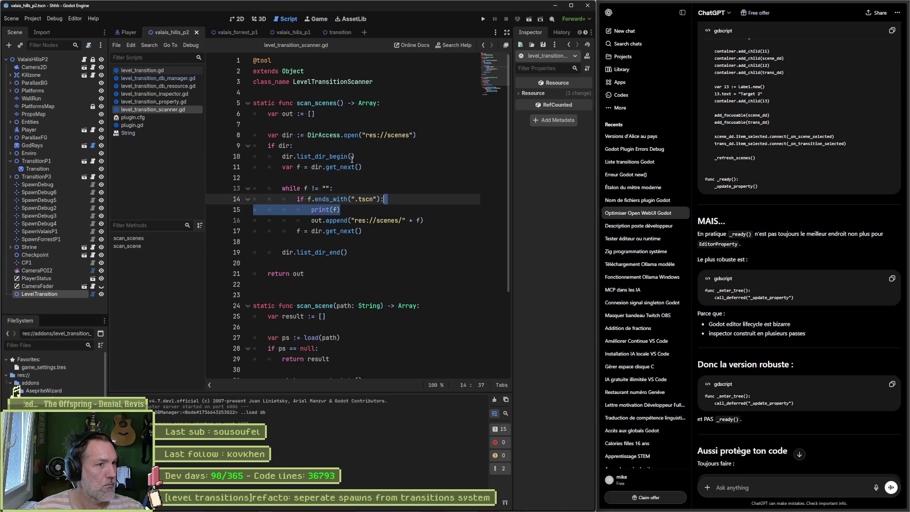
click(353, 148)
click(423, 134)
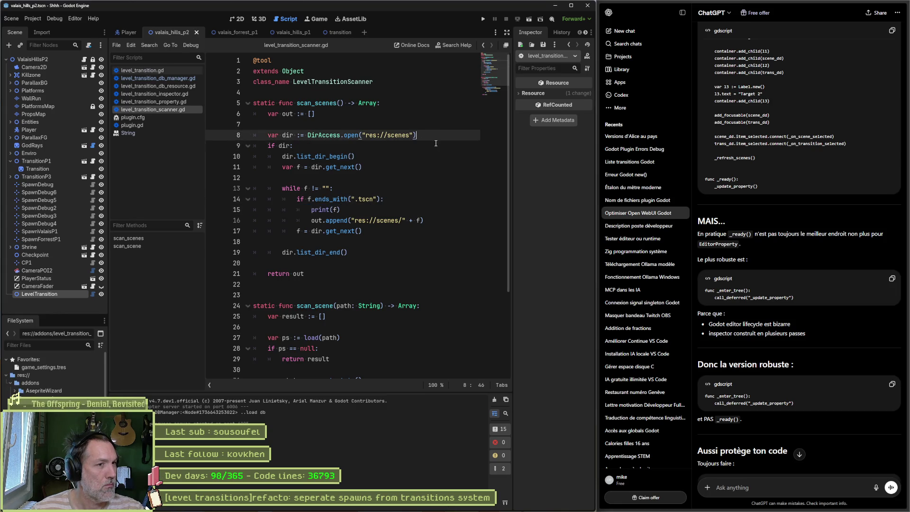
key(ctrl+v)
key(shift+Tab)
key(shift+Tab)
double_click(291, 146)
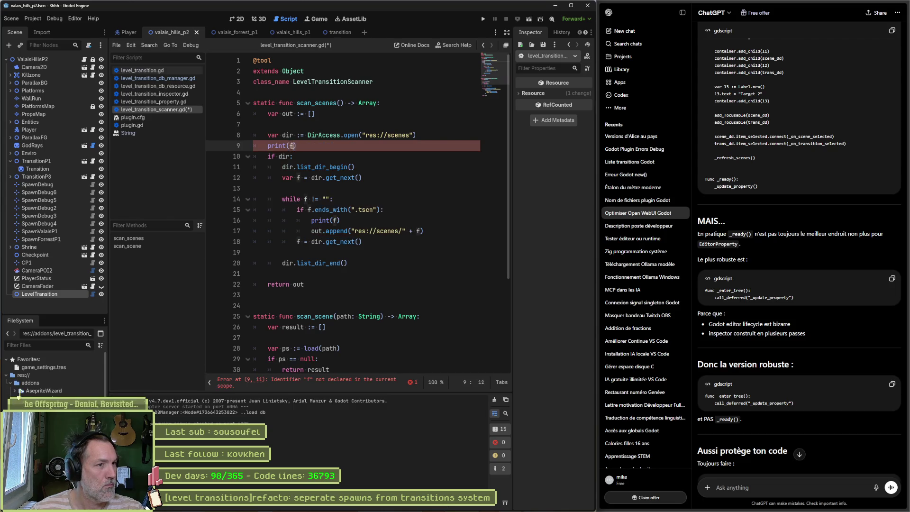
text("f)
key(ctrl+s)
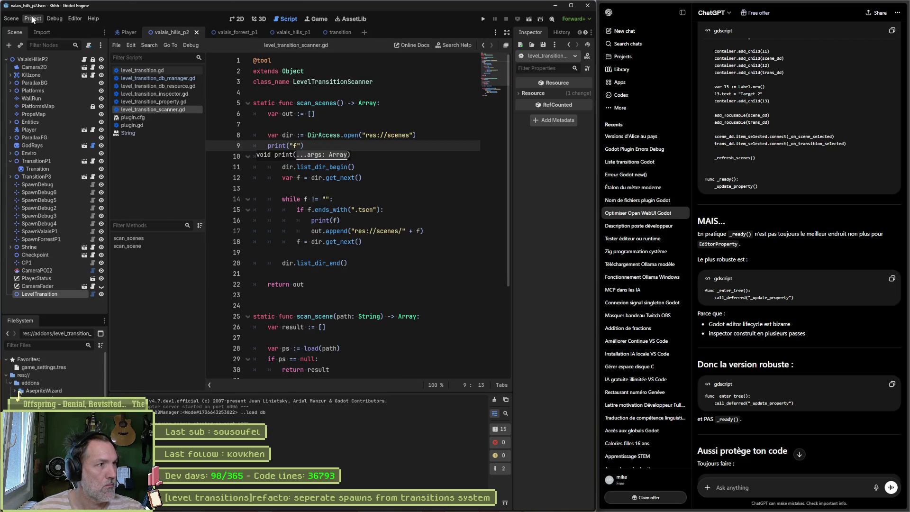
click(33, 19)
mouse_move(62, 97)
click(200, 132)
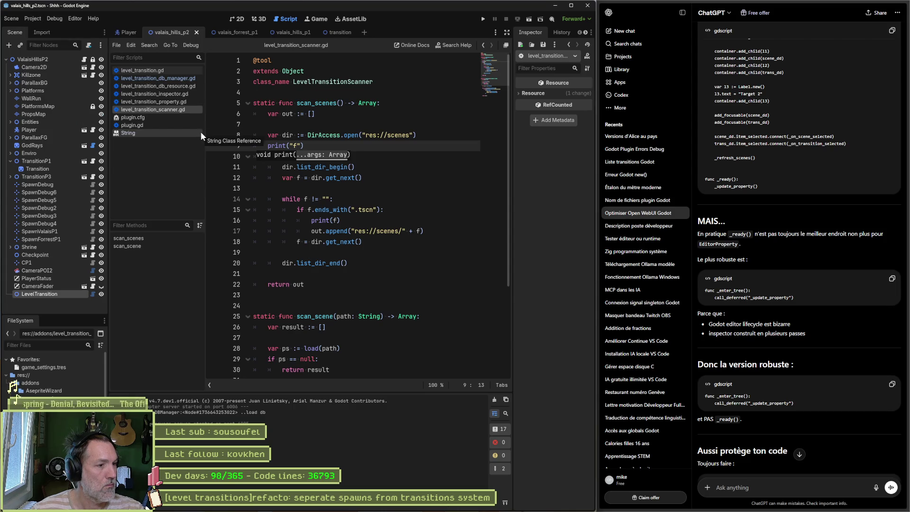
Move print("f") inside the if dir: block, save, and rerun the resync.
key(Right)
key(alt+Down)
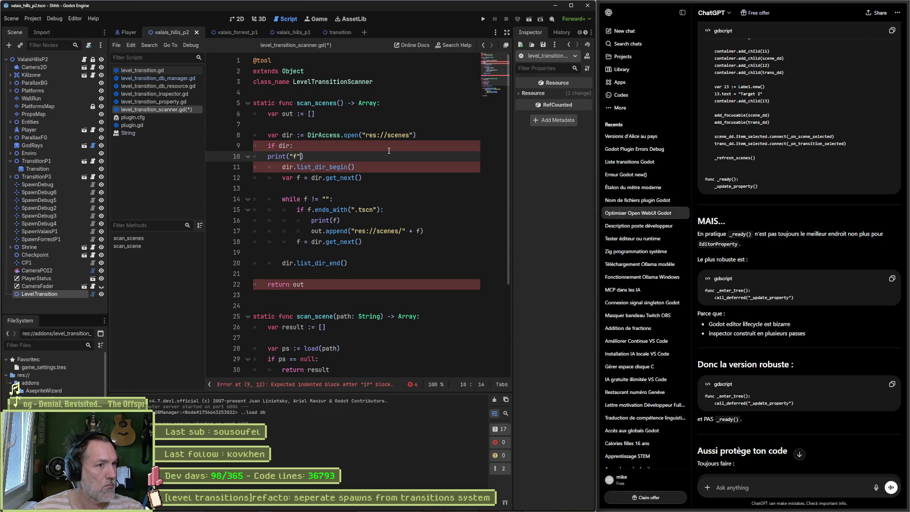
key(Home)
key(Tab)
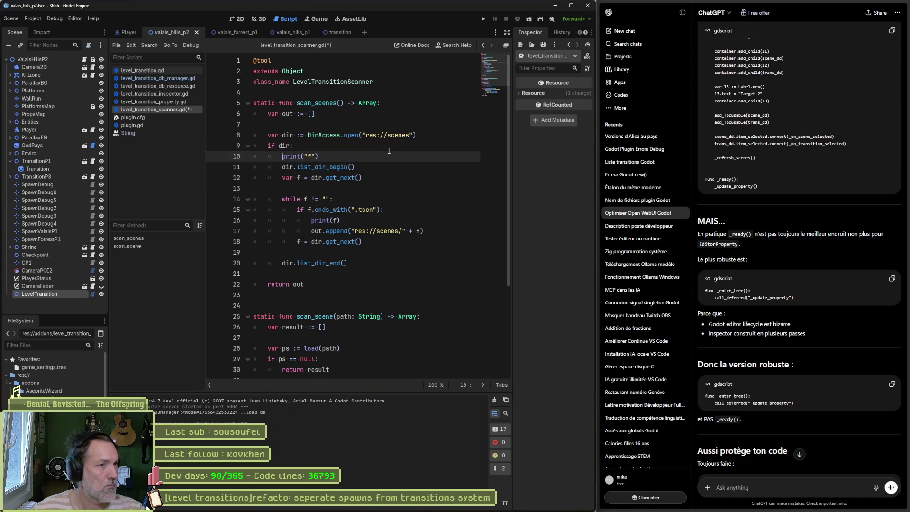
key(ctrl+s)
click(33, 19)
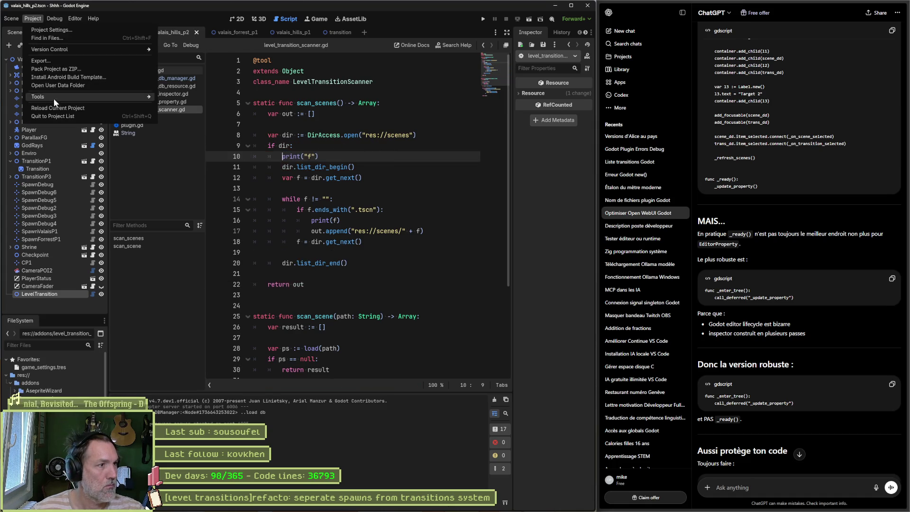
mouse_move(54, 98)
click(224, 129)
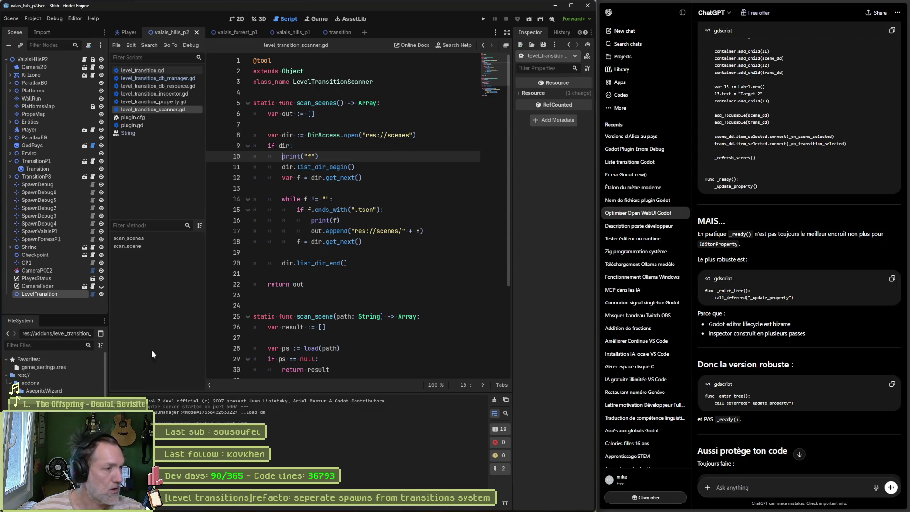
Change both res://scenes paths on lines 8 and 17 to res://levels, save, and rerun resync.
double_click(394, 135)
text(levels)
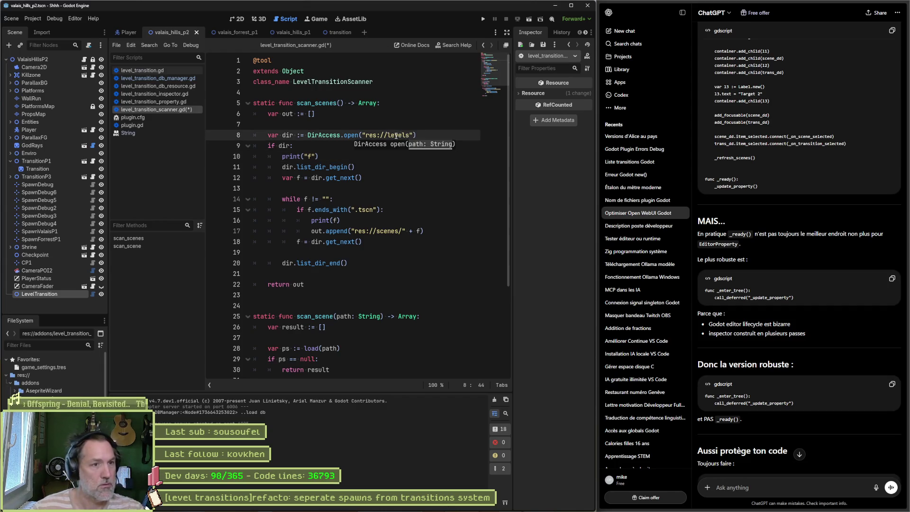
double_click(387, 231)
text(levels)
key(ctrl+s)
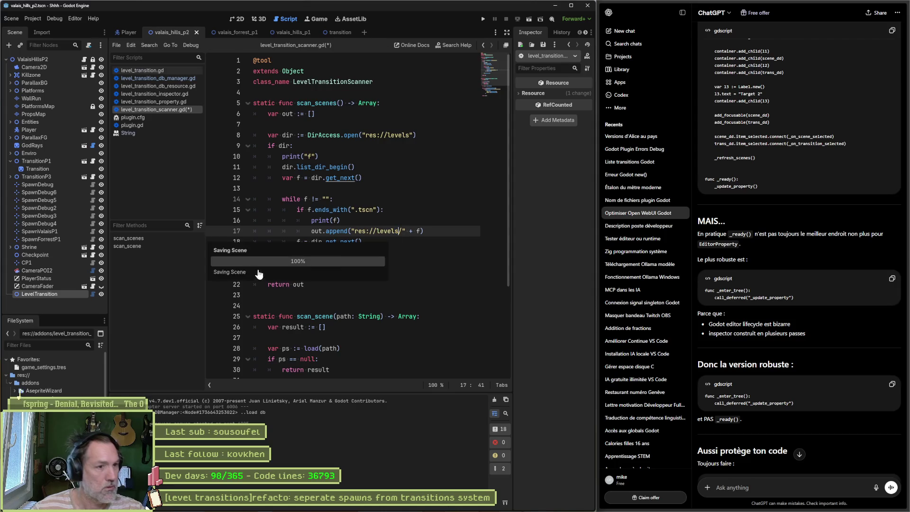
click(33, 20)
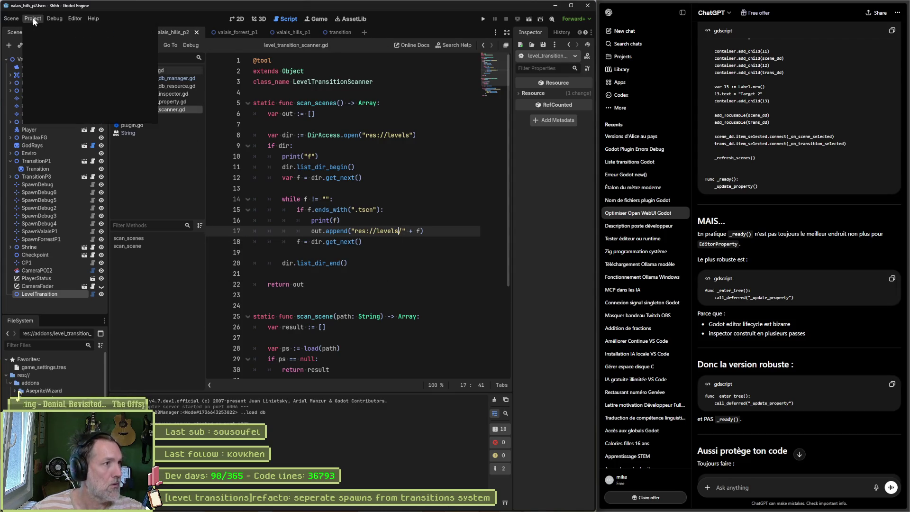
mouse_move(56, 95)
click(183, 127)
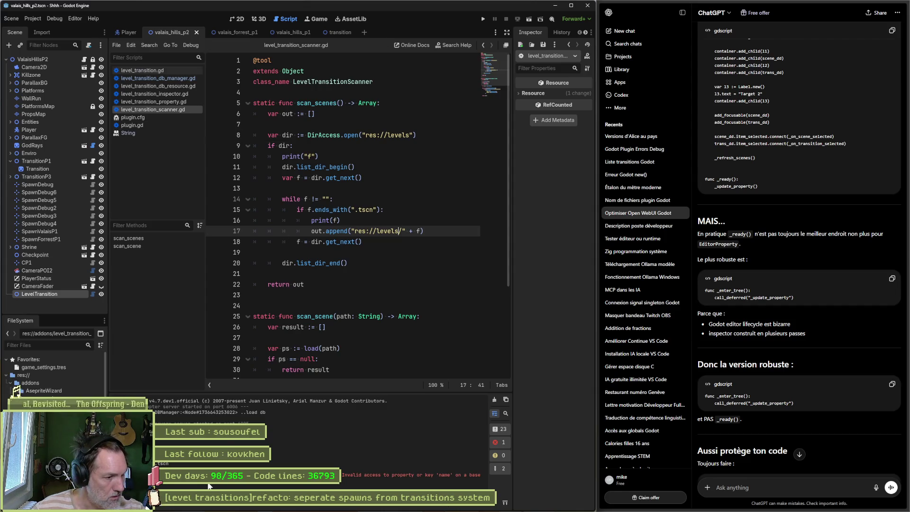
Remove '.name' from the scanning print on line 32, then run Project > Tools > Resync Transitions.
click(312, 484)
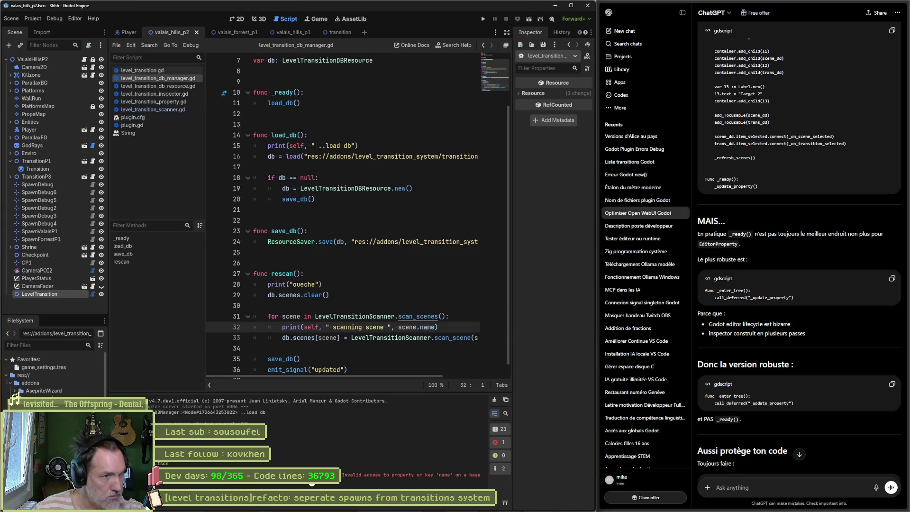
scroll(372, 338, down, 1)
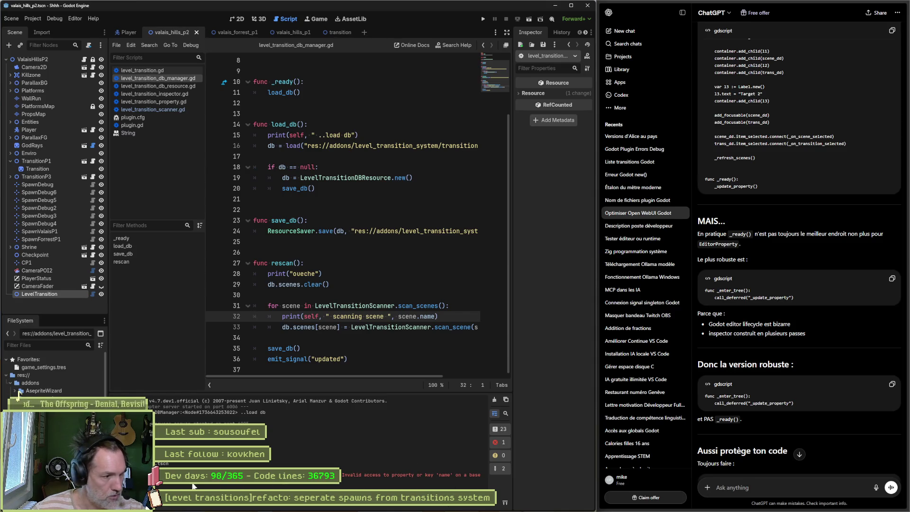
double_click(422, 317)
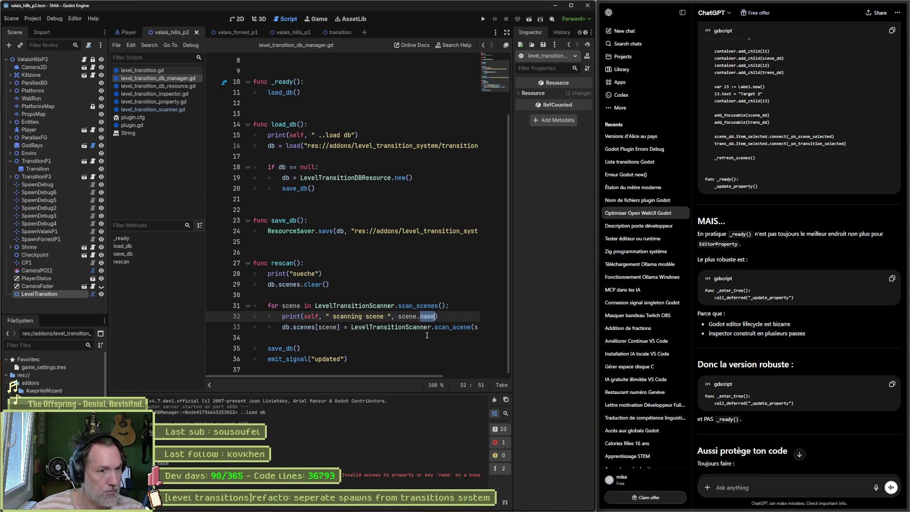
key(BackSpace)
key(BackSpace)
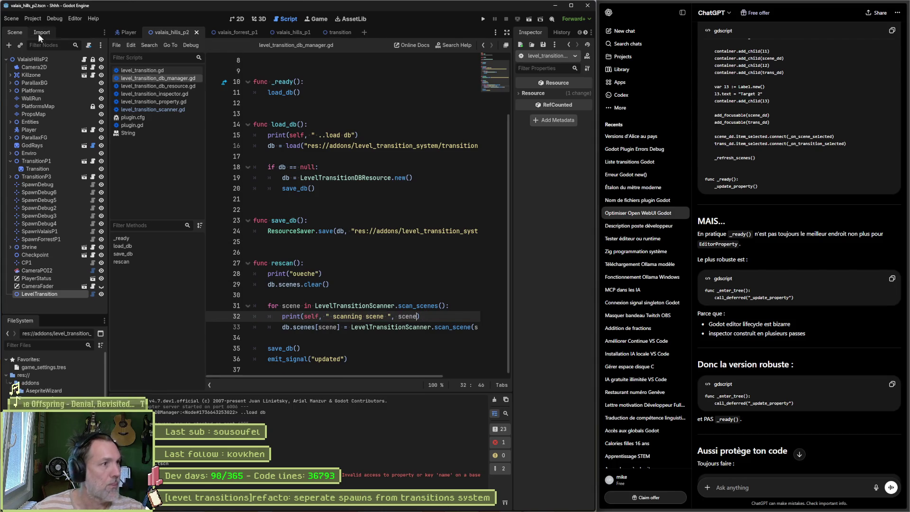
click(33, 18)
click(199, 128)
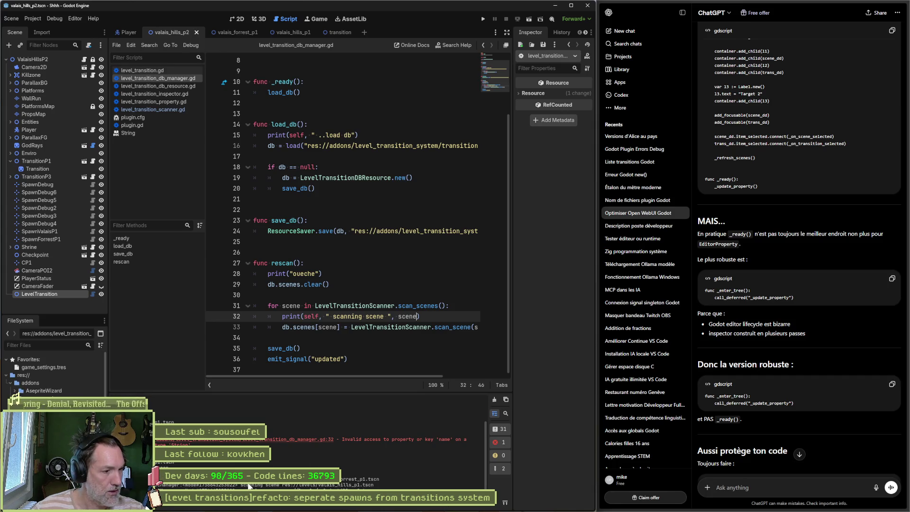
Open LevelTransition's Target Scene list and close it, keeping valais_forrest_p1 as the target.
click(50, 294)
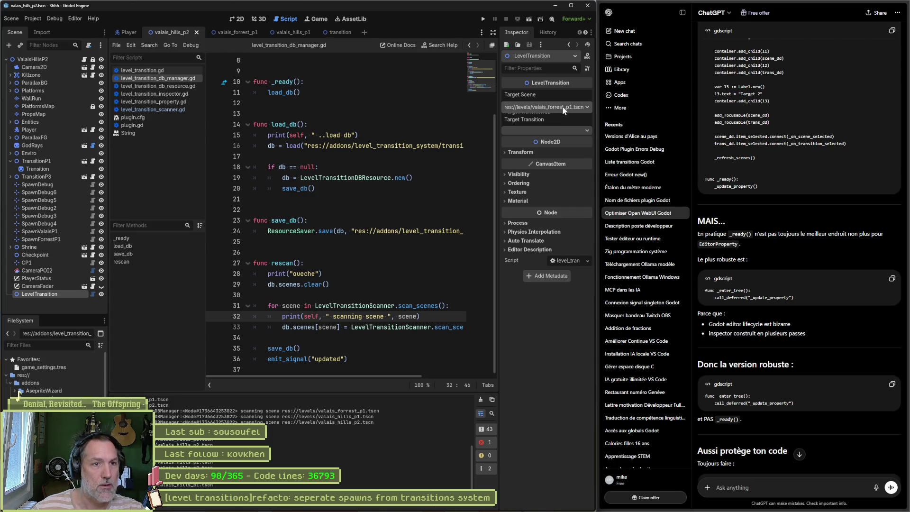
click(564, 108)
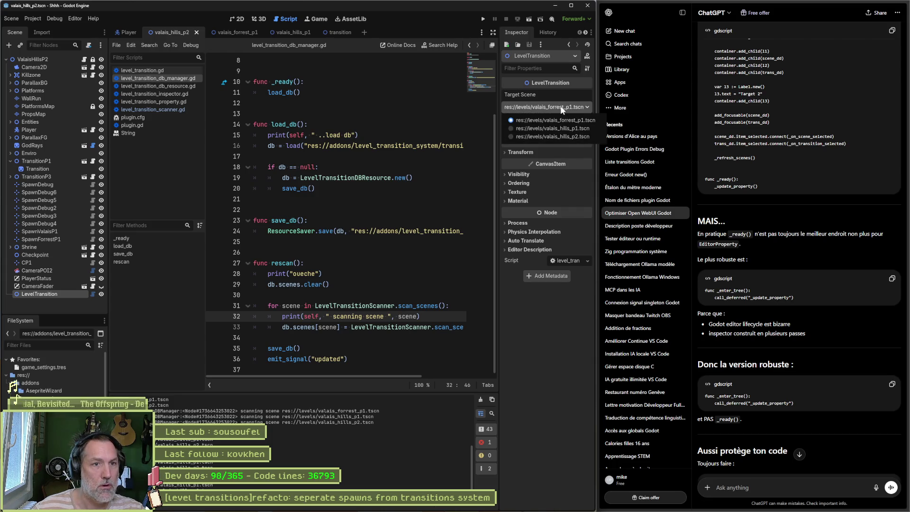
click(505, 129)
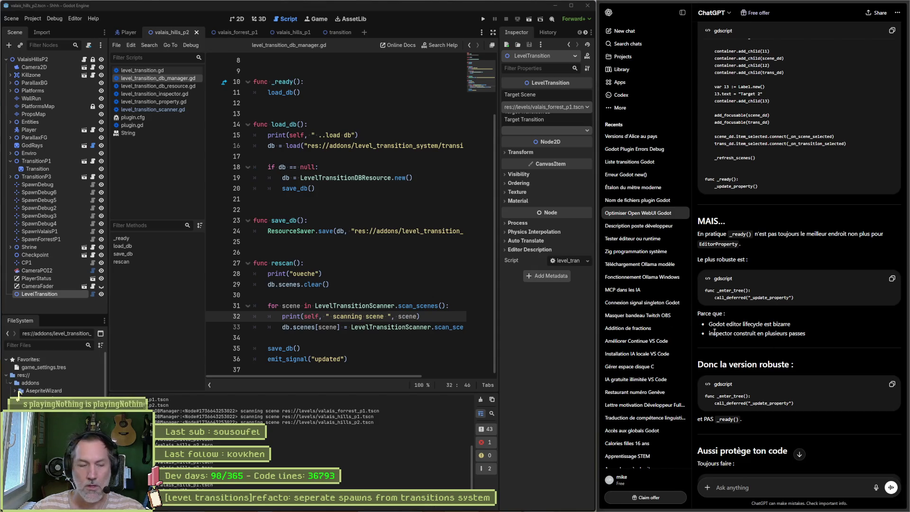
click(370, 275)
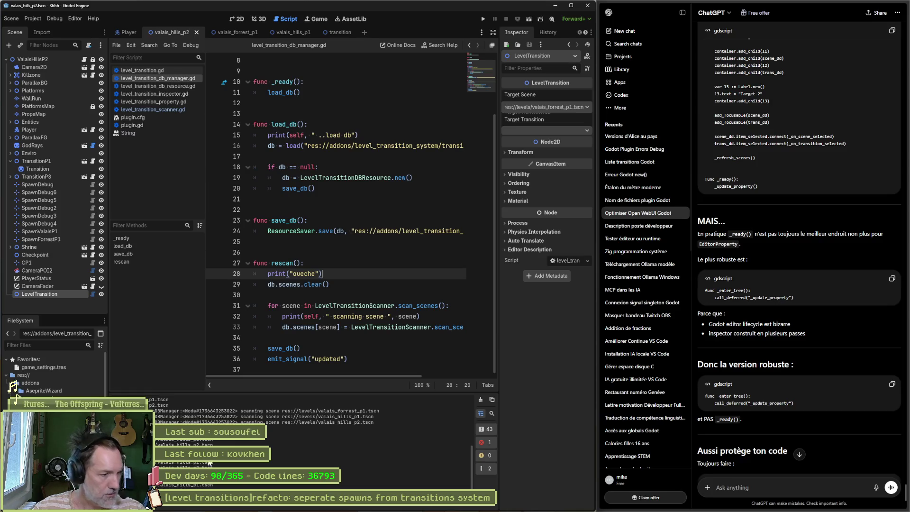
Clear the Output log, delete the print("oueche") line from rescan, and save the script.
click(47, 286)
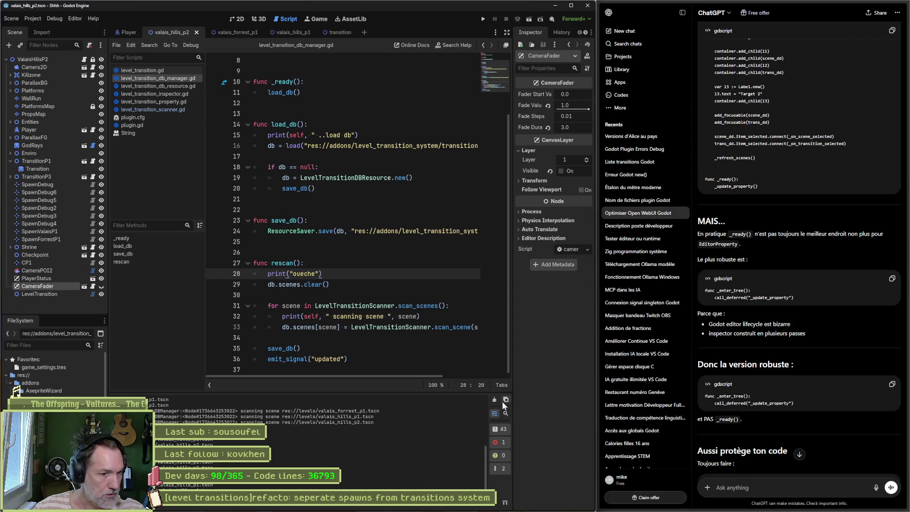
click(495, 400)
click(35, 294)
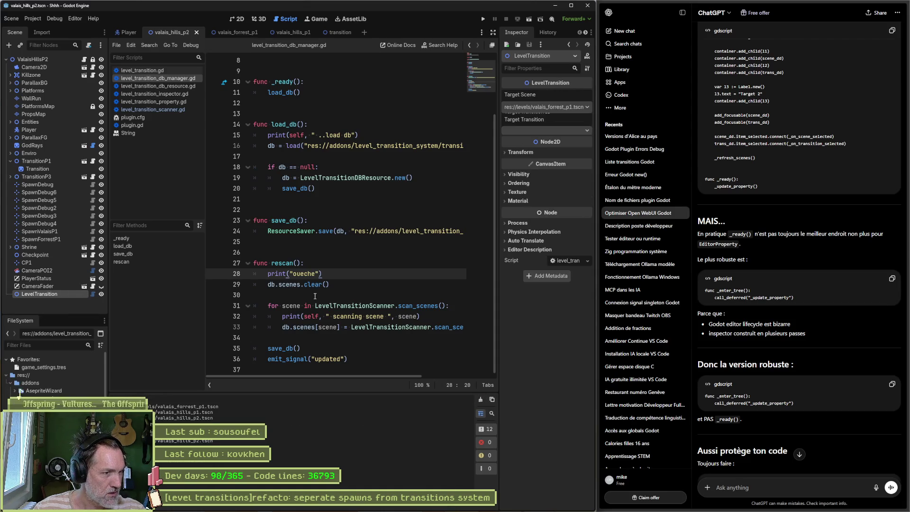
key(ctrl+shift+k)
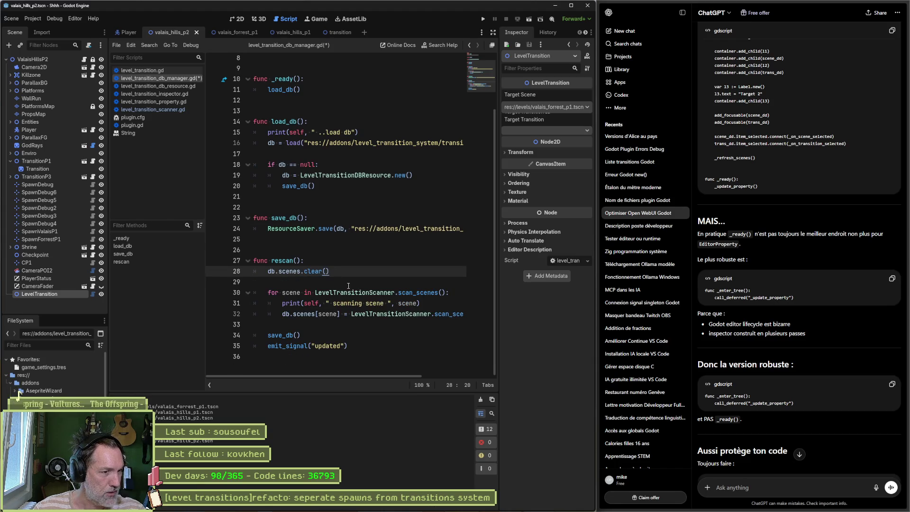
click(365, 133)
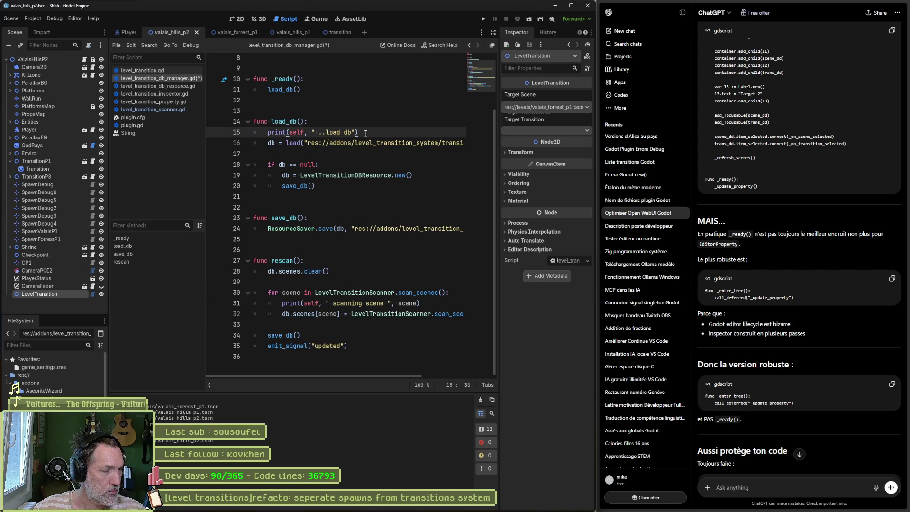
key(ctrl+s)
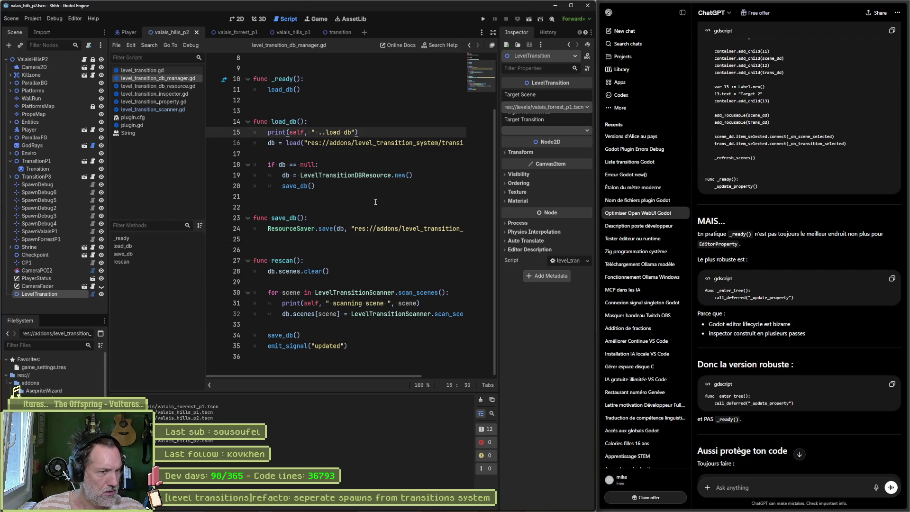
Search the project for load_db and inspect its call inside _ready.
double_click(284, 121)
key(ctrl+shift+f)
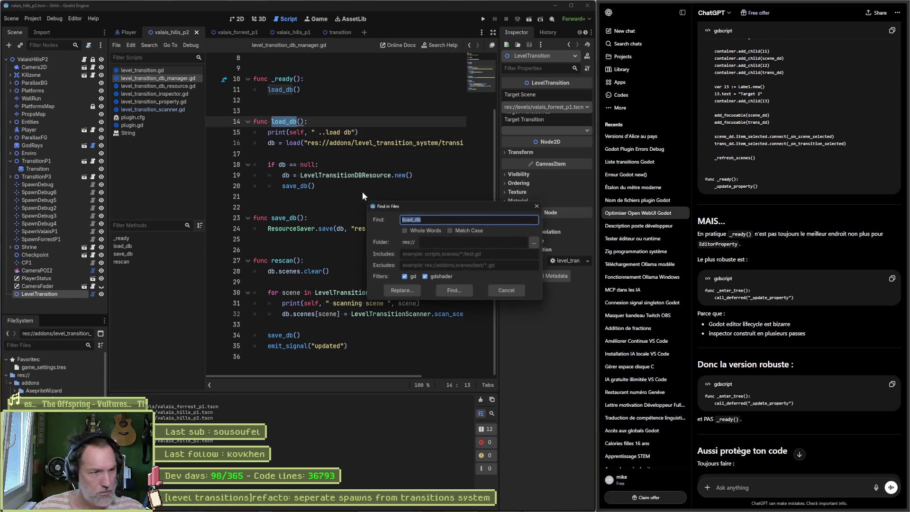
click(454, 291)
click(256, 409)
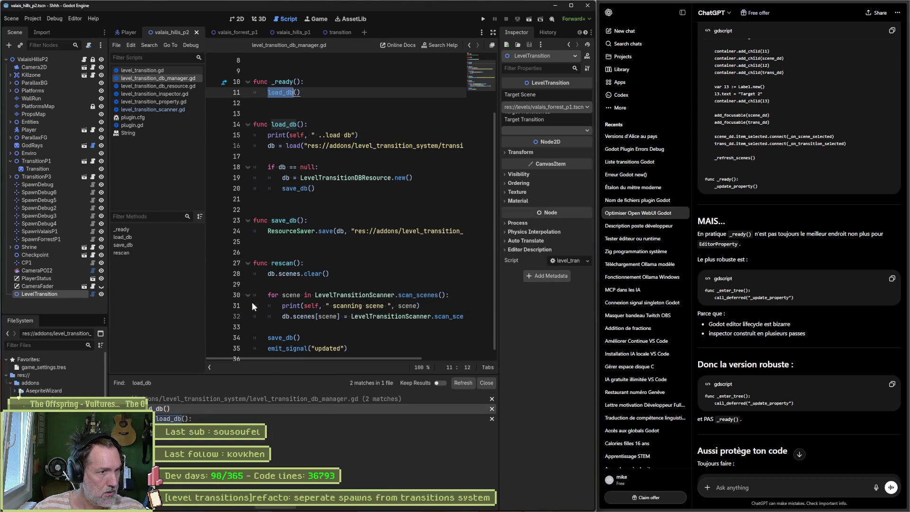
scroll(329, 152, up, 2)
double_click(282, 156)
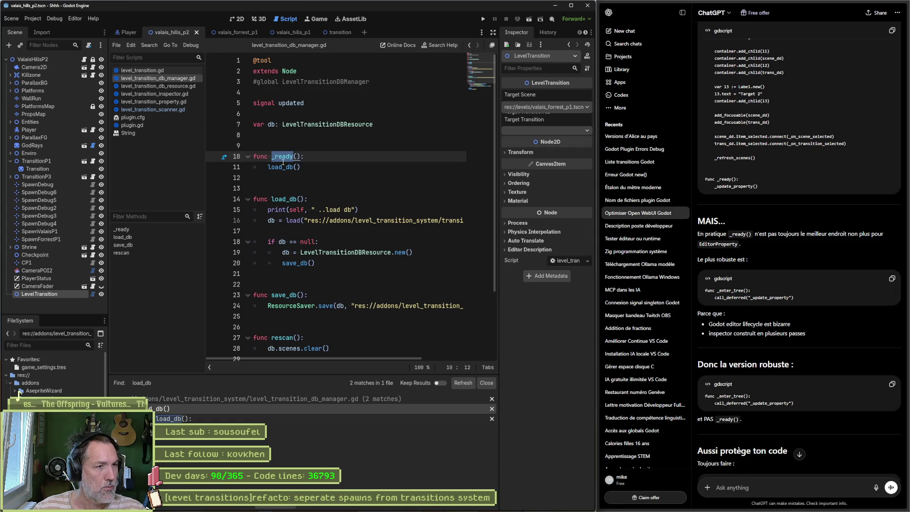
mouse_move(288, 157)
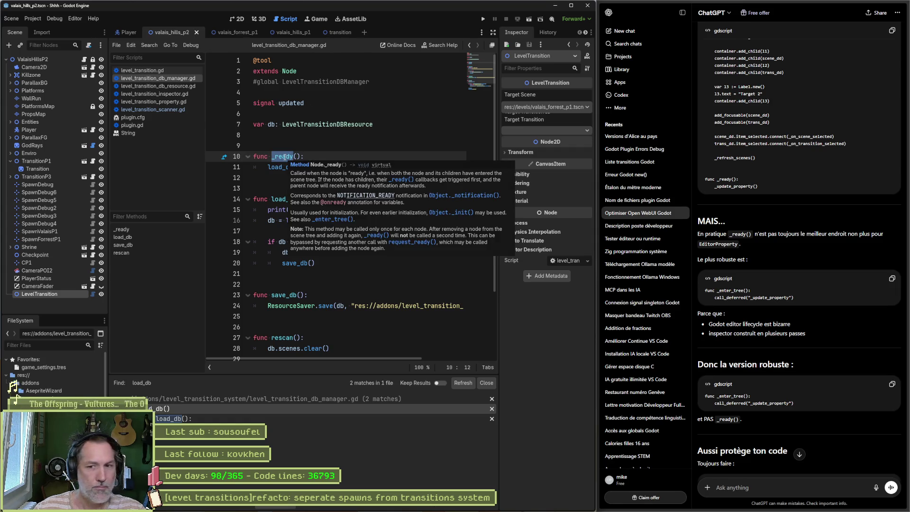
key(Up)
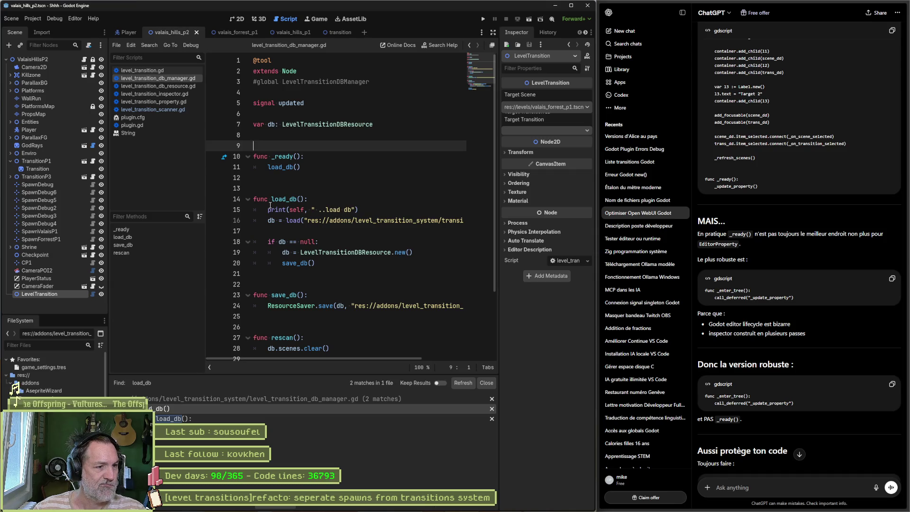
Review the save_db function, then return to the load_db print line.
click(308, 295)
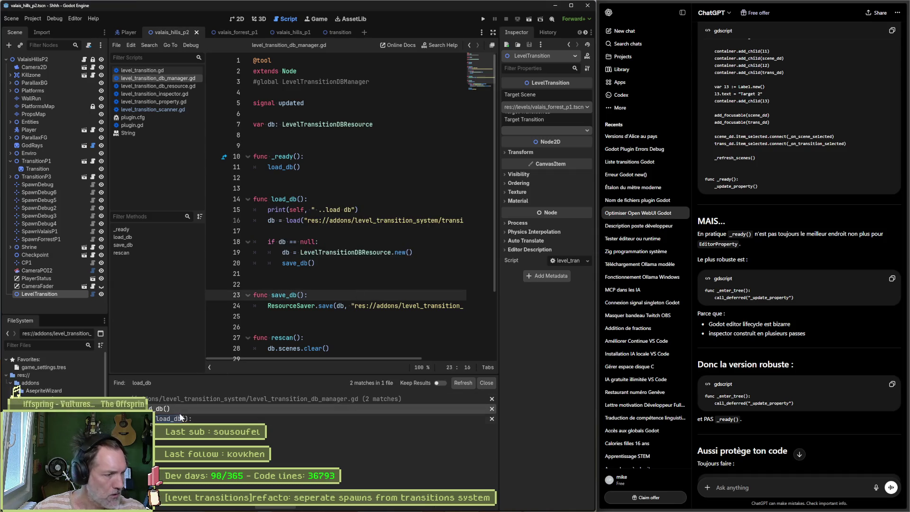
key(ctrl+s)
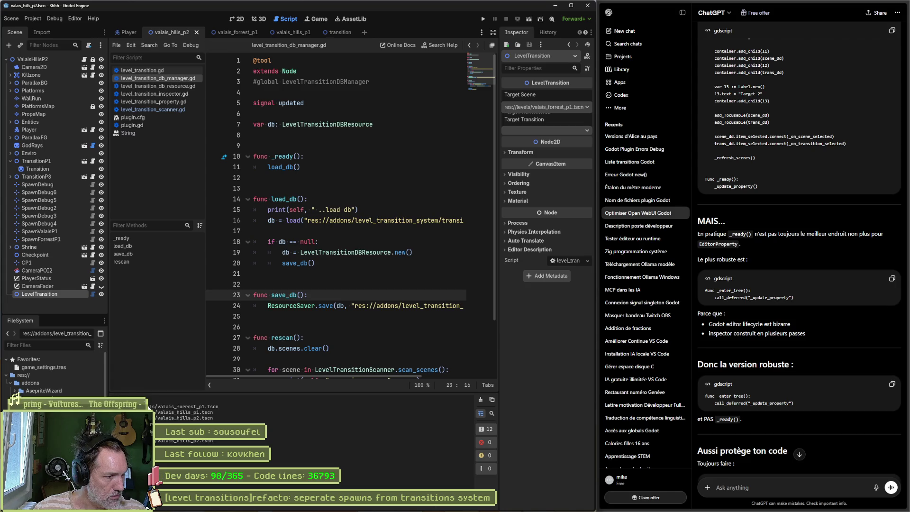
click(368, 209)
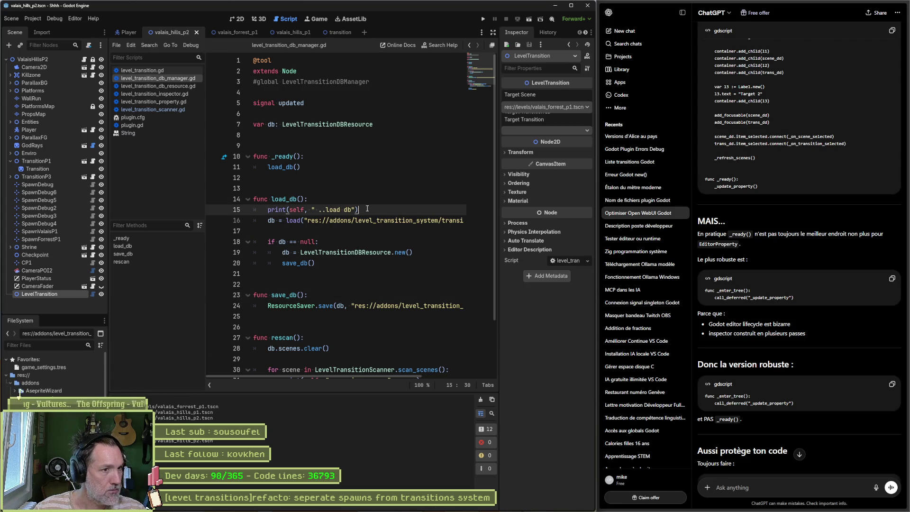
scroll(343, 225, down, 2)
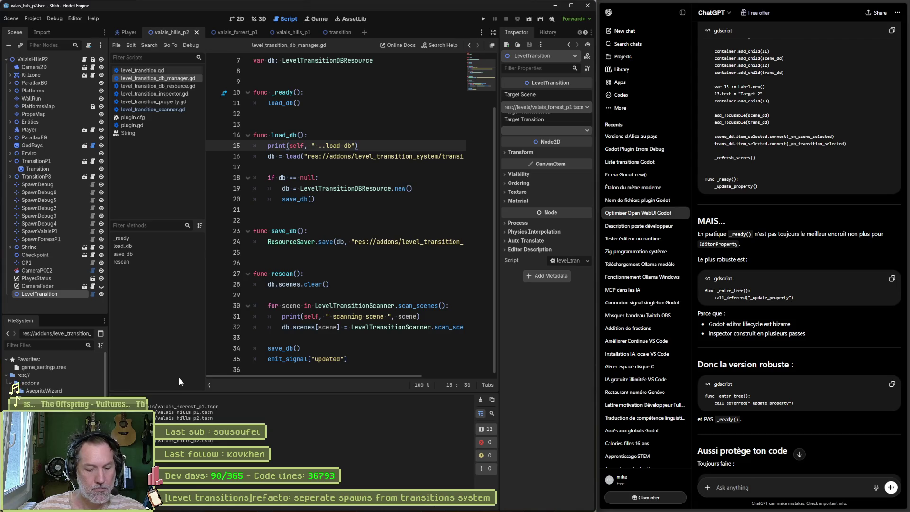
Search the project for 'db not nul' and open the match in level_transition_property.gd.
click(332, 231)
key(ctrl+shift+f)
text(db not nul)
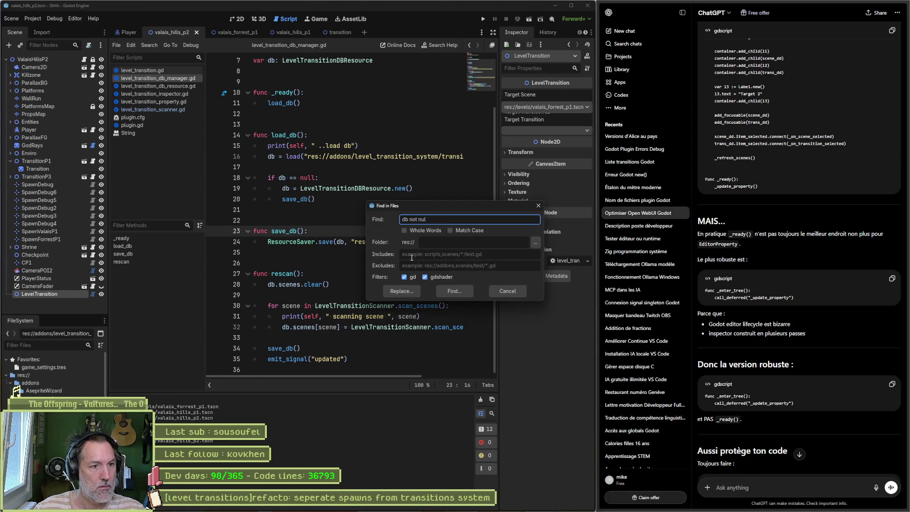
click(455, 291)
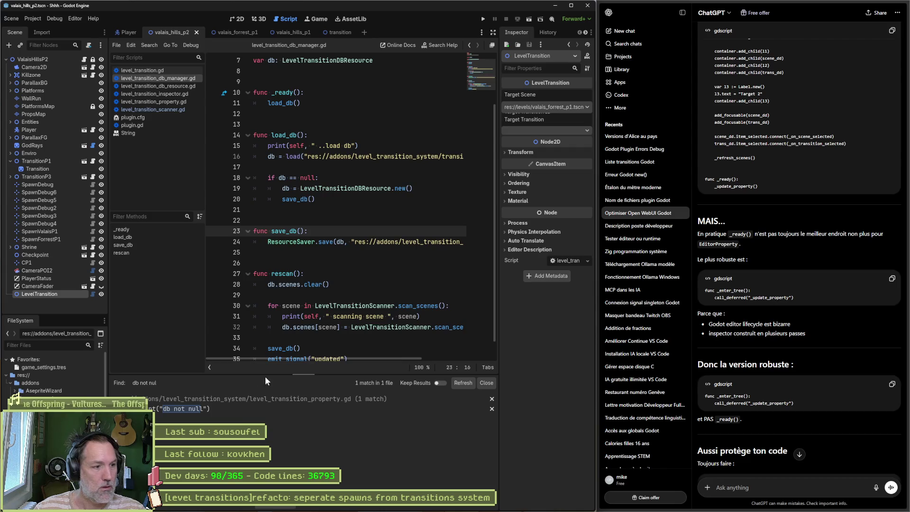
click(244, 408)
scroll(276, 214, up, 6)
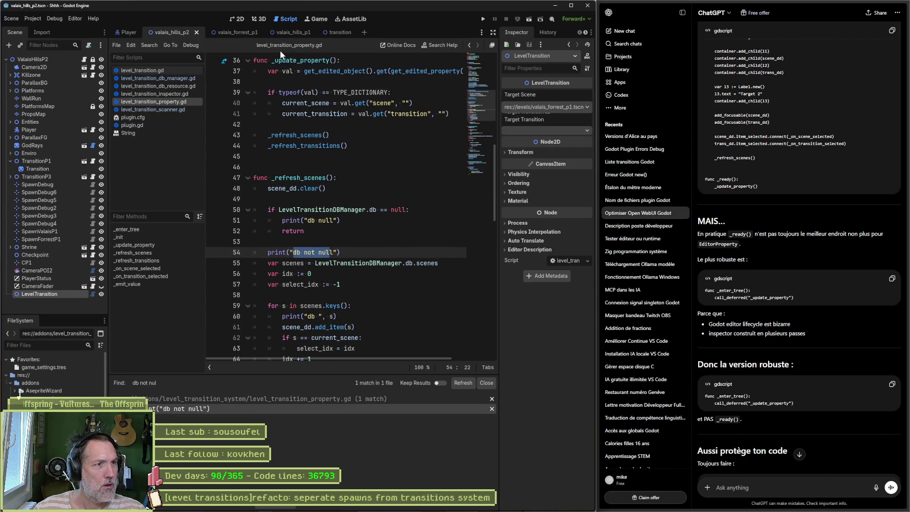
Delete the 'db null' and 'db not null' print lines, then reselect LevelTransition to refresh it.
click(347, 222)
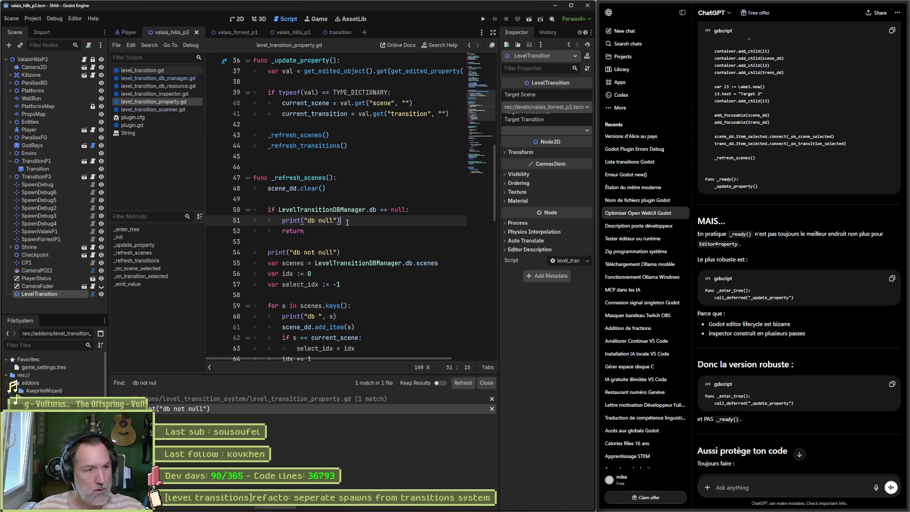
key(ctrl+shift+k)
key(Down)
key(Down)
key(ctrl+shift+k)
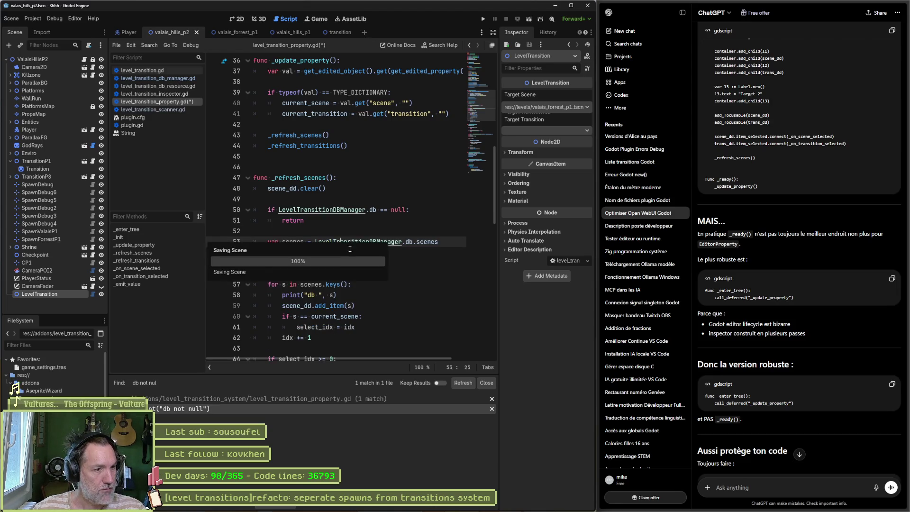
click(486, 383)
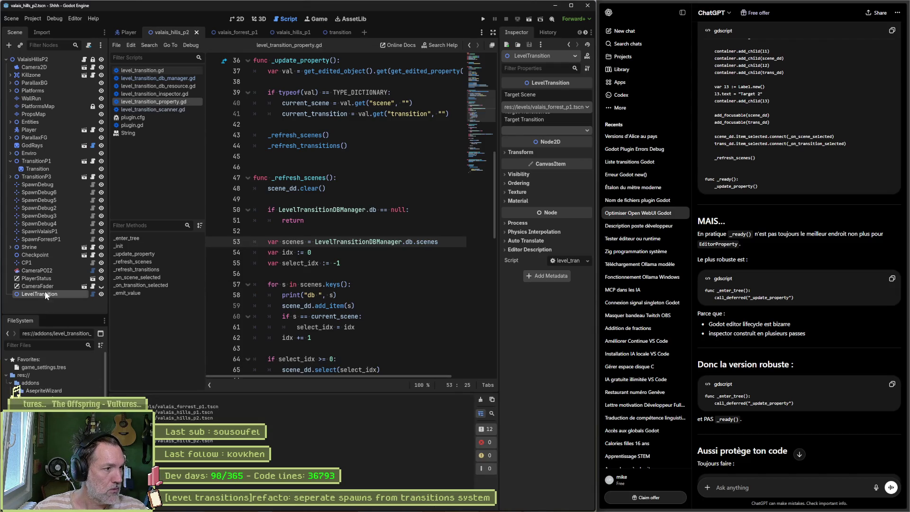
click(44, 287)
click(39, 294)
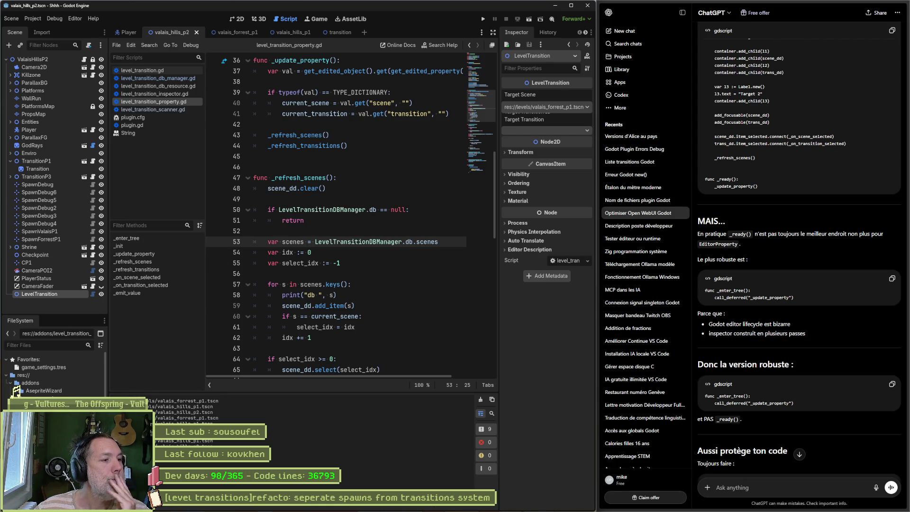
Search for scan_scenes from the scanner script and open its call in the DB manager's rescan.
click(163, 110)
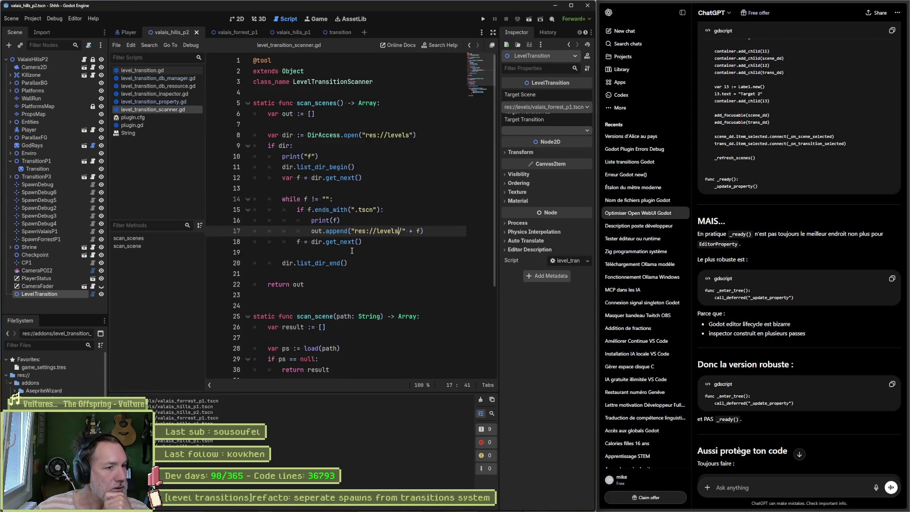
click(318, 156)
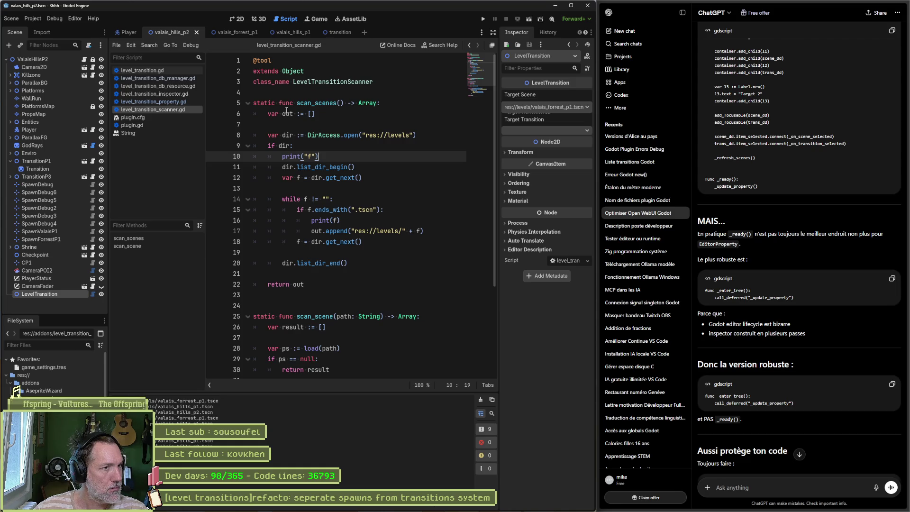
double_click(322, 103)
key(ctrl+shift+f)
click(442, 292)
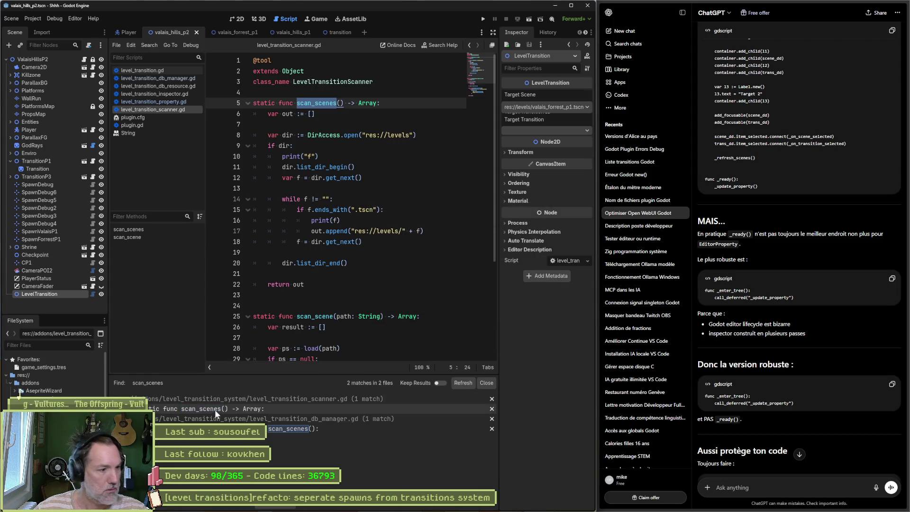
click(216, 431)
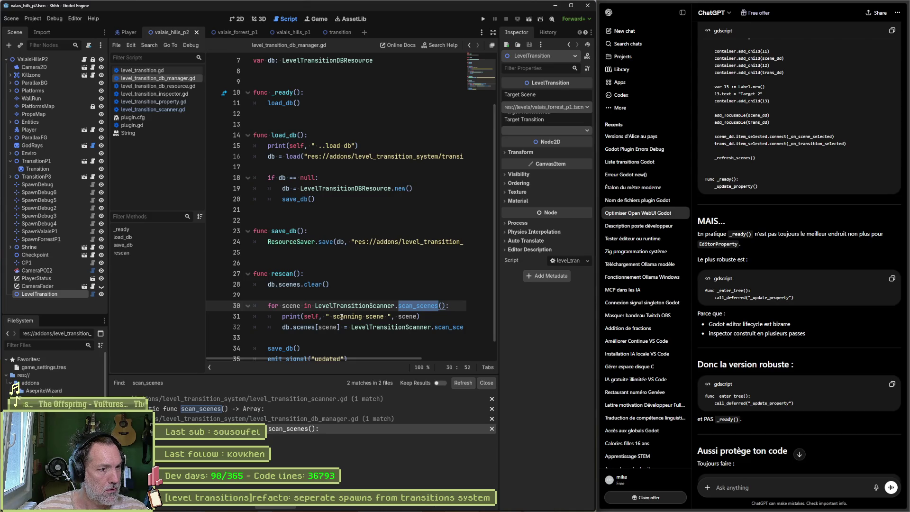
double_click(282, 274)
Trace rescan into plugin.gd and find where _resync is registered as a menu item.
key(ctrl+shift+f)
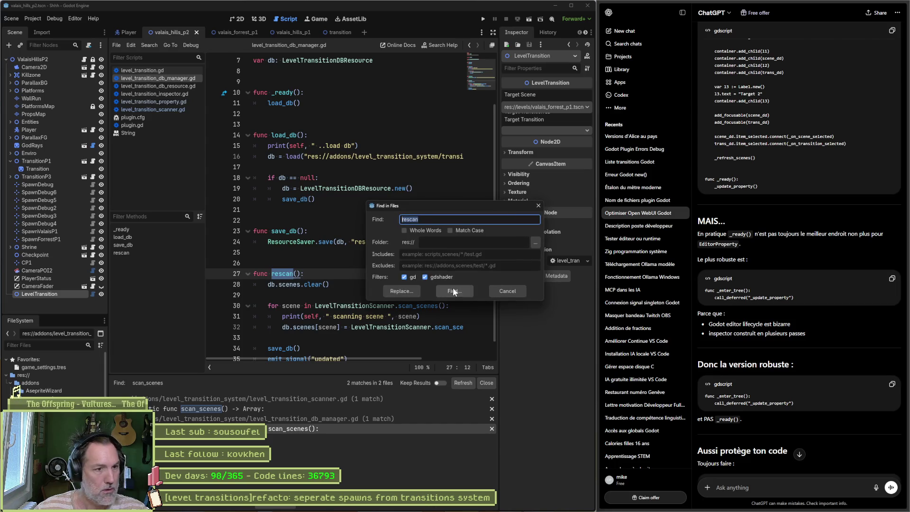
click(454, 292)
click(240, 408)
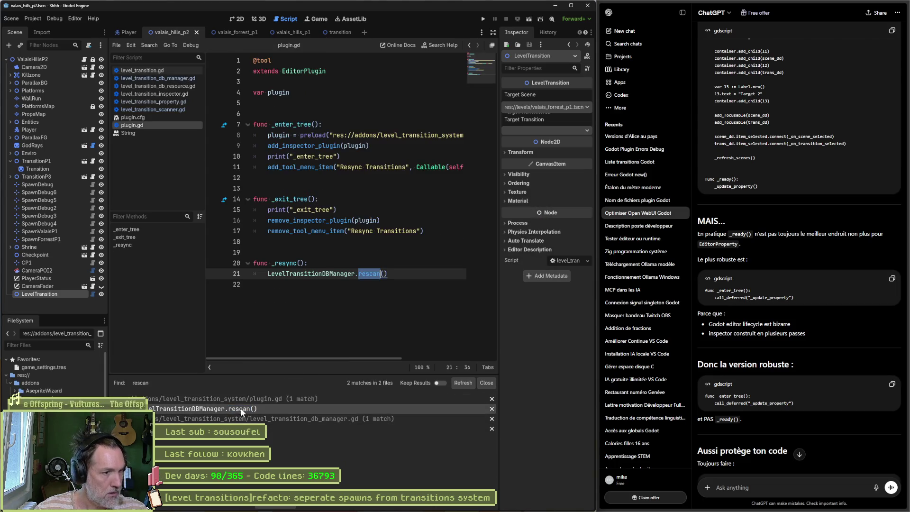
double_click(283, 263)
key(ctrl+shift+f)
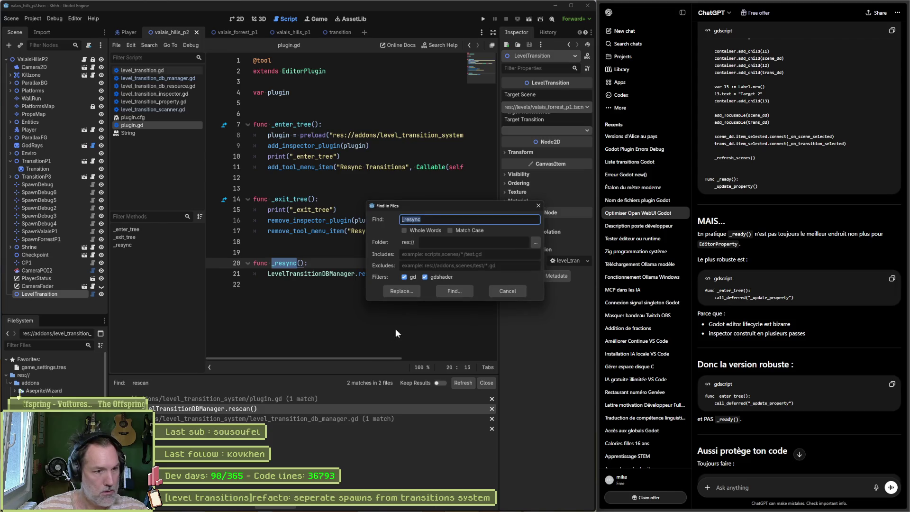
key(Return)
click(257, 409)
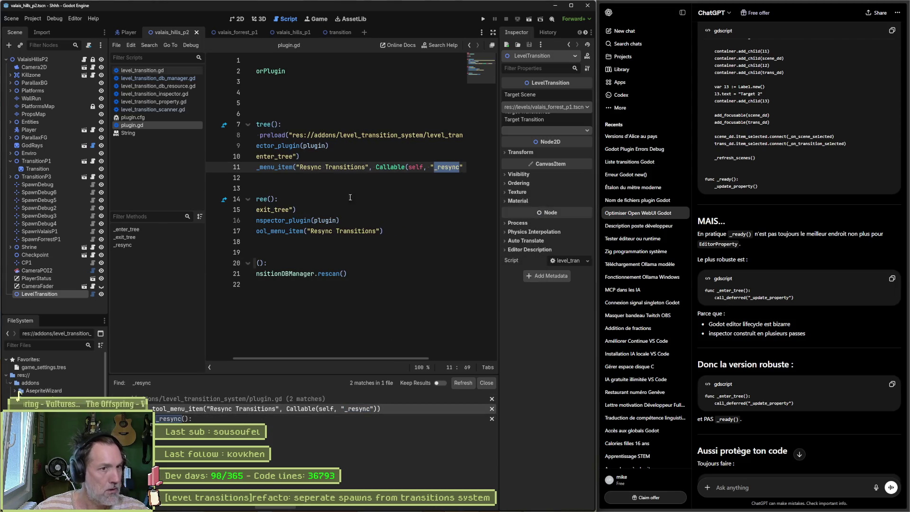
drag(362, 358, 280, 357)
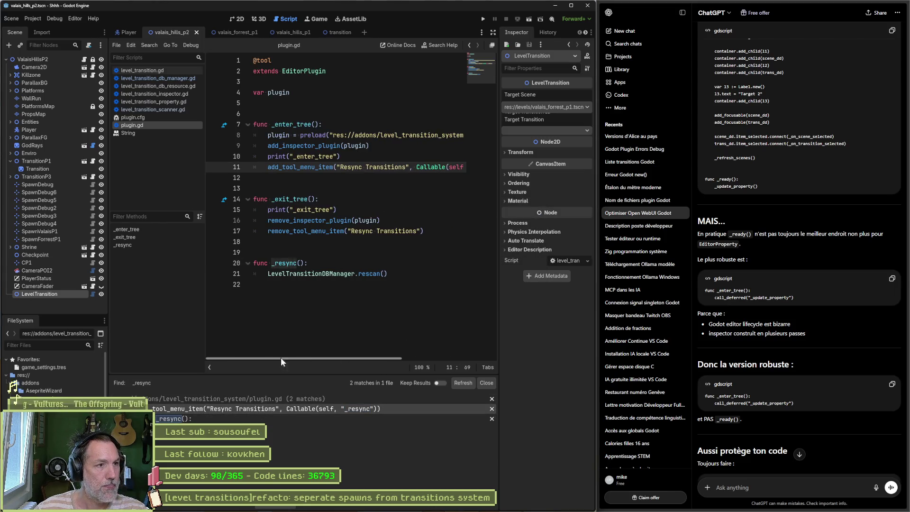
Delete the _enter_tree and _exit_tree debug prints from plugin.gd.
click(357, 157)
key(ctrl+shift+k)
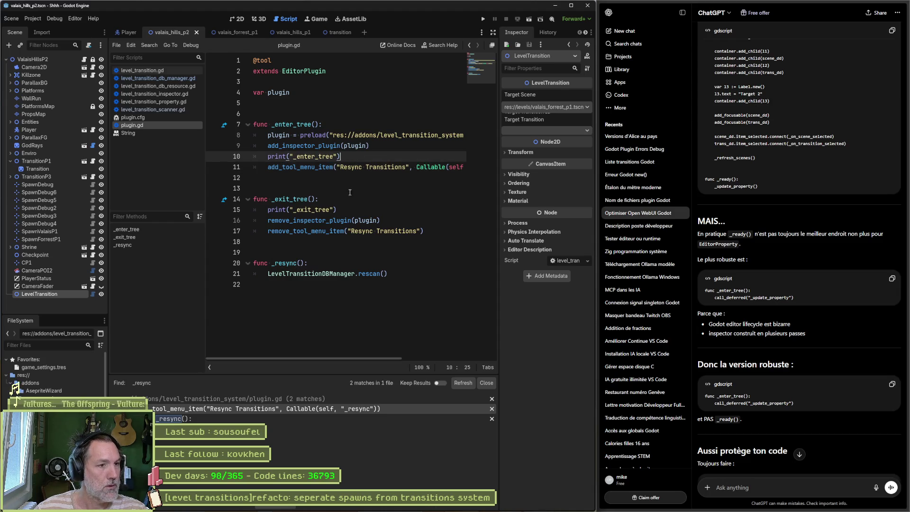
click(339, 199)
key(ctrl+shift+k)
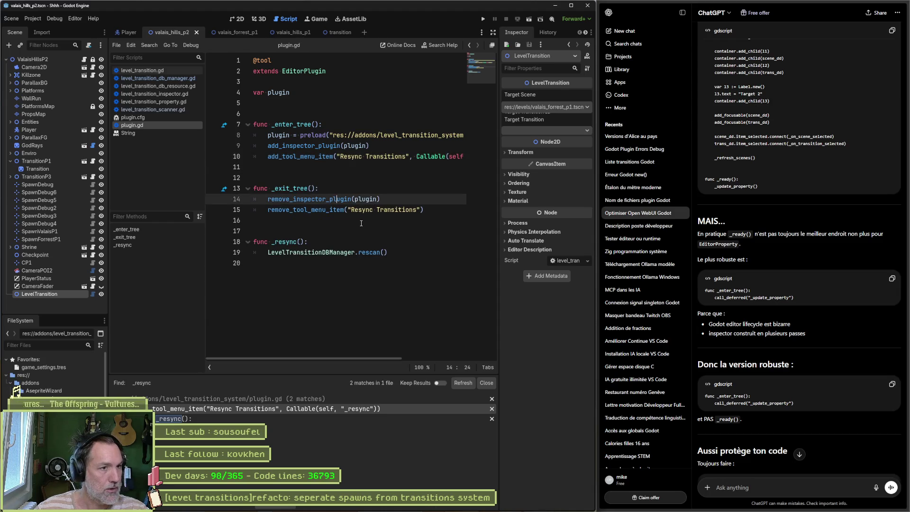
Delete the LevelTransition node from the scene.
click(38, 294)
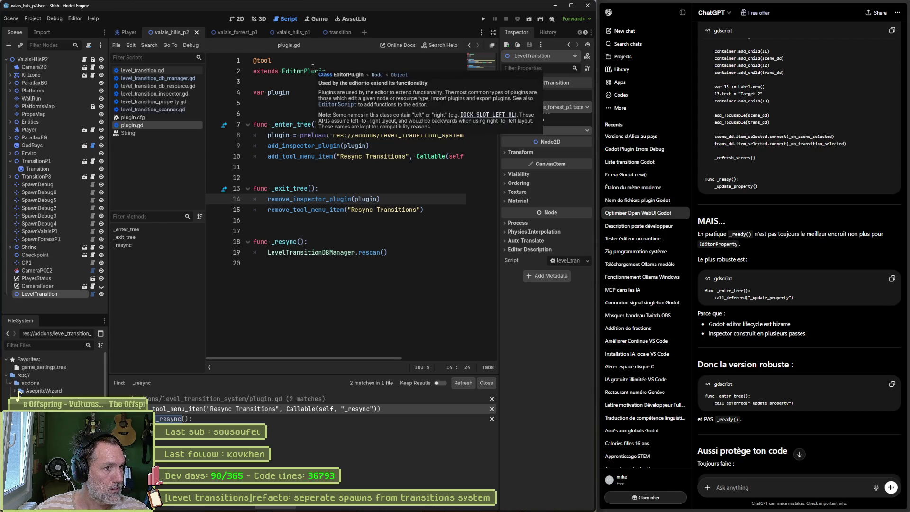
click(50, 294)
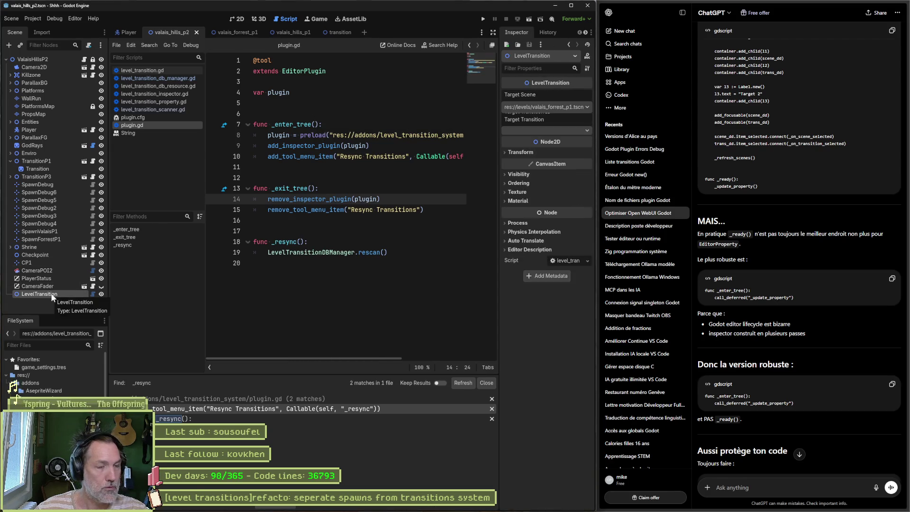
key(Delete)
Add a new LevelTransition node via 'leveltrans', leaving its Target Scene at valais_forrest_p1.tscn.
key(ctrl+a)
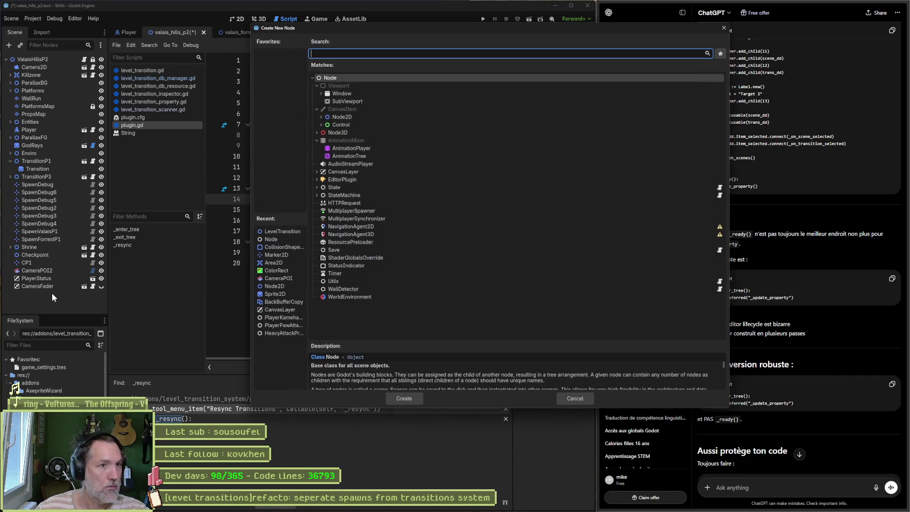
text(leveltrans)
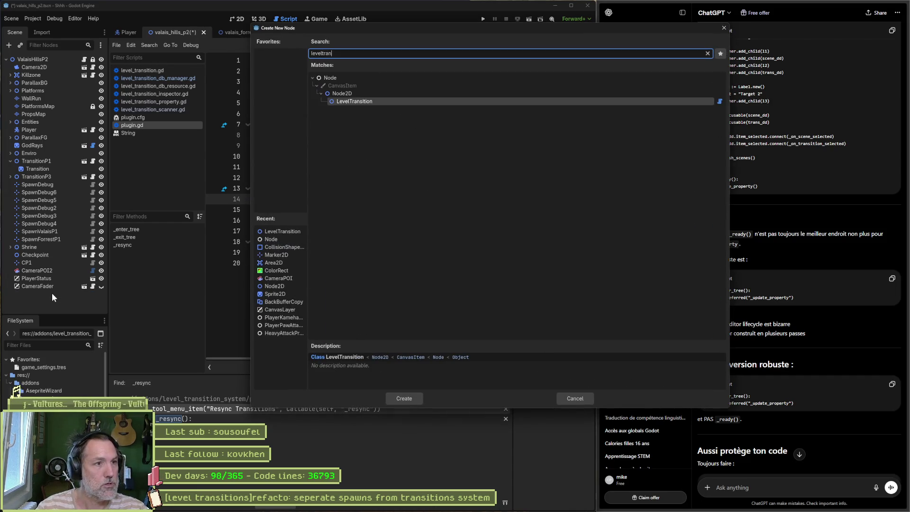
key(Return)
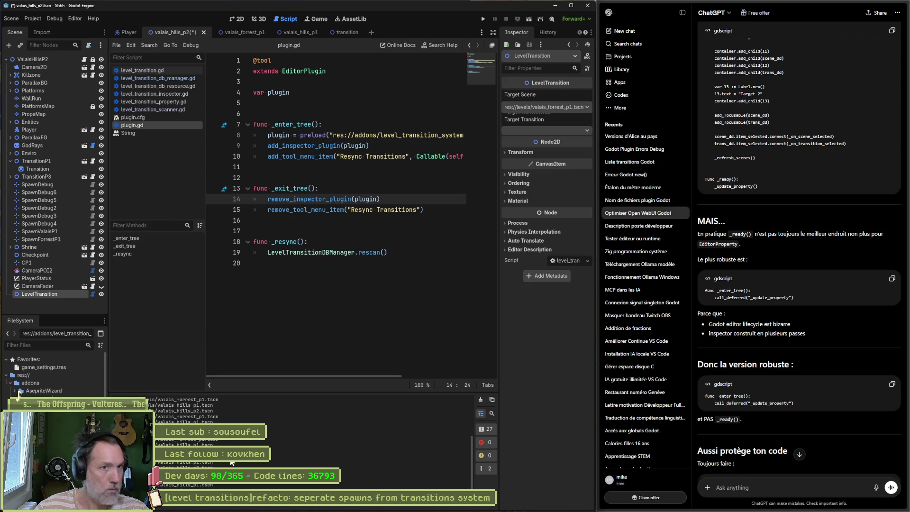
click(555, 109)
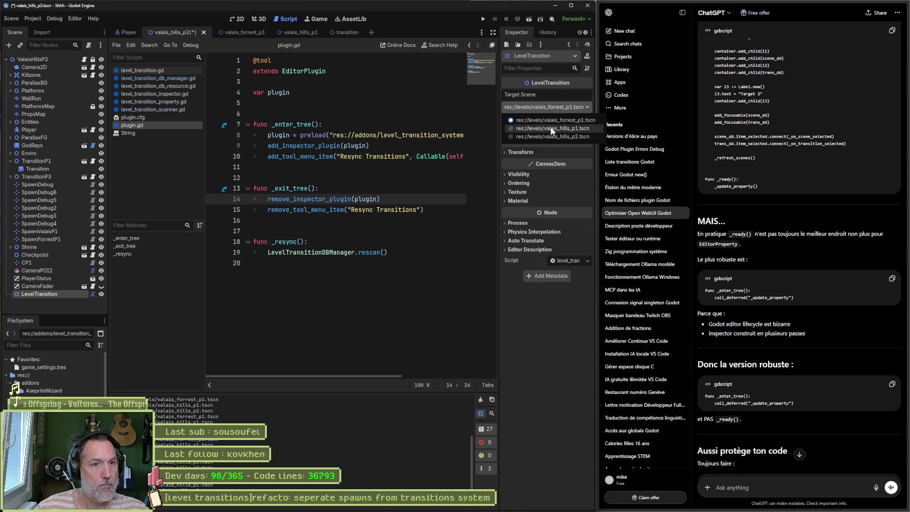
click(315, 254)
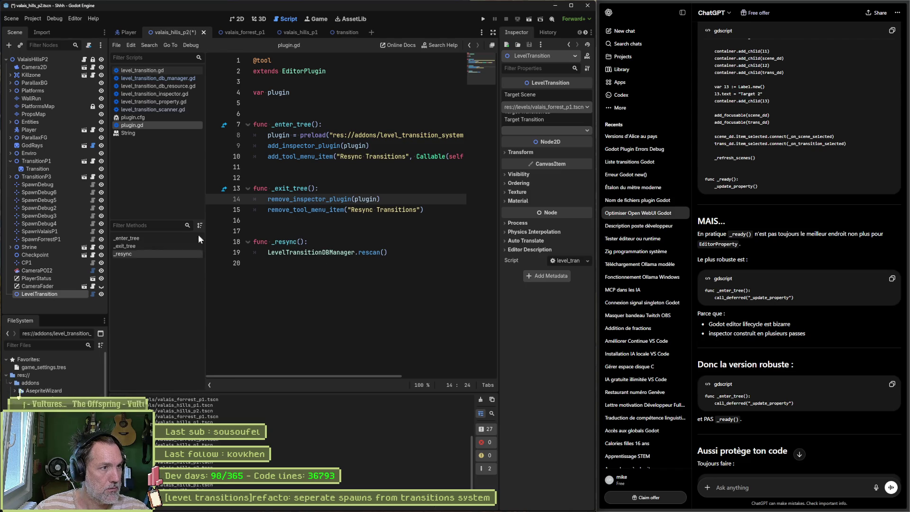
Jump from rescan's scan_scenes call into level_transition_scanner.gd and select the scan_scene function name.
click(150, 78)
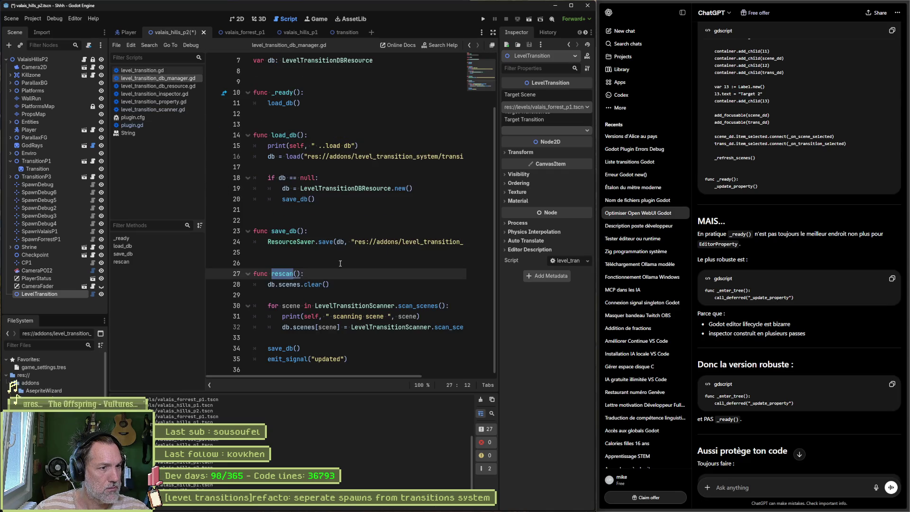
click(413, 305)
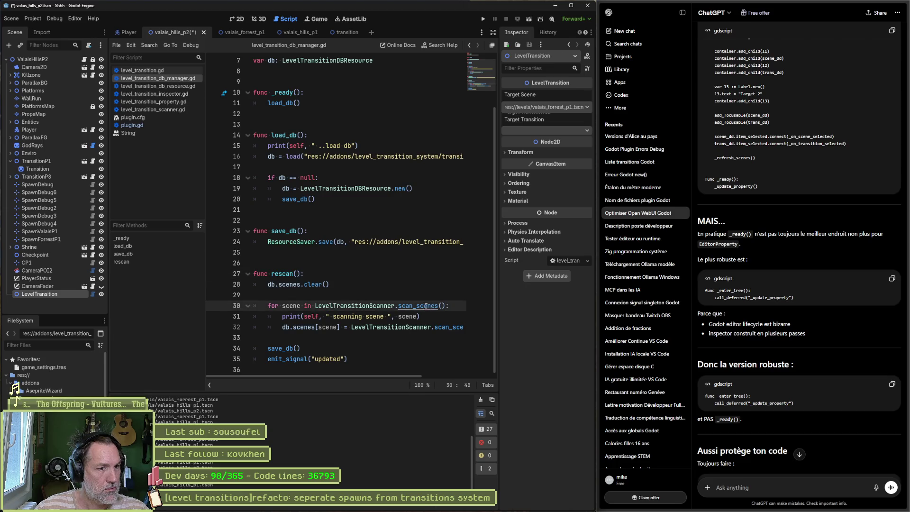
ctrl+click(413, 306)
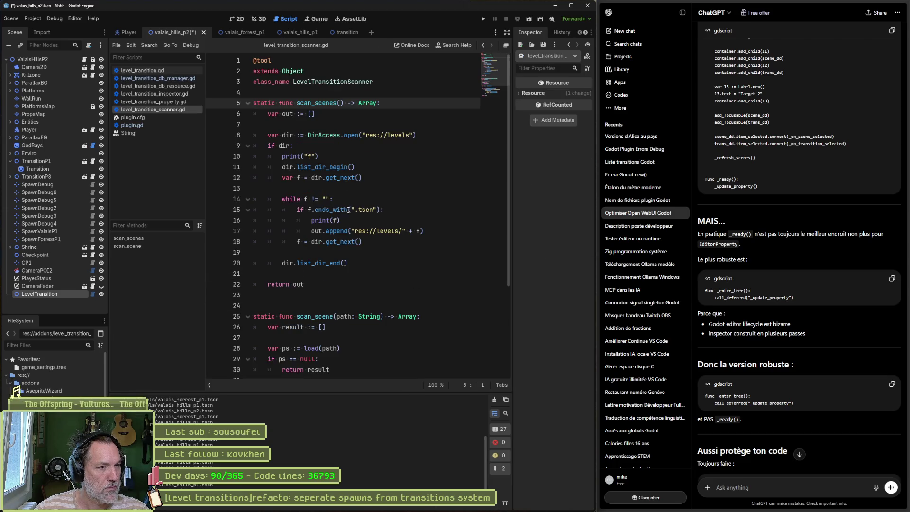
click(393, 219)
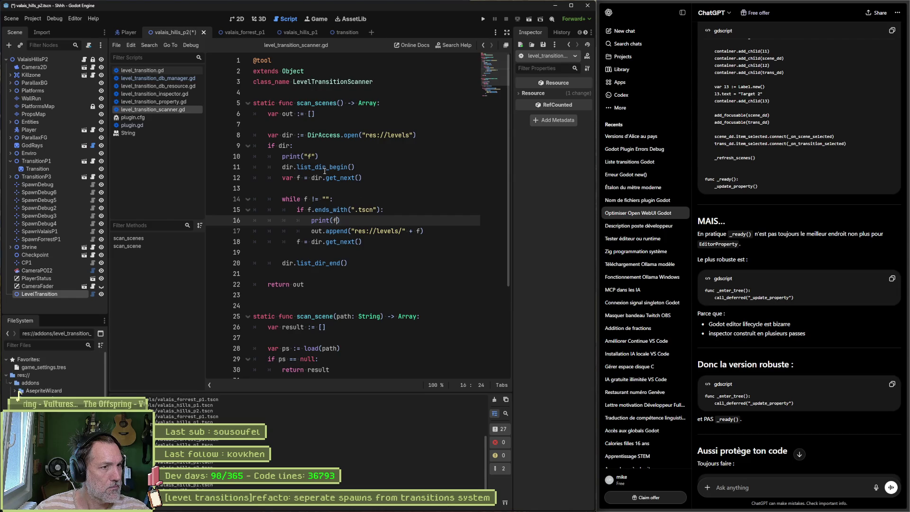
double_click(310, 156)
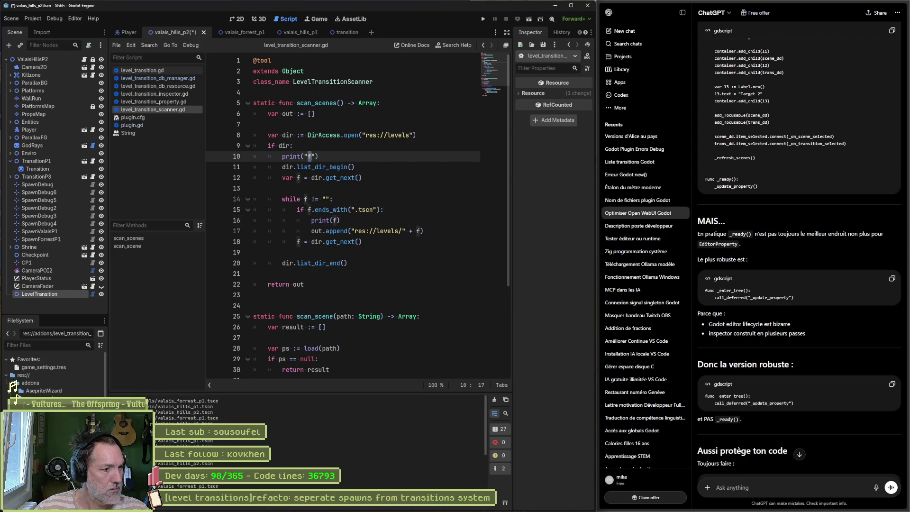
scroll(244, 441, down, 5)
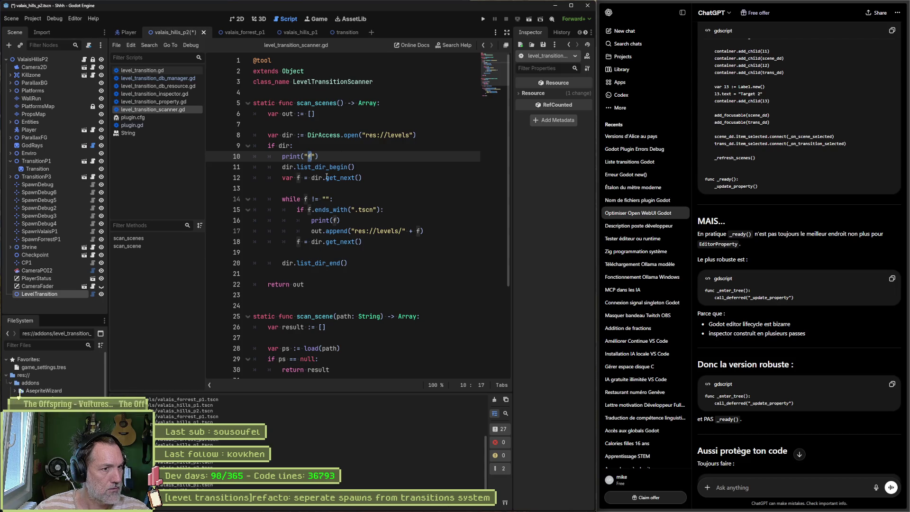
double_click(312, 316)
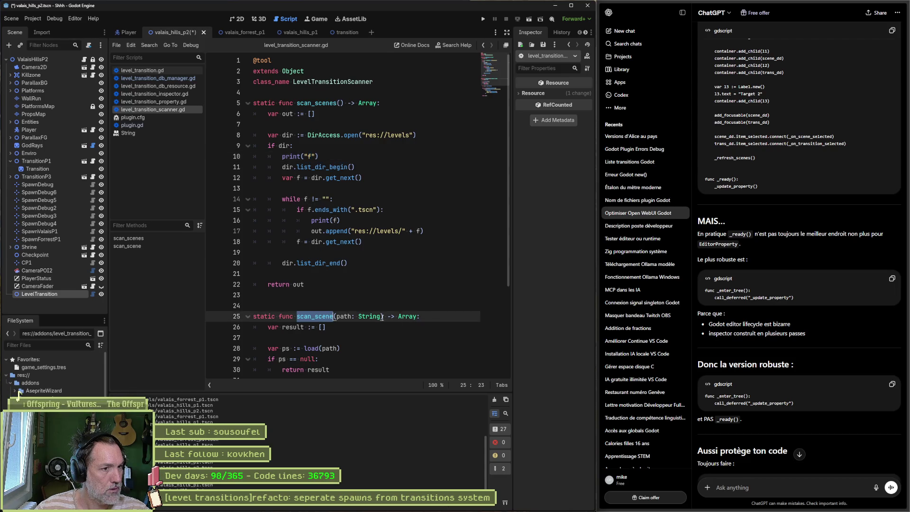
scroll(312, 317, down, 4)
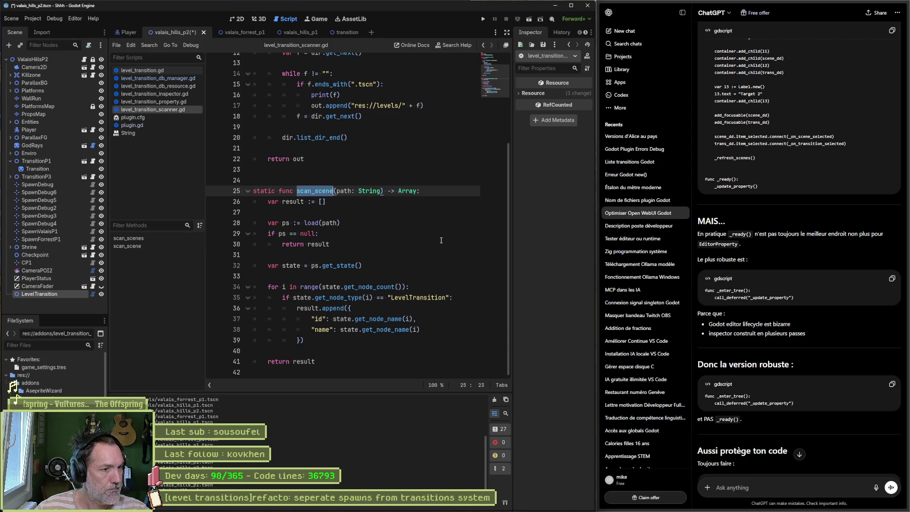
scroll(441, 240, up, 4)
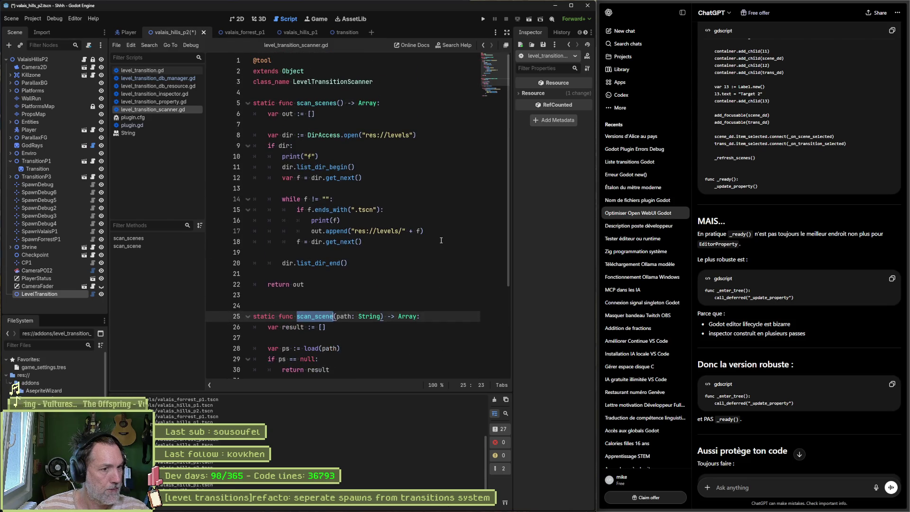
scroll(412, 251, down, 4)
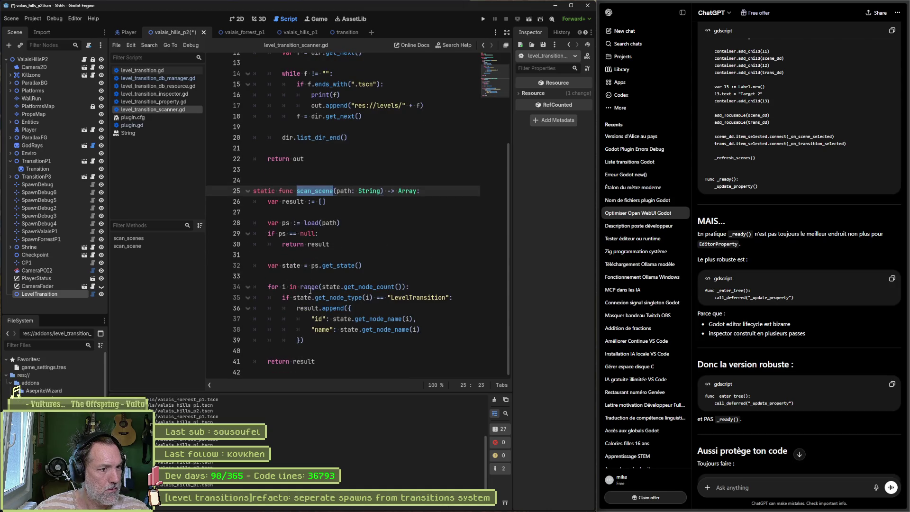
Search the project for scan_scene, open its use in the DB manager, and view the output log.
key(ctrl+shift+f)
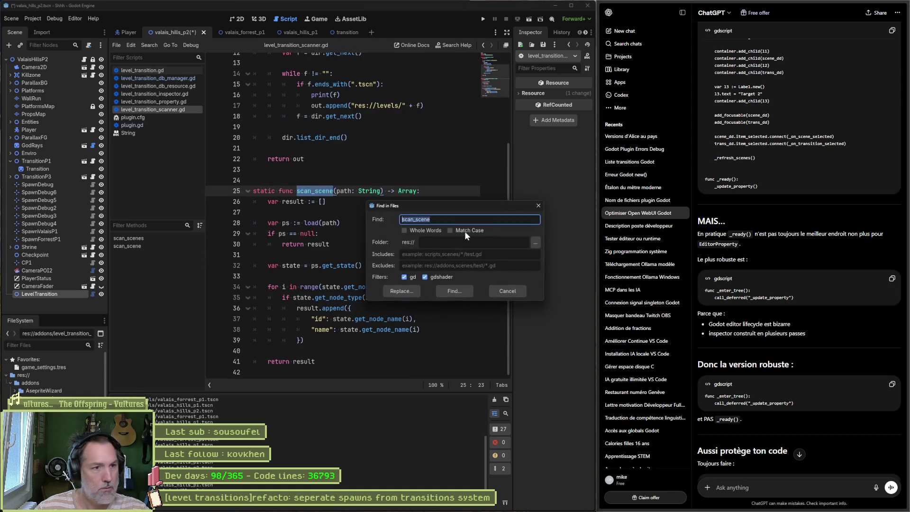
click(459, 293)
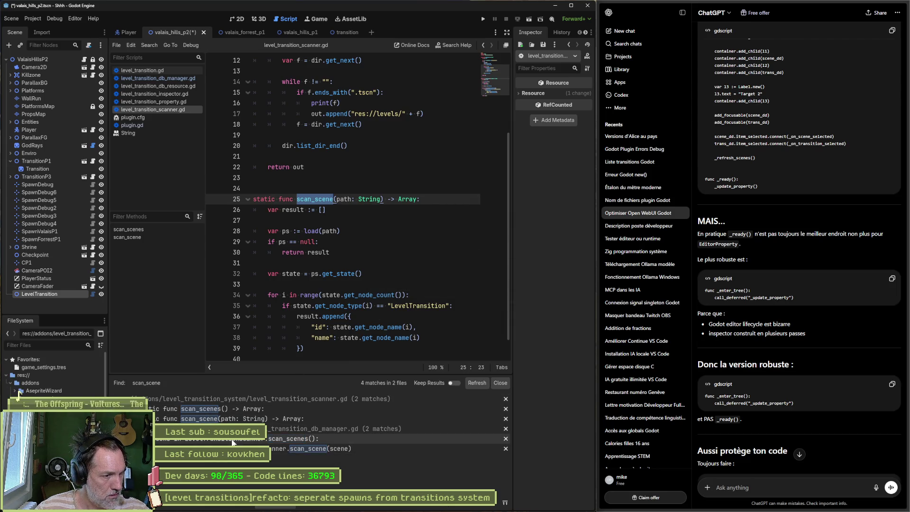
click(317, 440)
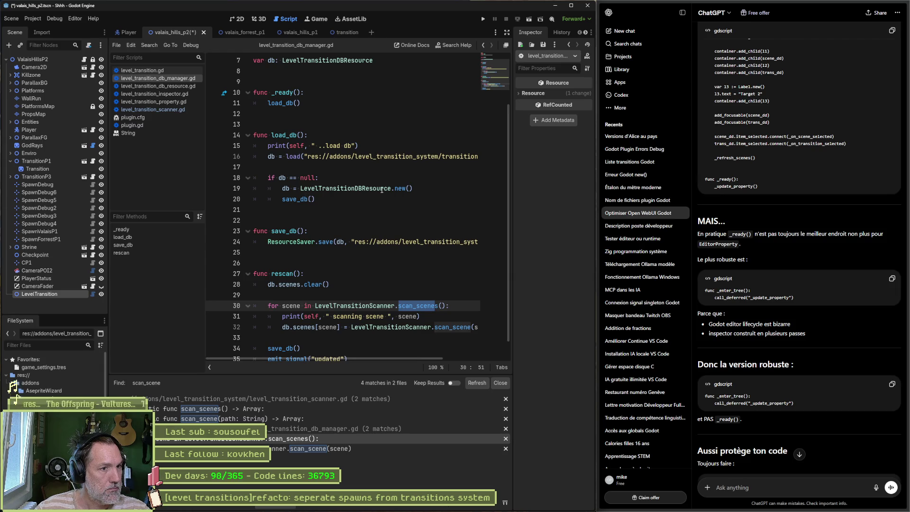
key(ctrl+s)
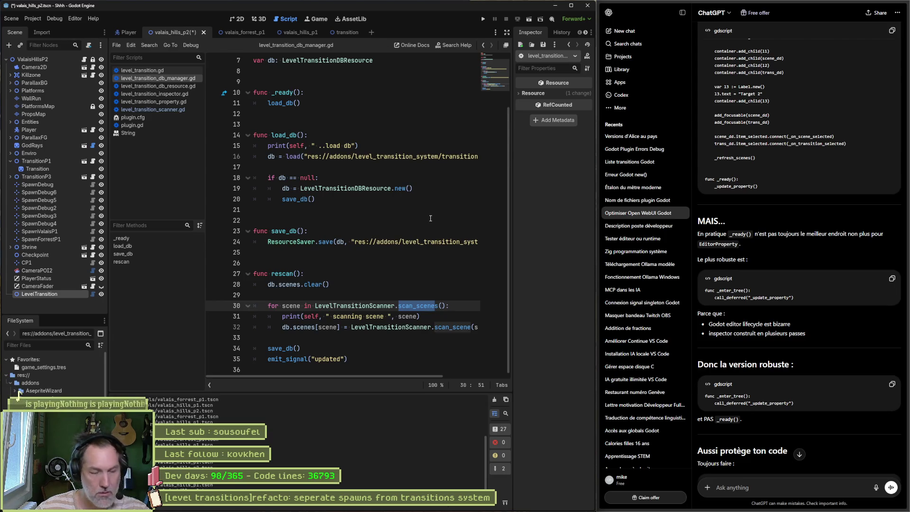
Search for 'db', open its print in level_transition_property.gd, hide results, and maximize the window.
key(ctrl+shift+f)
text(db)
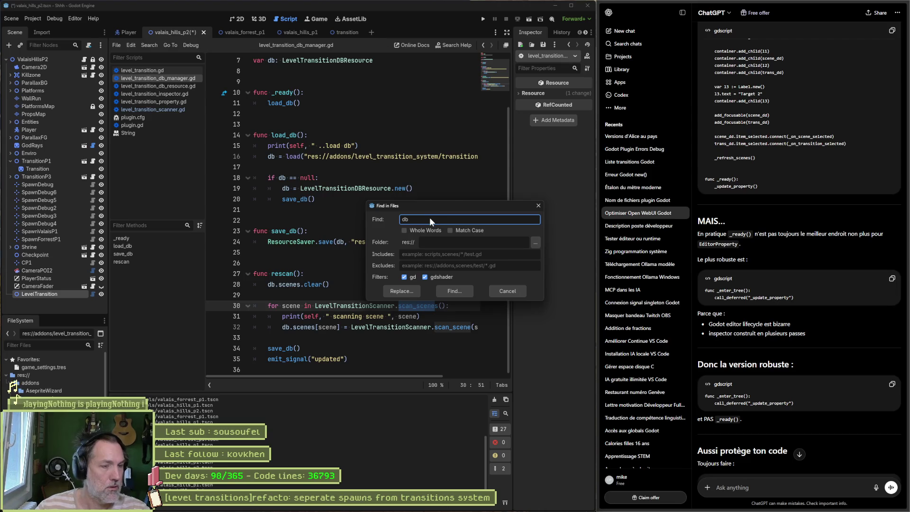
click(464, 295)
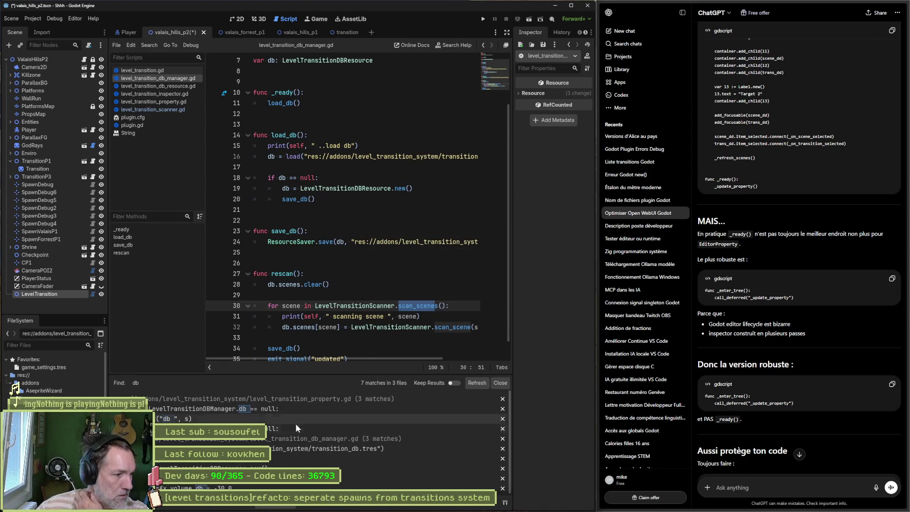
click(332, 419)
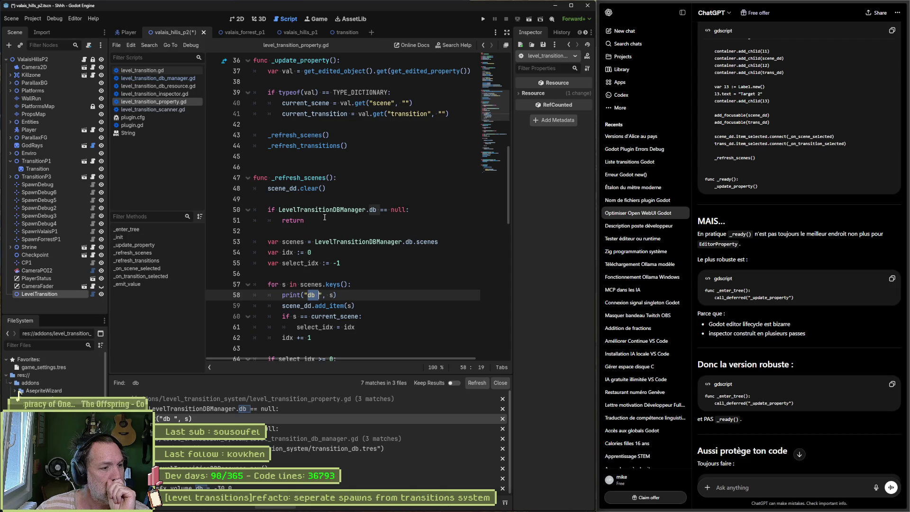
key(alt+o)
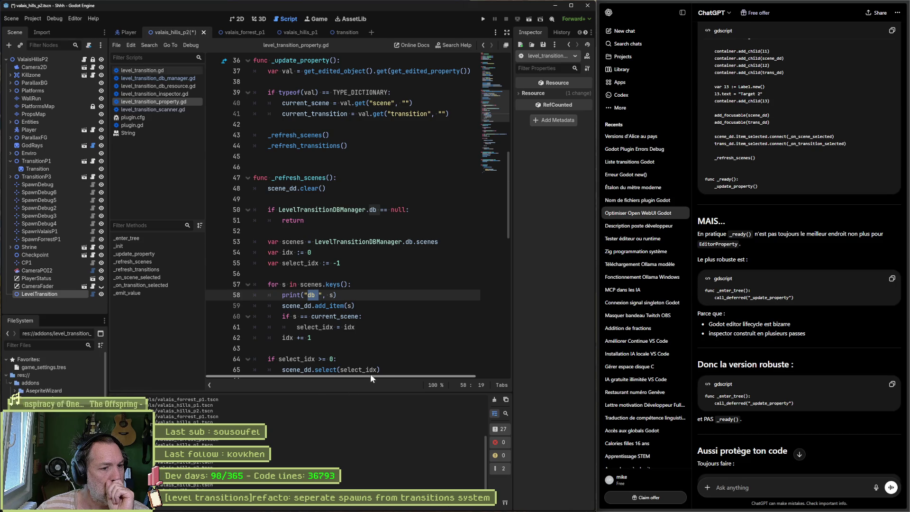
mouse_move(371, 373)
mouse_down()
mouse_move(423, 374)
mouse_move(365, 379)
mouse_up()
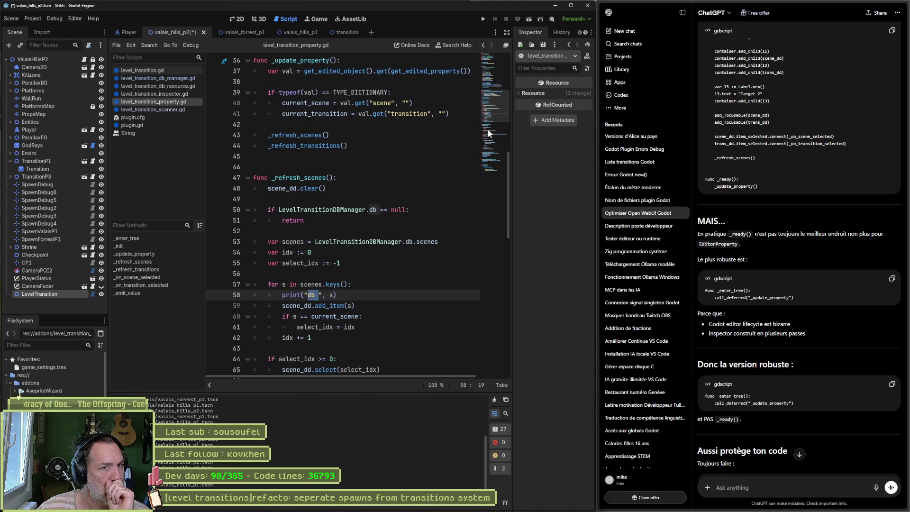
click(572, 6)
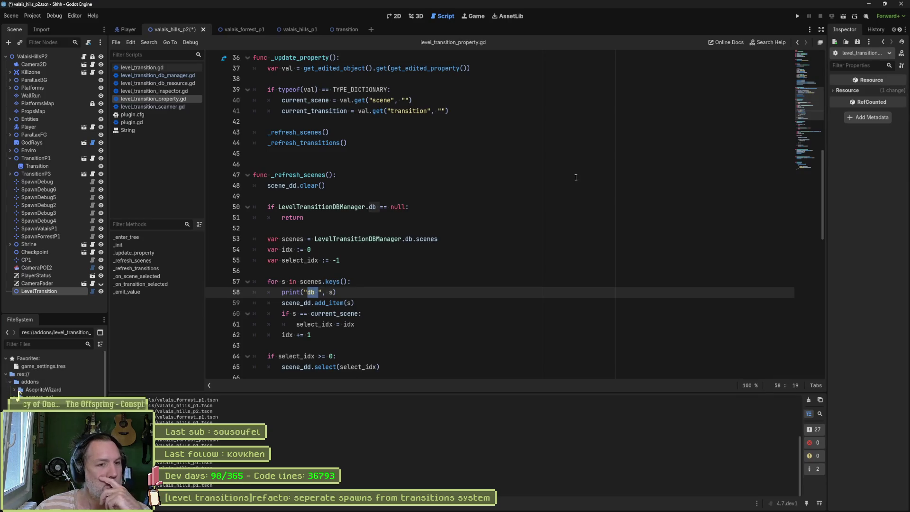
Widen the Inspector, search all files for _refresh_scenes, then place the caret in _update_property.
drag(828, 248, 792, 250)
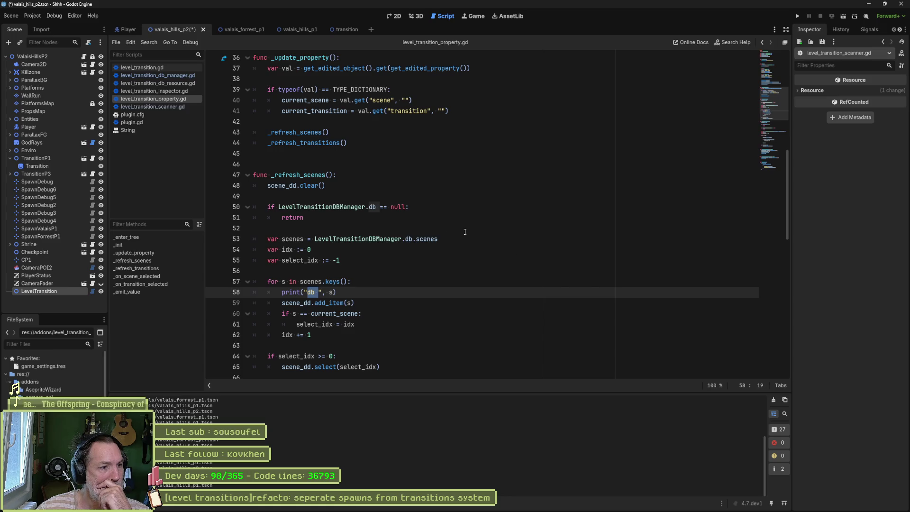
double_click(301, 175)
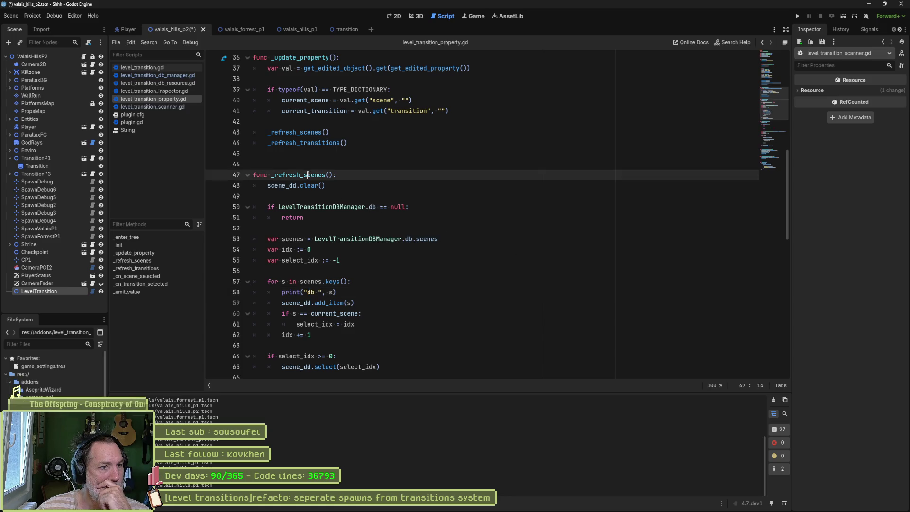
scroll(306, 162, up, 1)
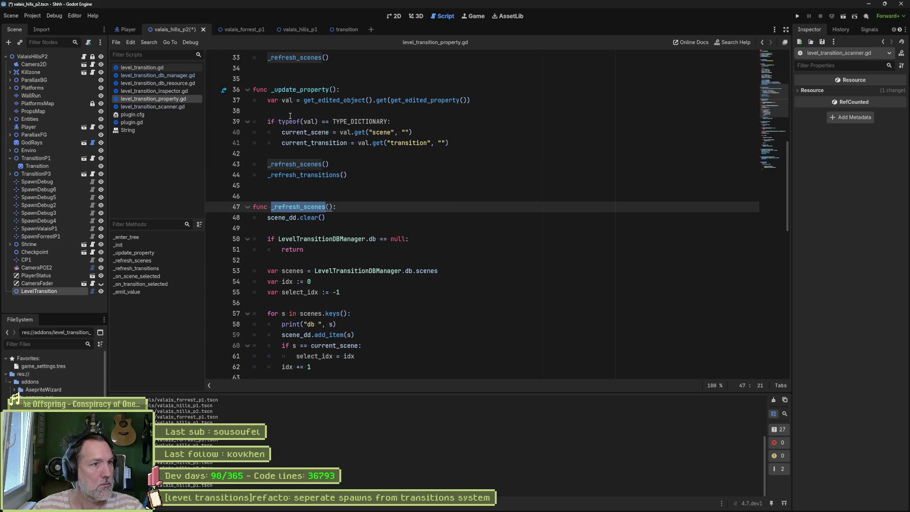
scroll(327, 92, up, 4)
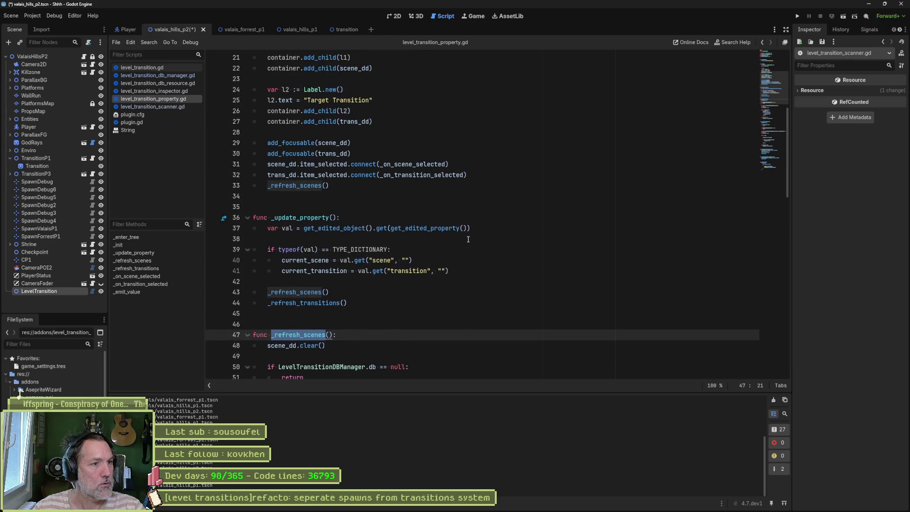
scroll(349, 232, up, 4)
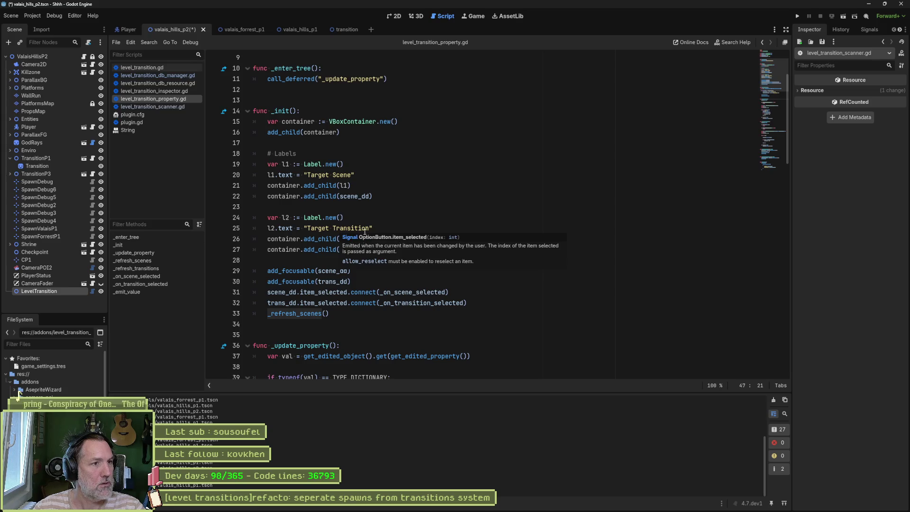
scroll(381, 205, down, 3)
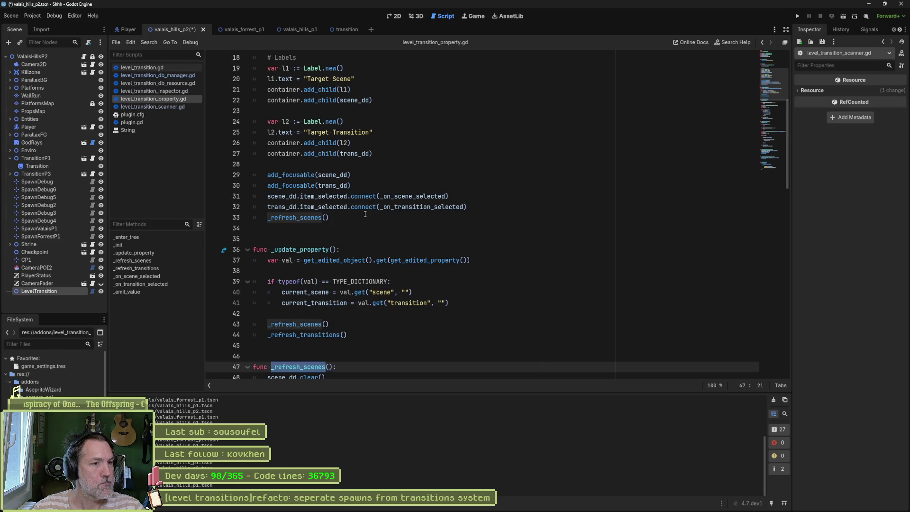
key(ctrl+shift+f)
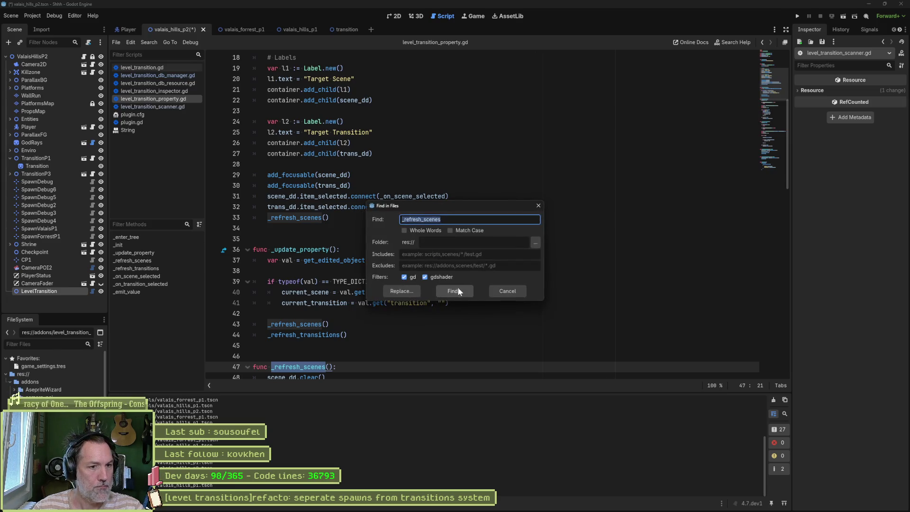
click(455, 291)
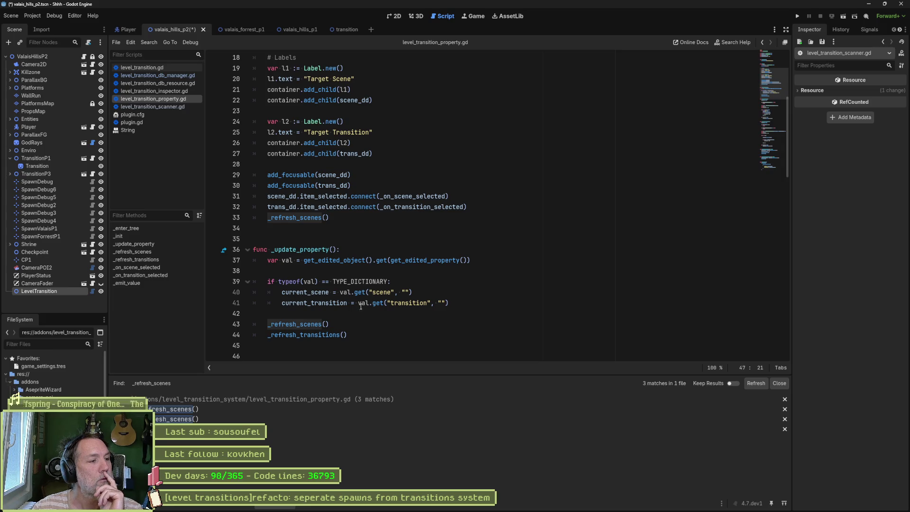
click(317, 249)
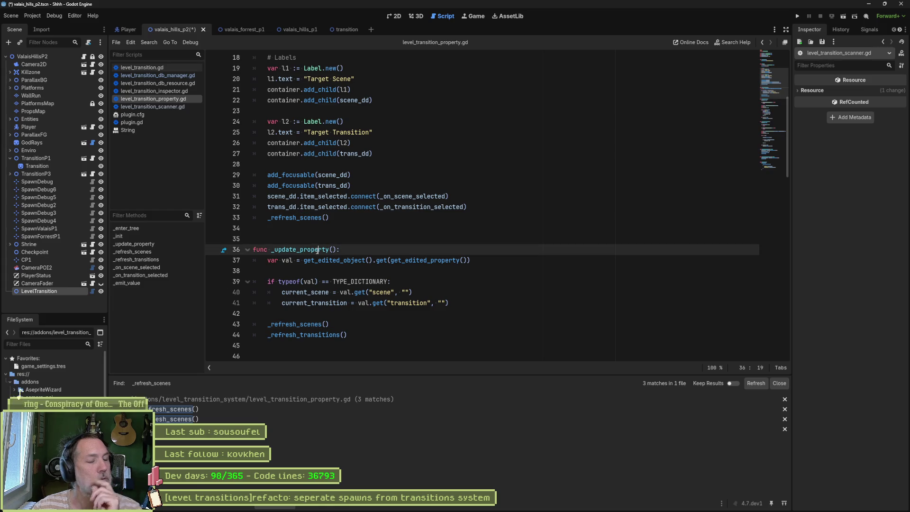
mouse_move(317, 250)
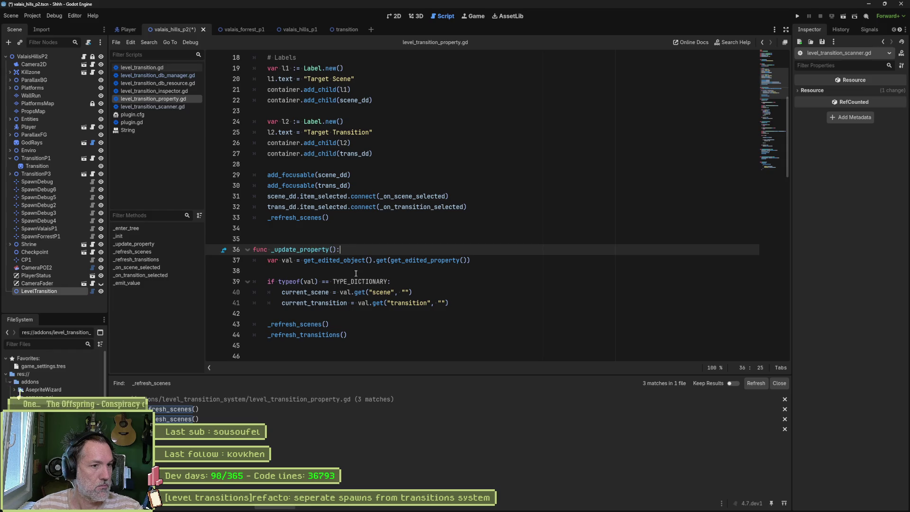
Add print("_update_property") as the first line of _update_property and save the script.
key(Return)
text(pritn()
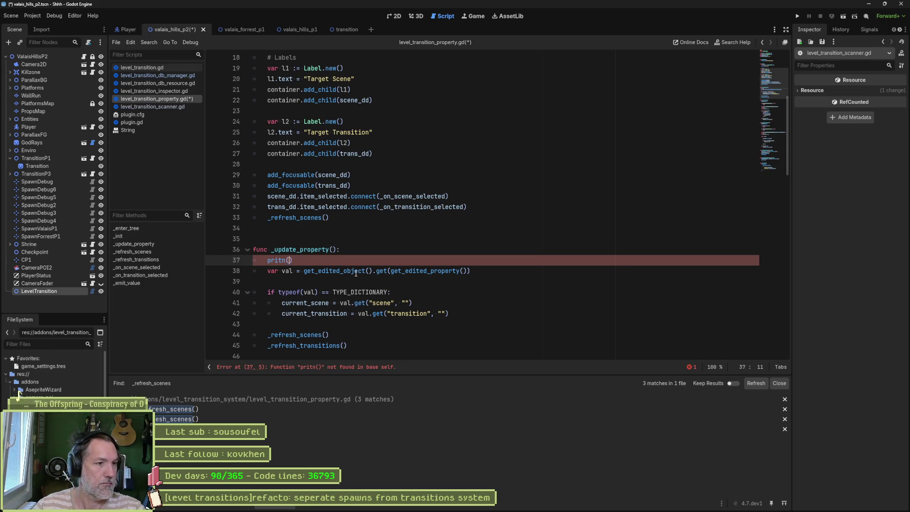
key(BackSpace)
key(BackSpace)
key(BackSpace)
text(int()
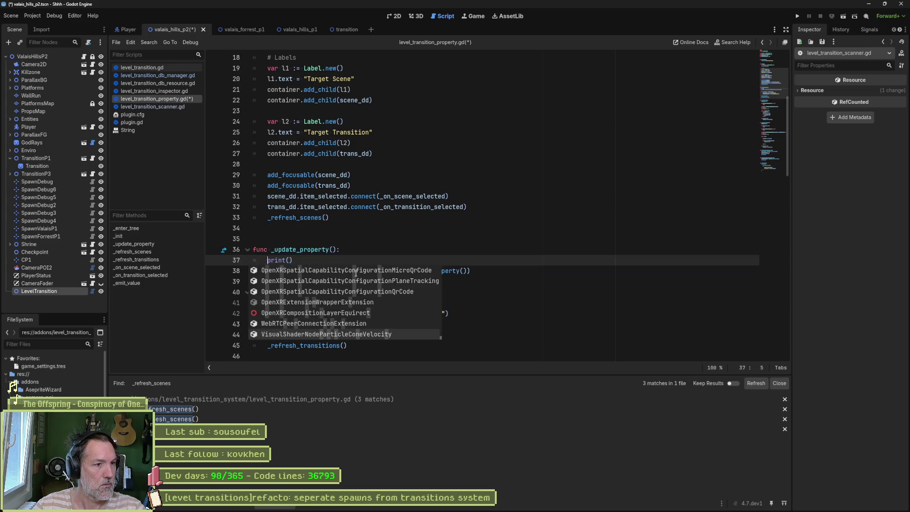
key(Escape)
key(Home)
key(Up)
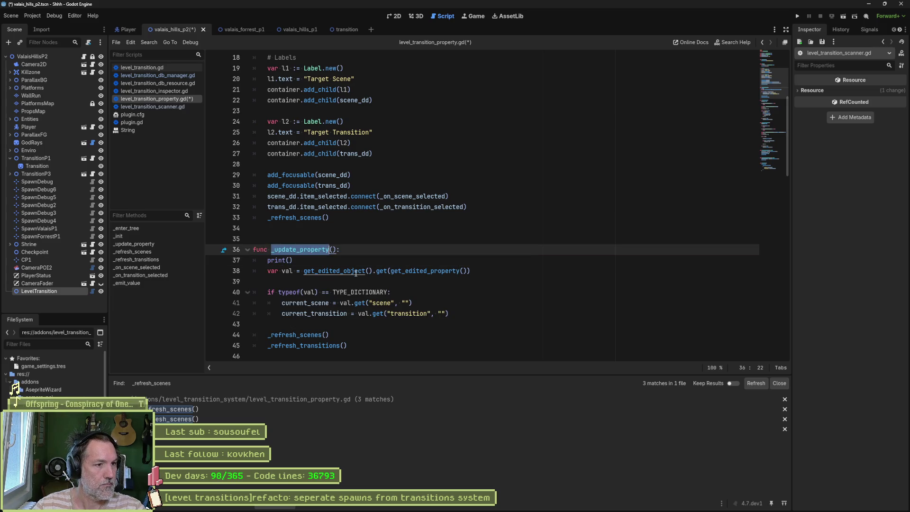
key(Down)
key(End)
key(Left)
text("_update_property)
key(ctrl+s)
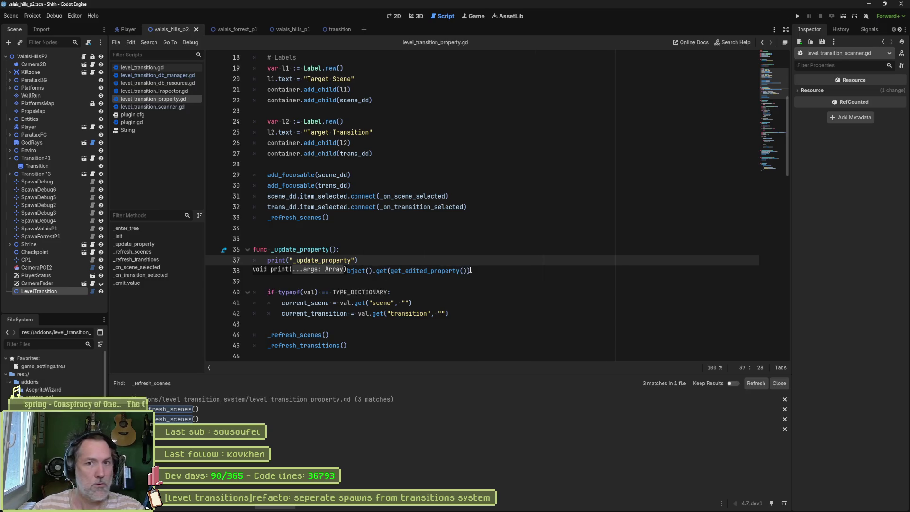
Clear the output log and set the LevelTransition node's Target Scene to valais_hills_p1.
click(47, 291)
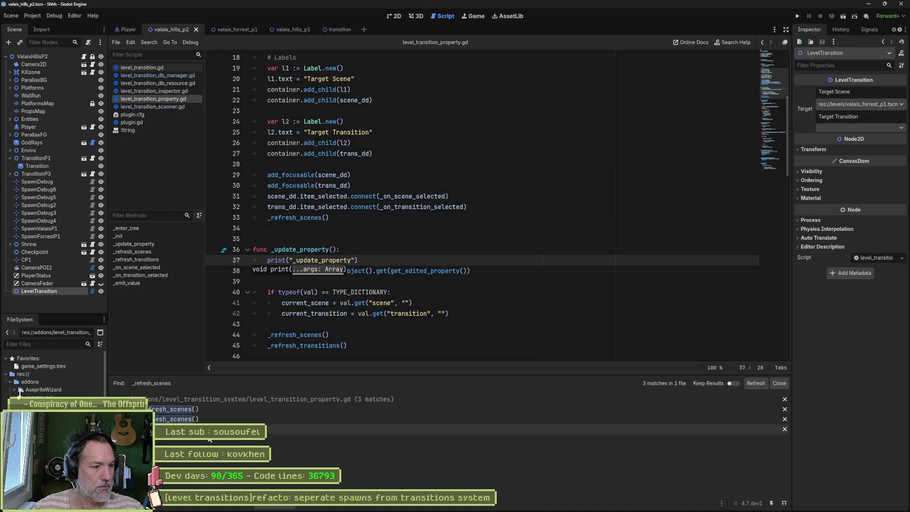
key(alt+o)
click(774, 400)
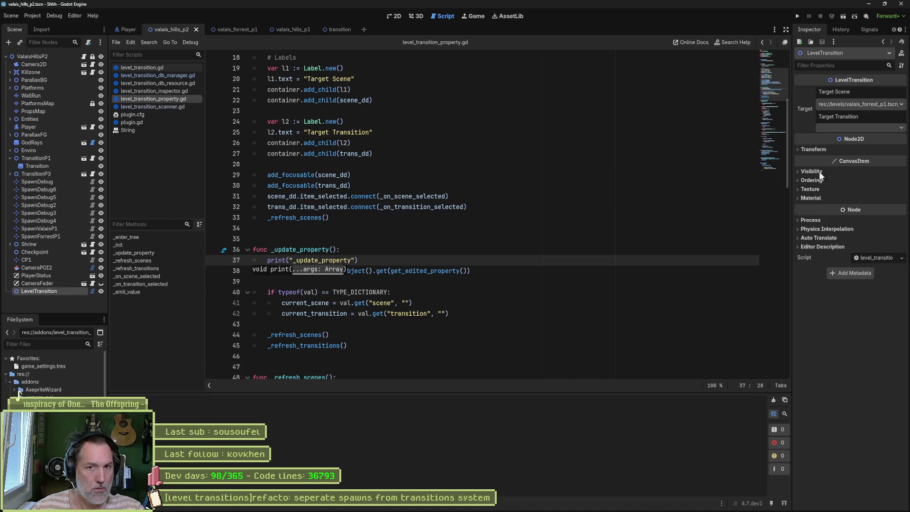
click(855, 104)
click(854, 125)
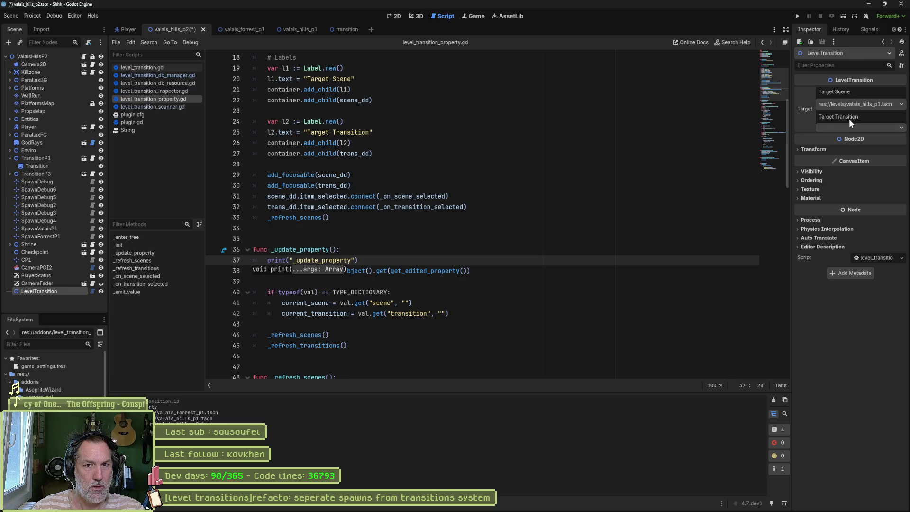
click(693, 128)
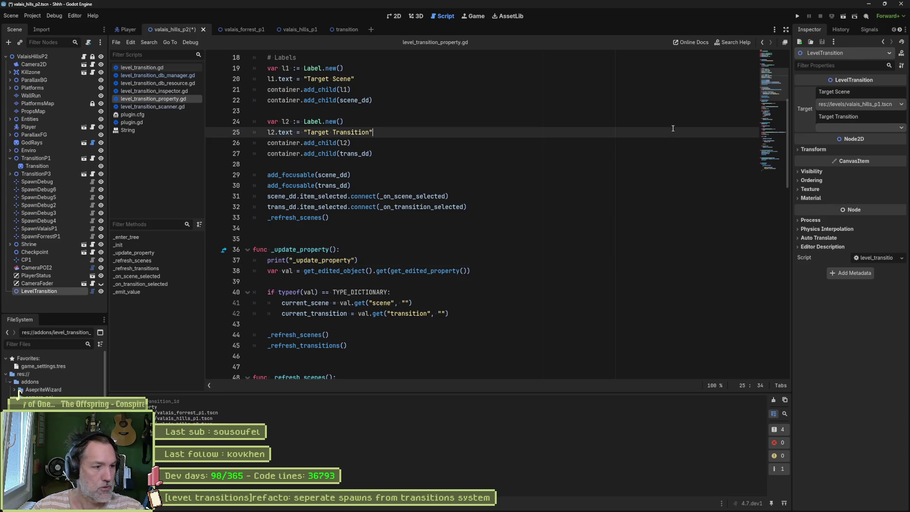
click(36, 283)
click(36, 290)
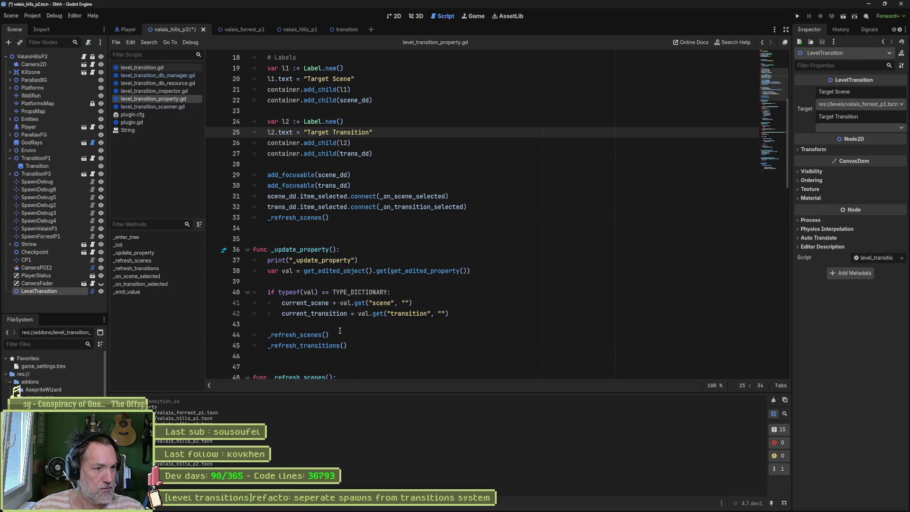
Open the EditorProperty documentation for _update_property and select the method name.
ctrl+click(318, 249)
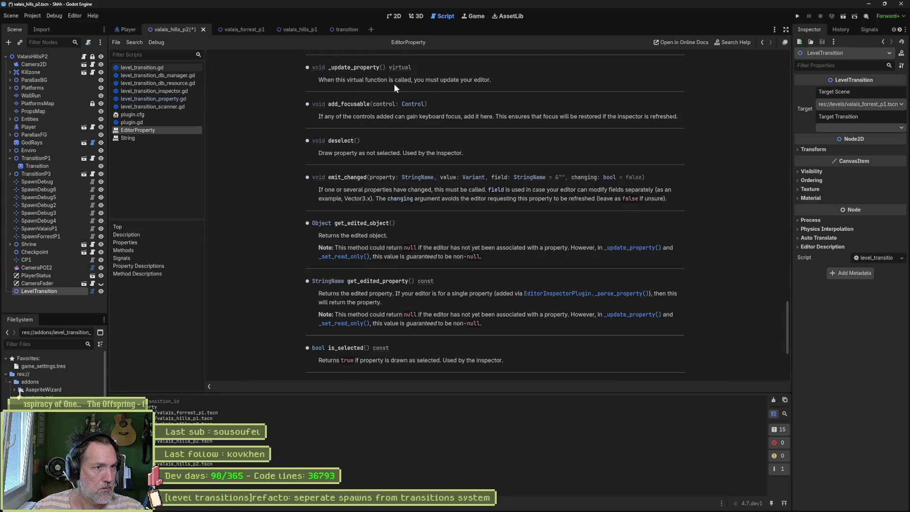
double_click(365, 68)
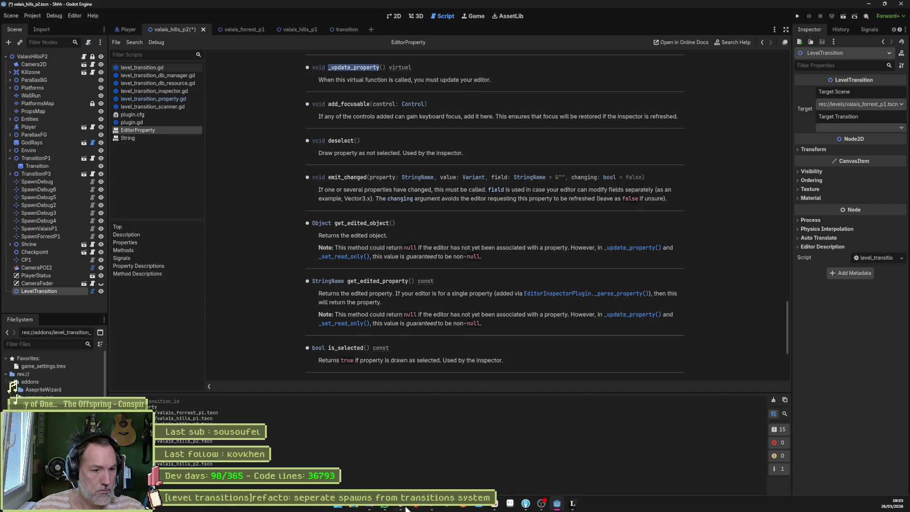
click(406, 506)
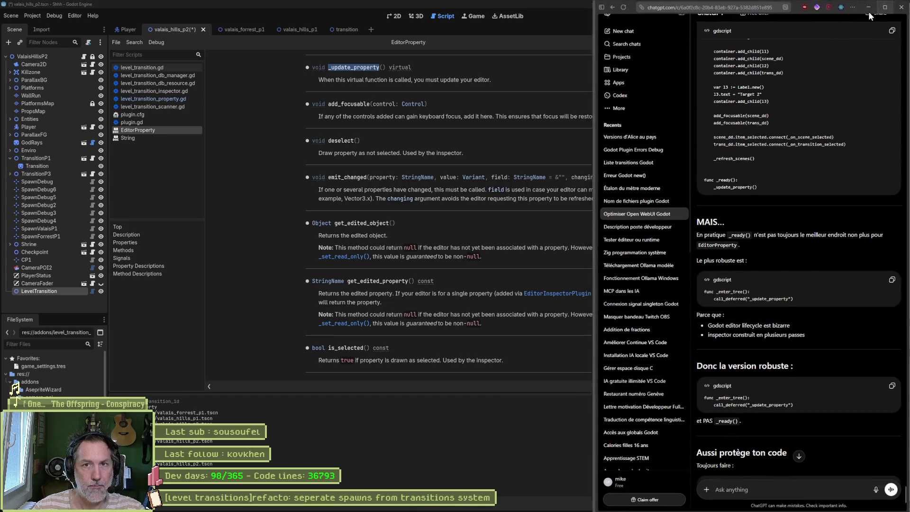
Ask ChatGPT 'quand est appele la fonction _update_property()' and read the reply.
double_click(870, 13)
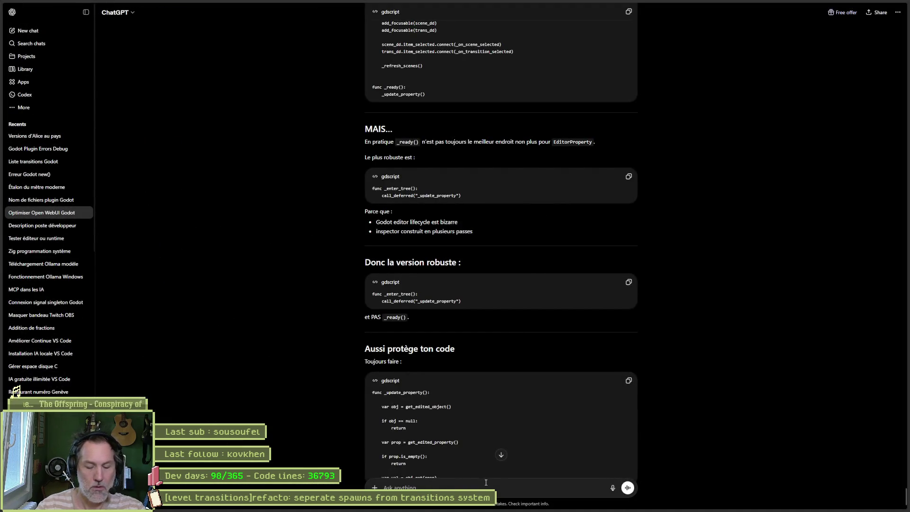
text(quand est appele )
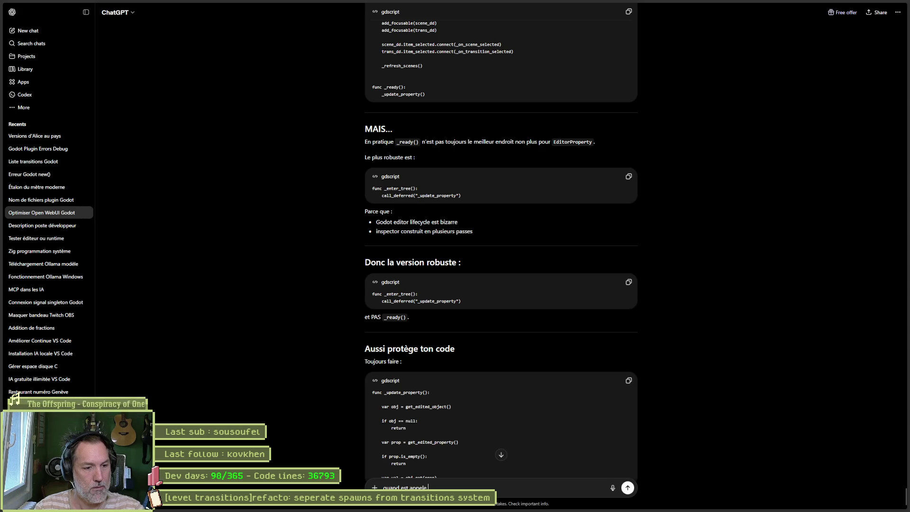
text(la fonction _update_property())
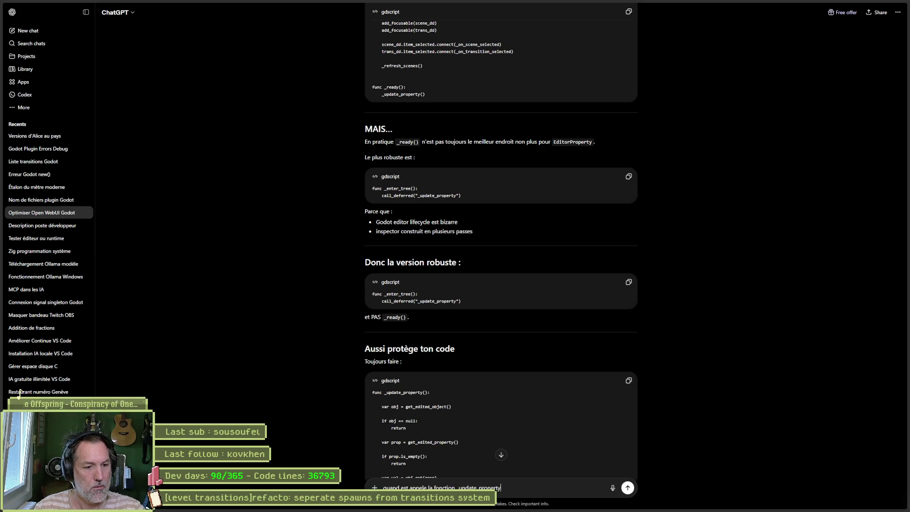
key(Return)
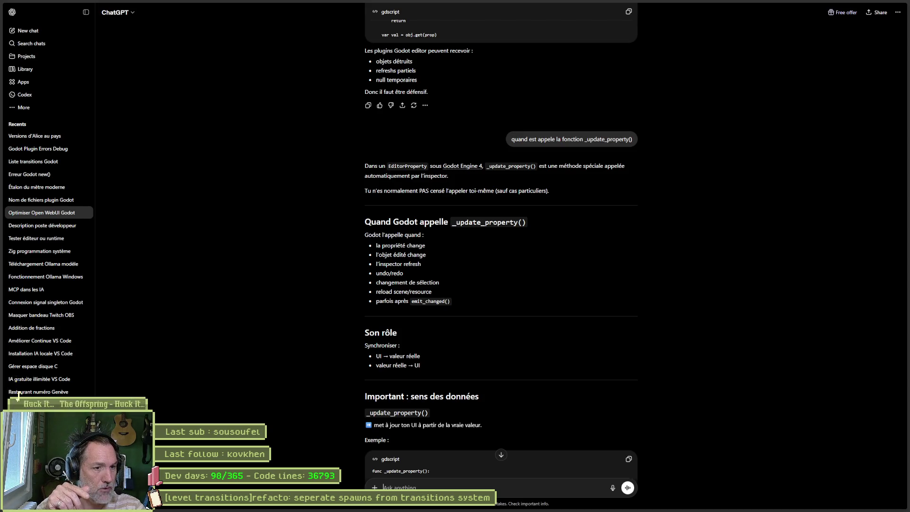
key(alt+Tab)
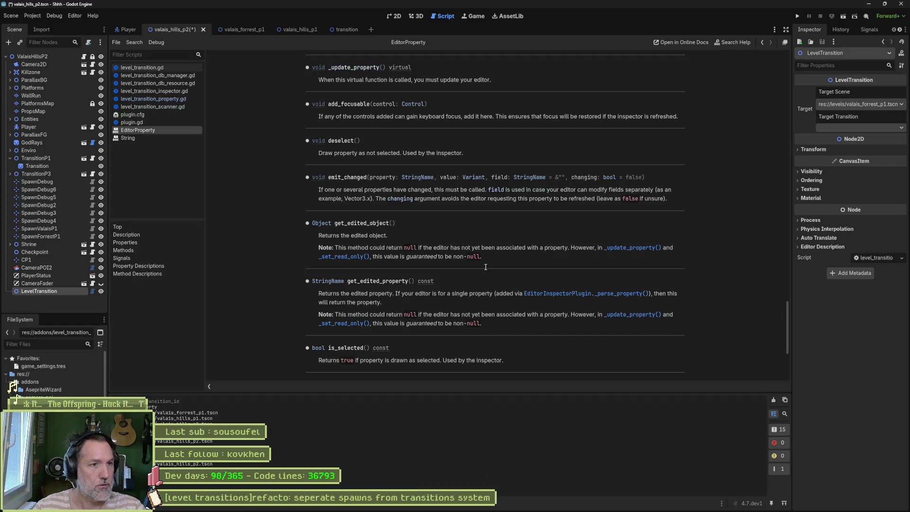
Delete the _update_property debug print line and save level_transition_property.gd.
key(alt+Left)
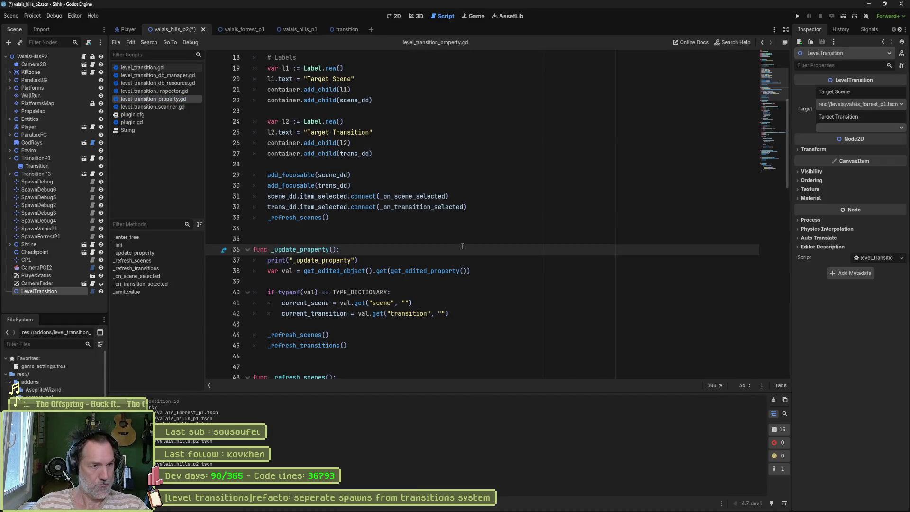
click(462, 260)
key(ctrl+shift+k)
key(ctrl+s)
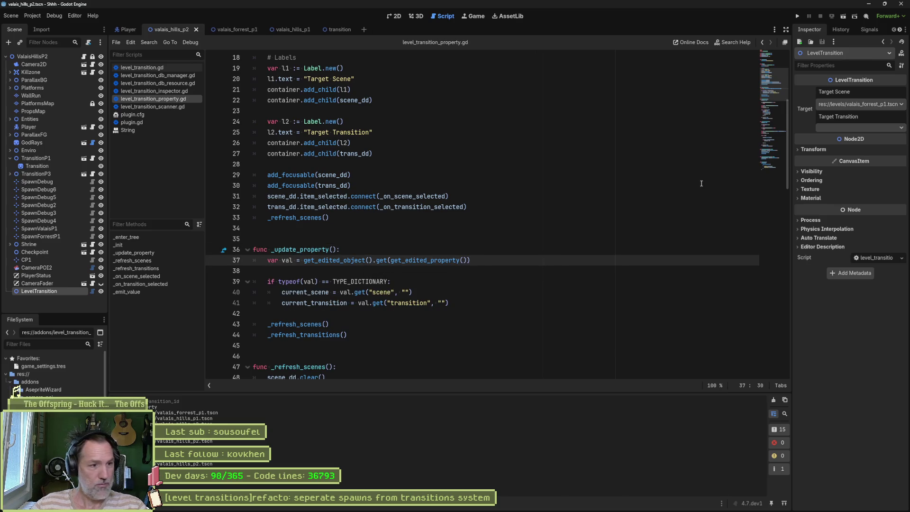
click(488, 294)
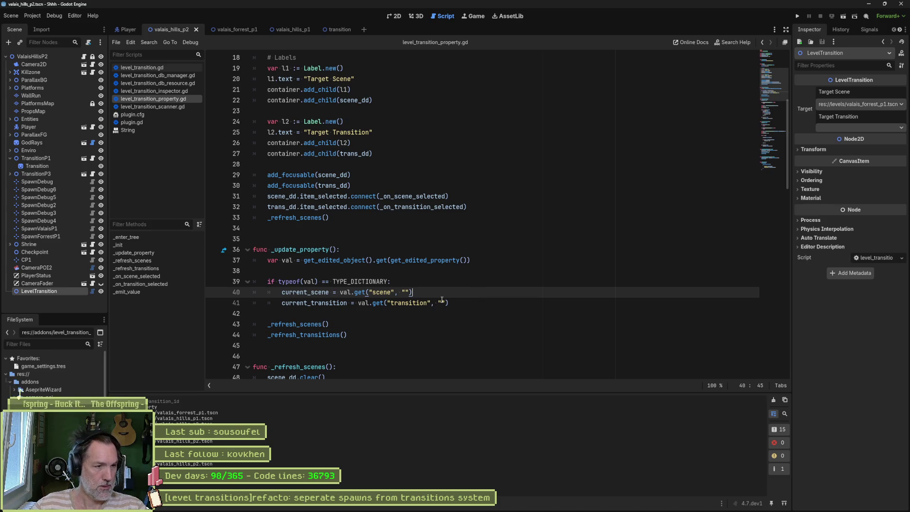
Jump from the refresh calls to the _refresh_transitions definition.
scroll(406, 305, down, 1)
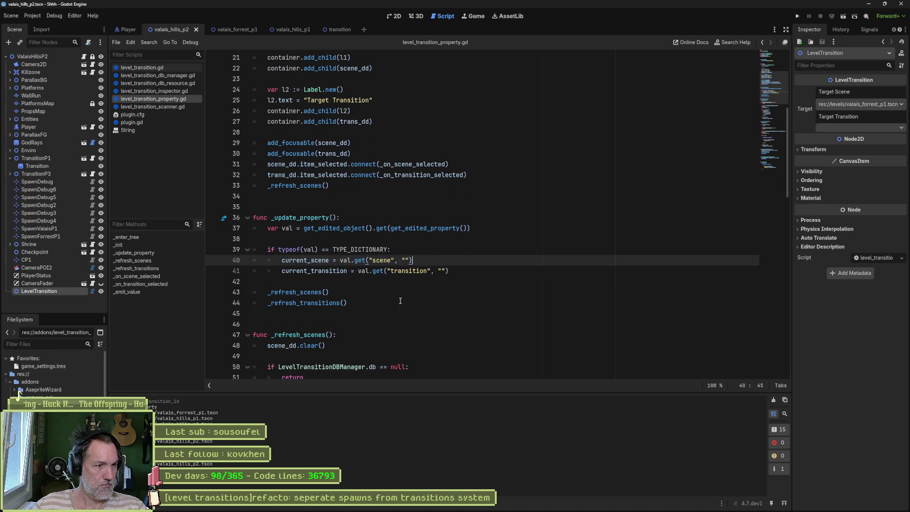
double_click(318, 292)
double_click(323, 303)
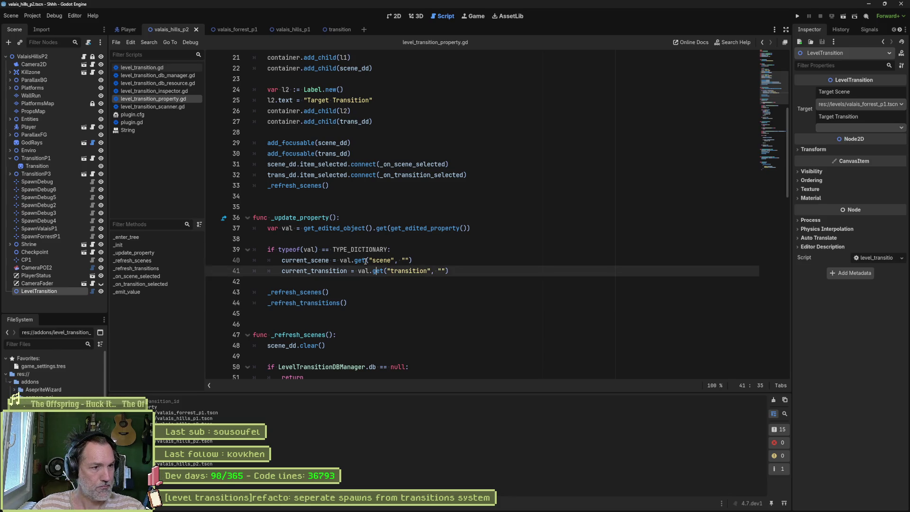
click(300, 293)
ctrl+click(306, 303)
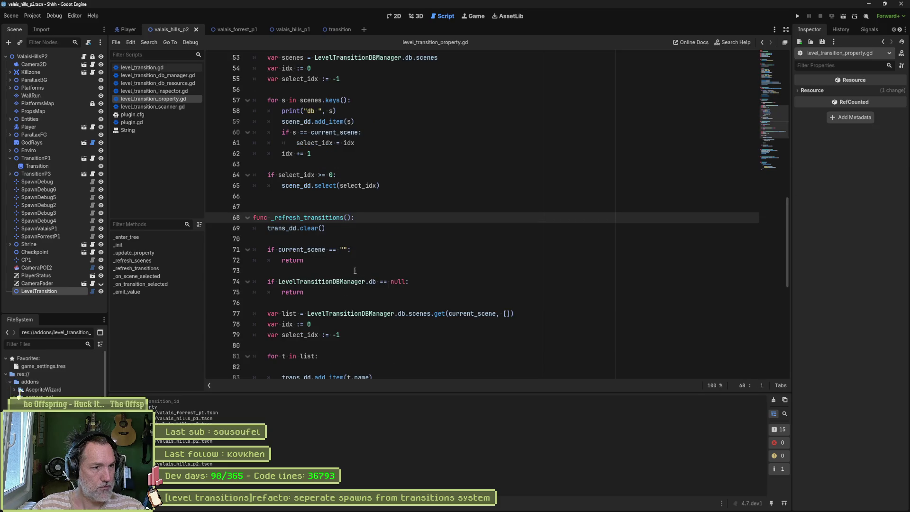
Review _refresh_transitions and remove the blank line inside its loop.
scroll(356, 265, down, 1)
click(342, 197)
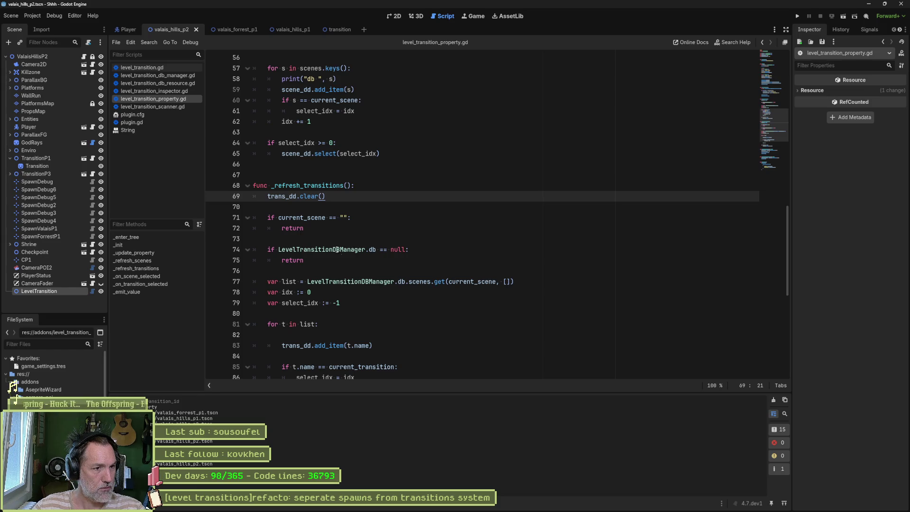
click(387, 250)
scroll(385, 279, down, 1)
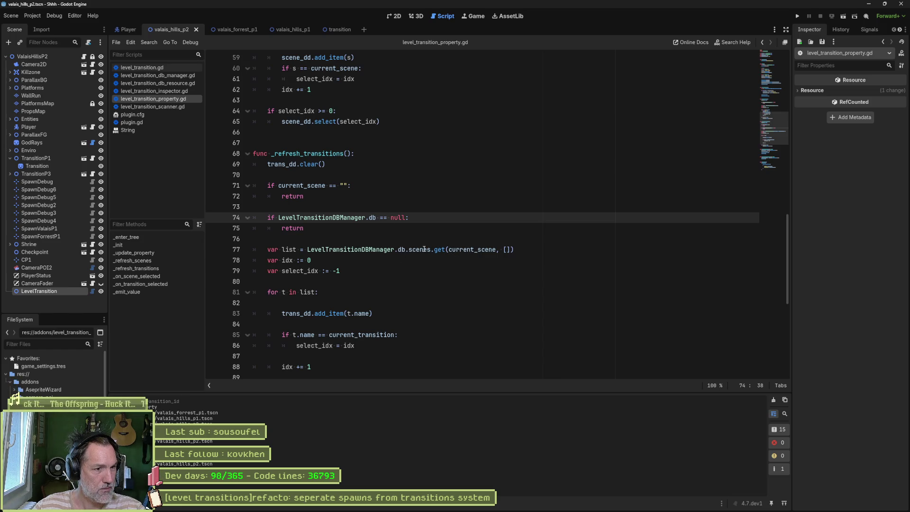
mouse_move(425, 249)
click(394, 303)
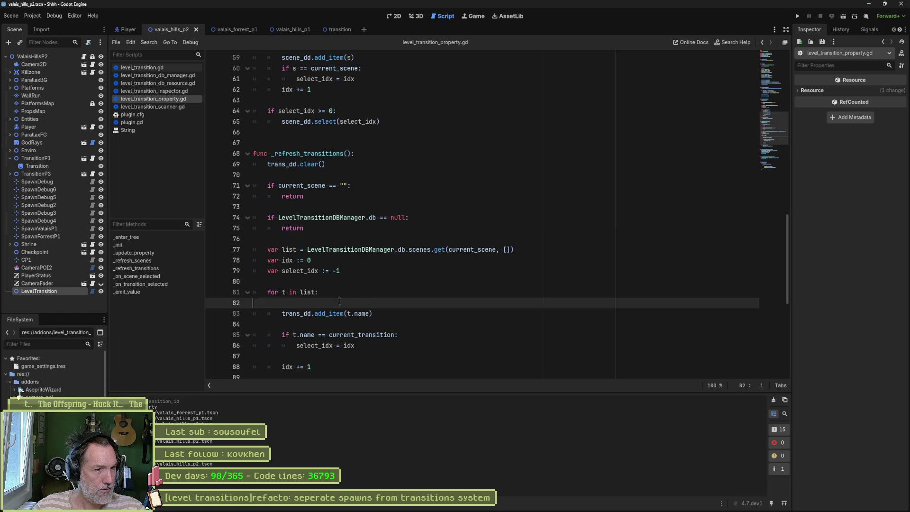
key(Delete)
key(Down)
scroll(384, 324, down, 2)
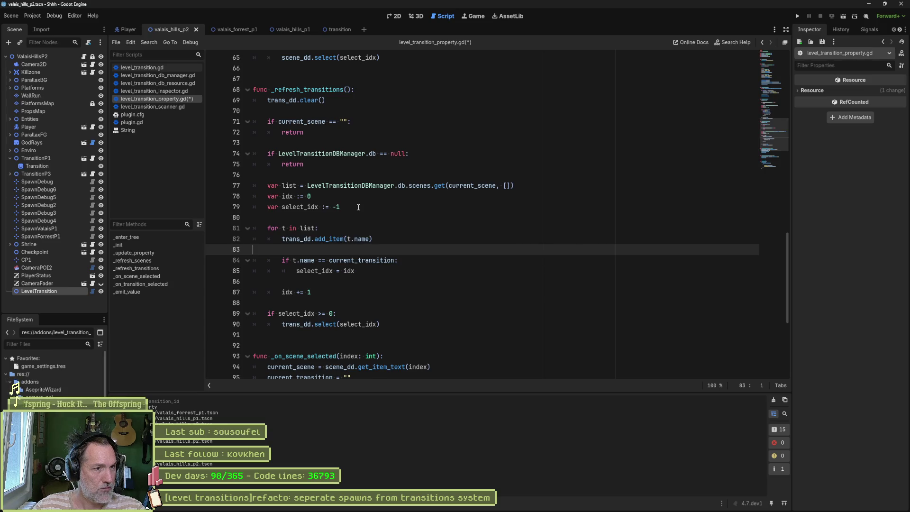
Add print(self, list) after the list lookup and paste a copy into the loop body.
click(554, 196)
key(ctrl+shift+Return)
text(print(self, list)
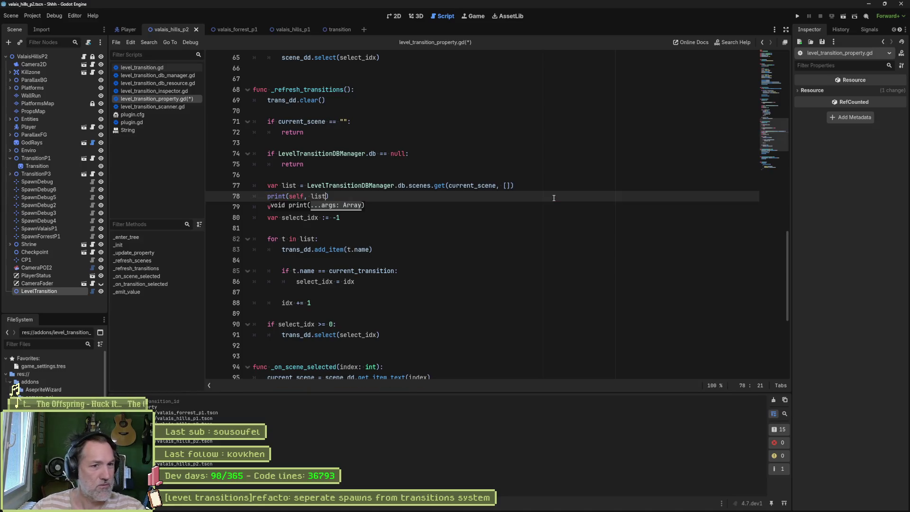
drag(554, 198, 516, 185)
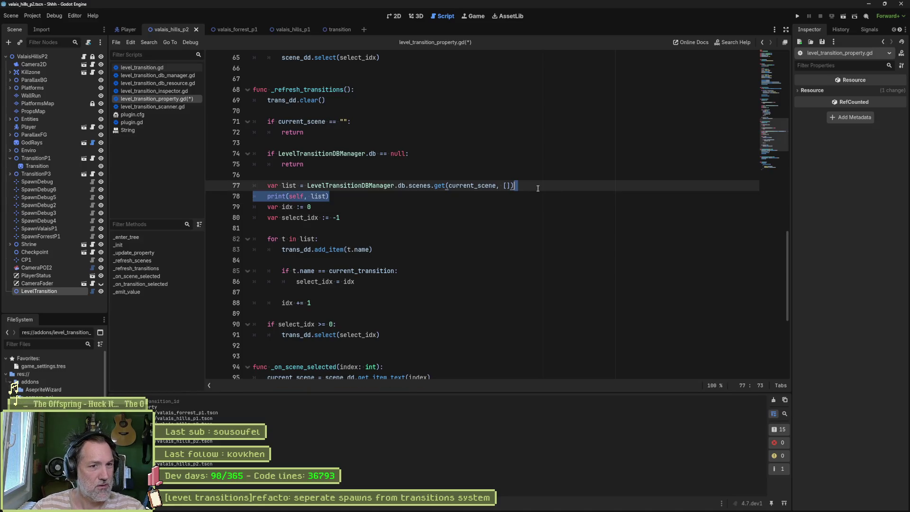
key(ctrl+c)
click(375, 249)
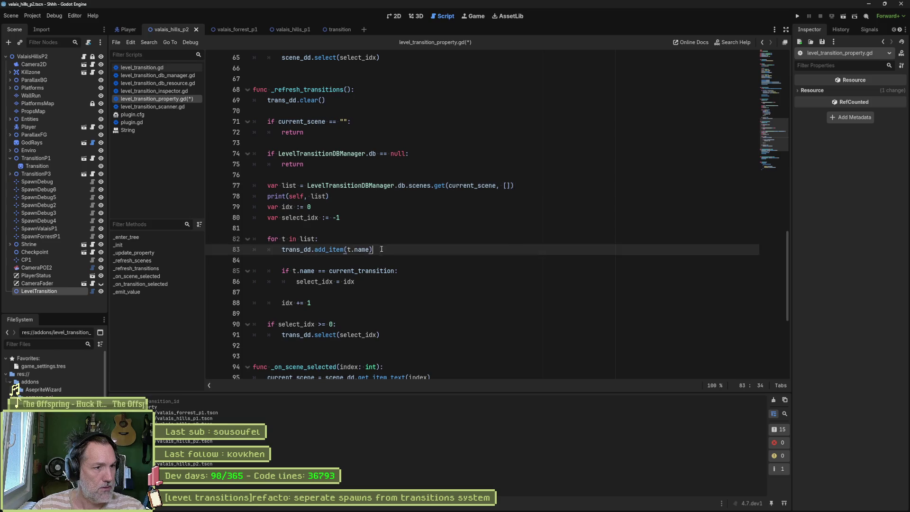
key(ctrl+v)
key(Tab)
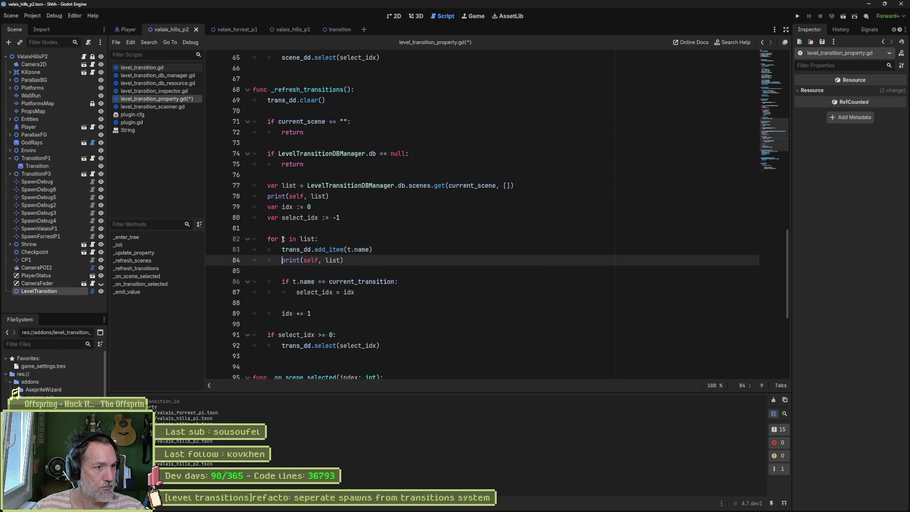
Change the loop's print to print(self, t), save, and reselect the LevelTransition node.
click(285, 239)
double_click(334, 260)
text(t)
key(ctrl+s)
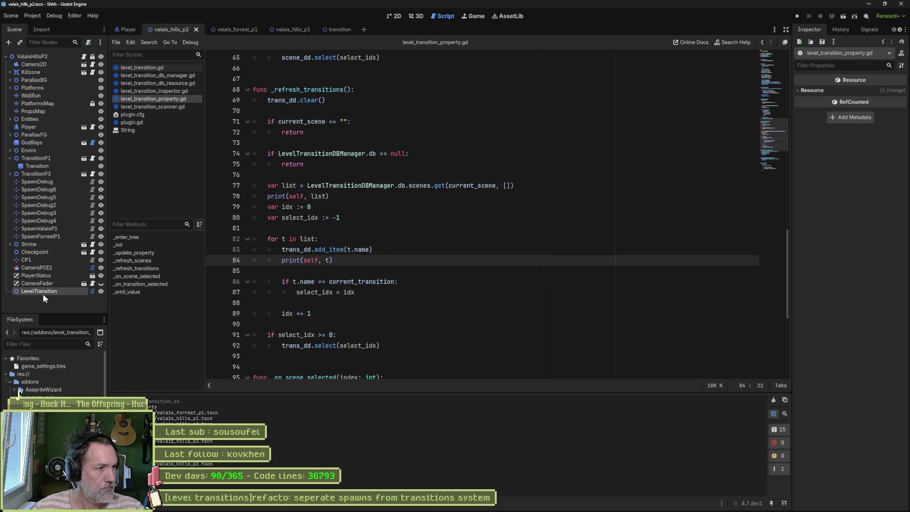
click(46, 275)
click(47, 291)
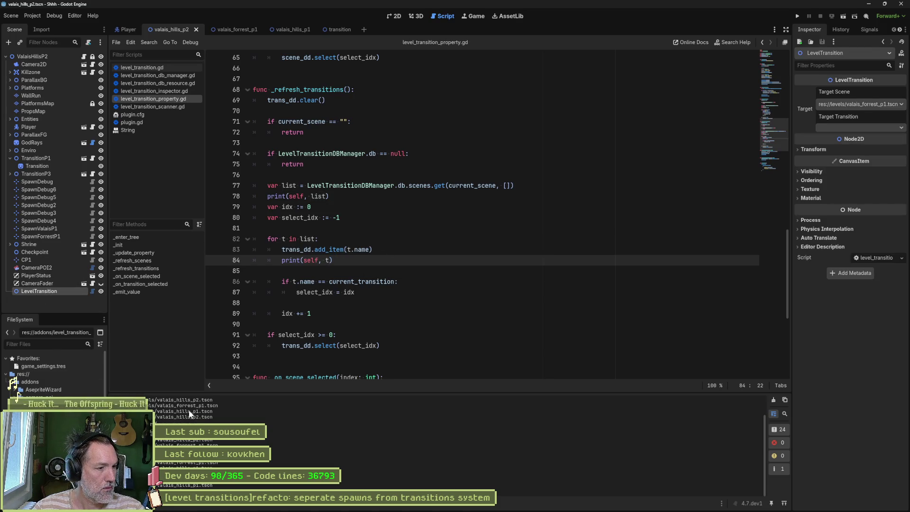
Clear the Output log and run Project > Tools > Resync Transitions.
scroll(196, 424, down, 3)
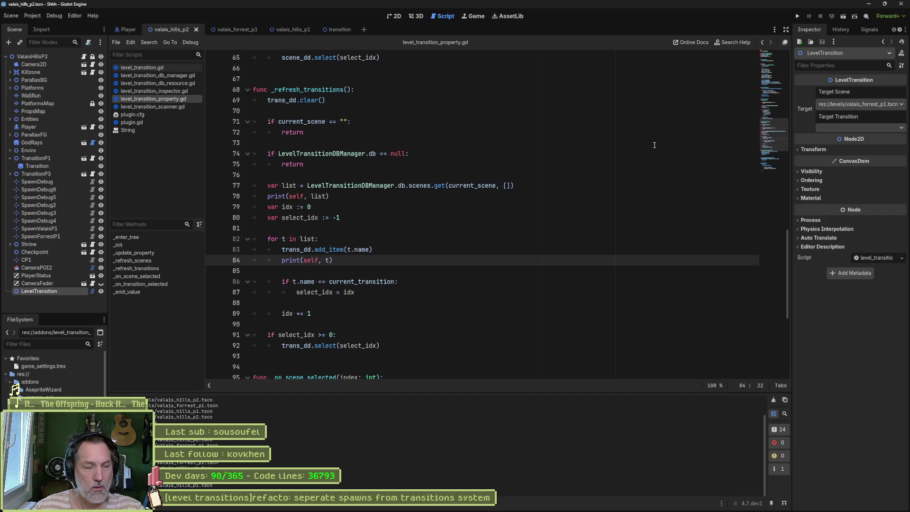
click(774, 400)
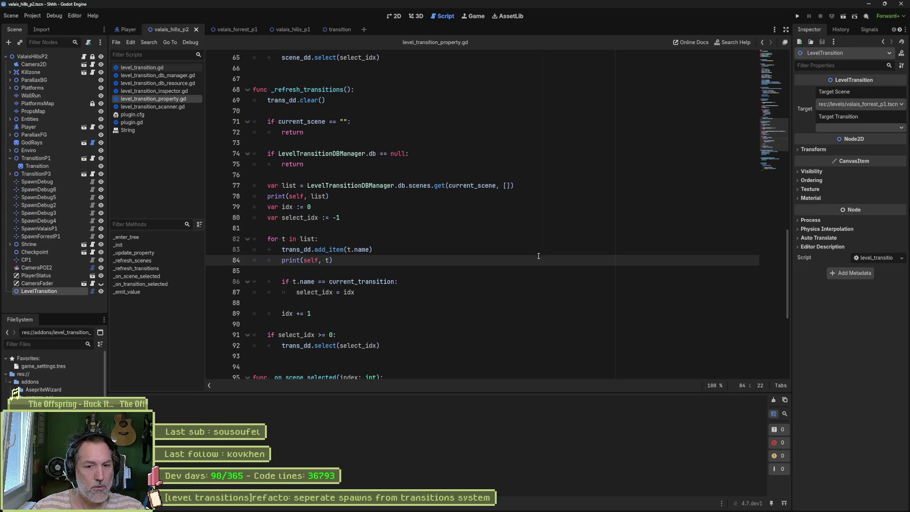
click(68, 16)
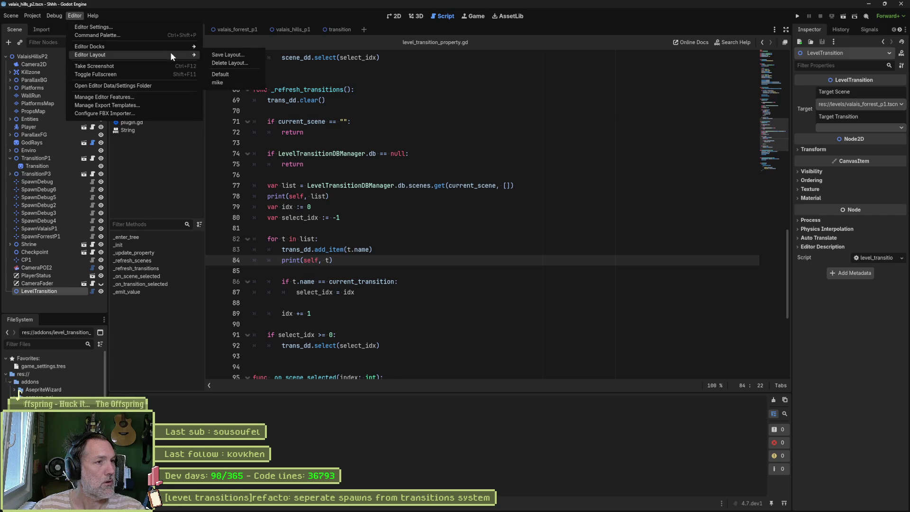
mouse_move(53, 17)
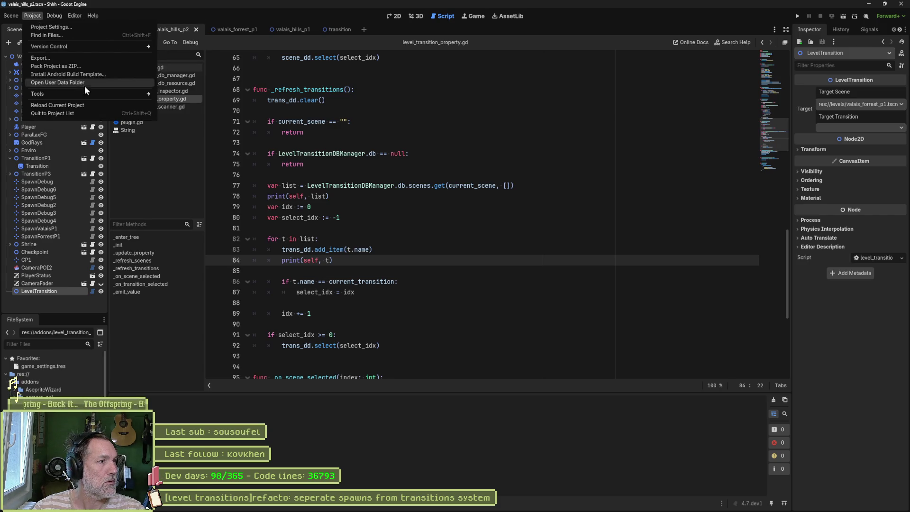
mouse_move(95, 93)
click(185, 126)
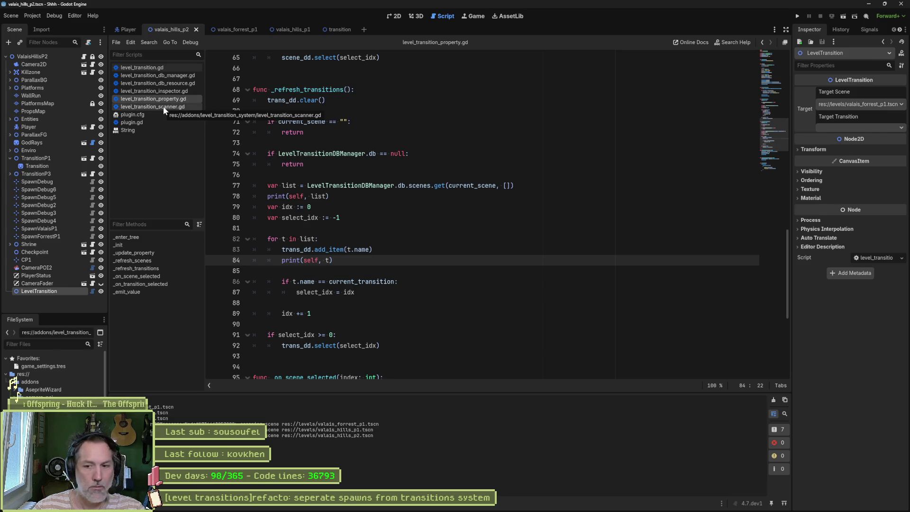
Open level_transition_db_manager.gd and select the load_db function name.
click(165, 83)
click(167, 76)
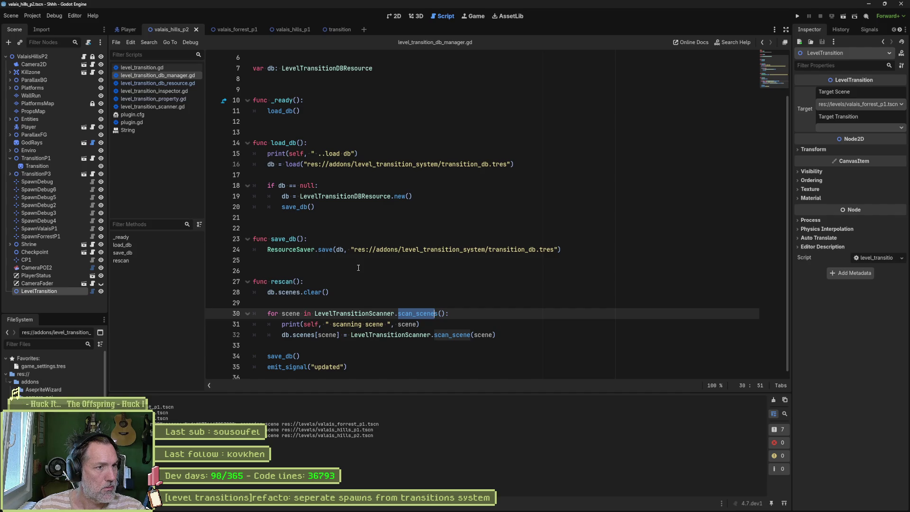
double_click(288, 143)
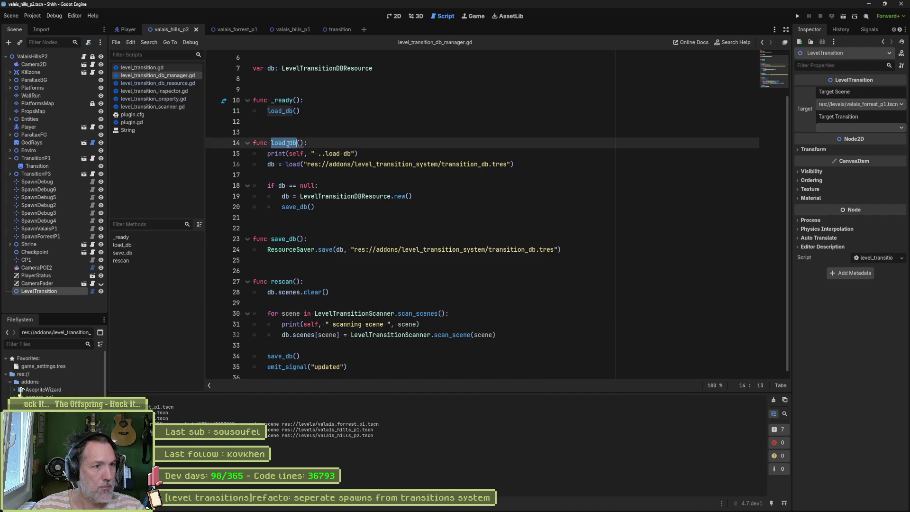
Delete the LevelTransition node and add a fresh LevelTransition node.
click(33, 290)
key(Delete)
key(Return)
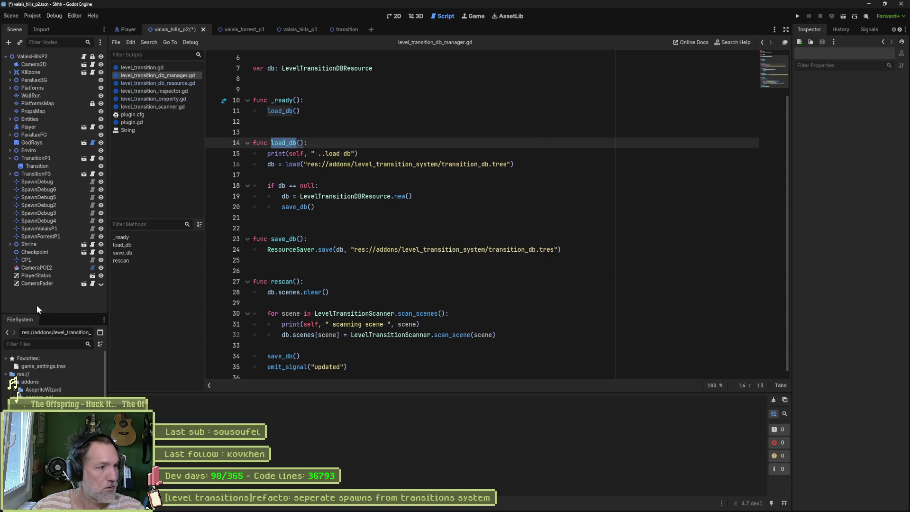
key(ctrl+a)
key(Return)
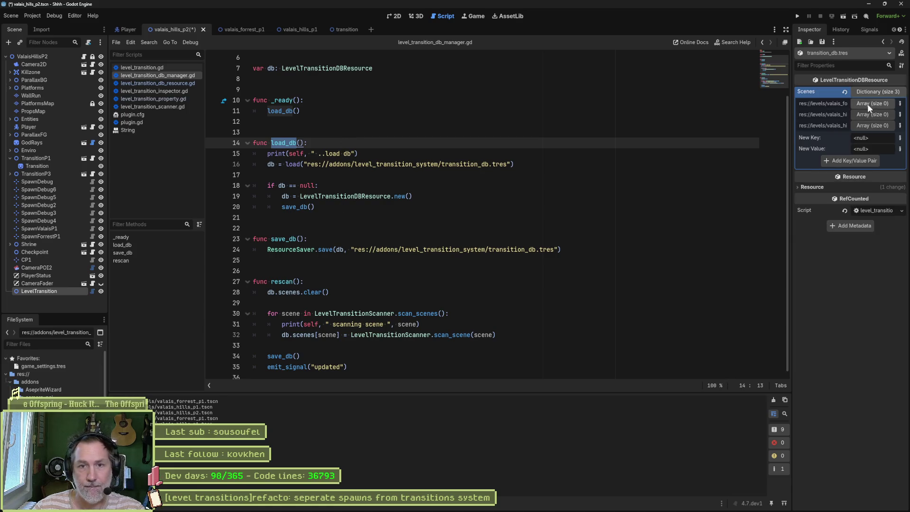
Confirm the first scene's Array is empty, then search all project files for 'rescan'.
click(878, 104)
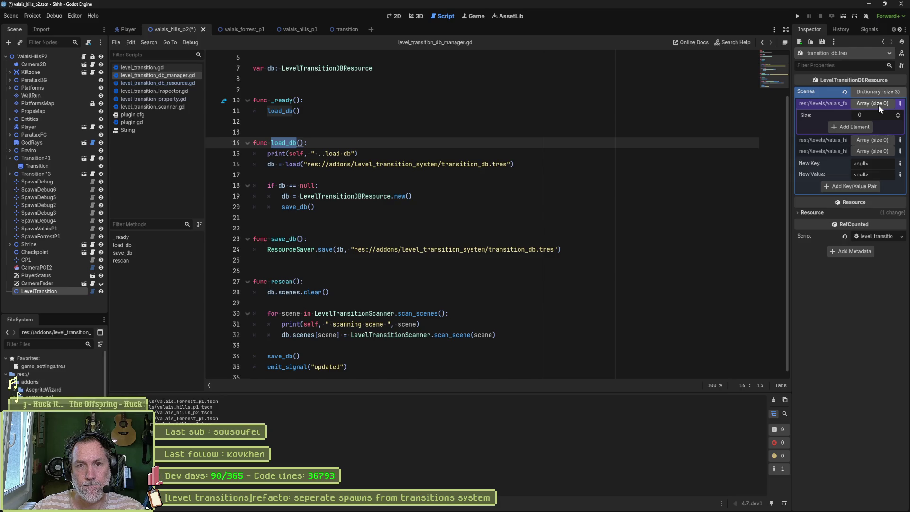
click(875, 104)
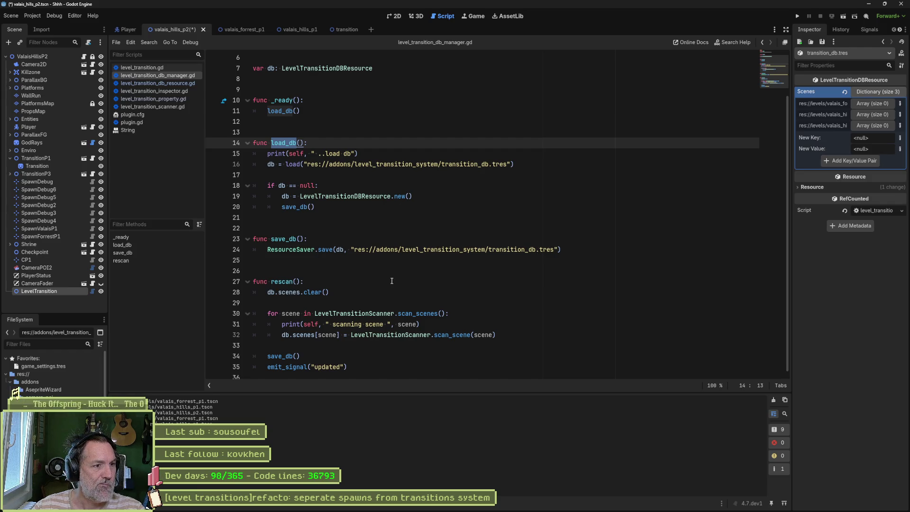
double_click(291, 282)
key(ctrl+shift+f)
click(454, 296)
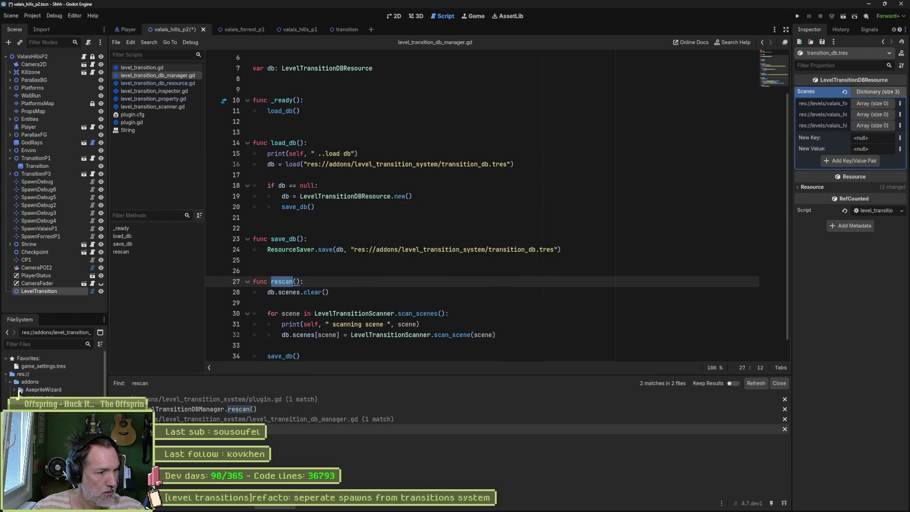
Open plugin.gd at the rescan call and run Project > Tools > Resync Transitions.
click(209, 411)
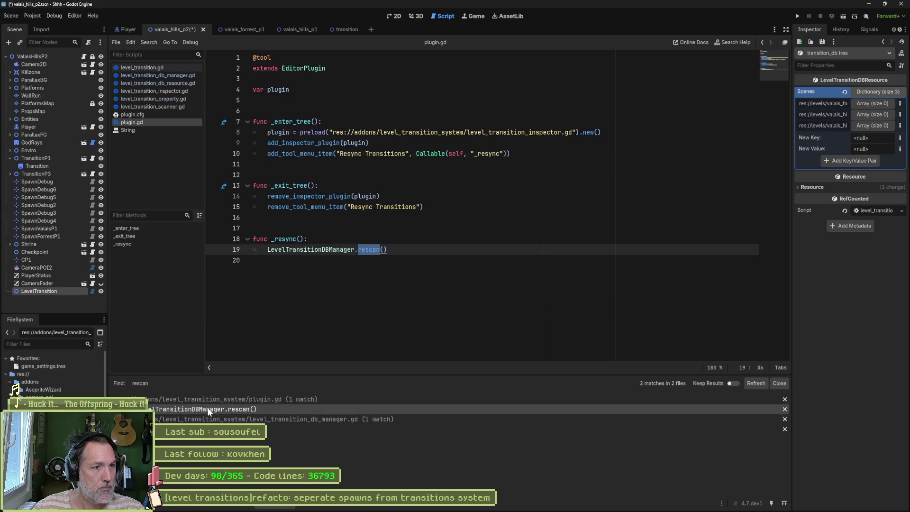
double_click(279, 240)
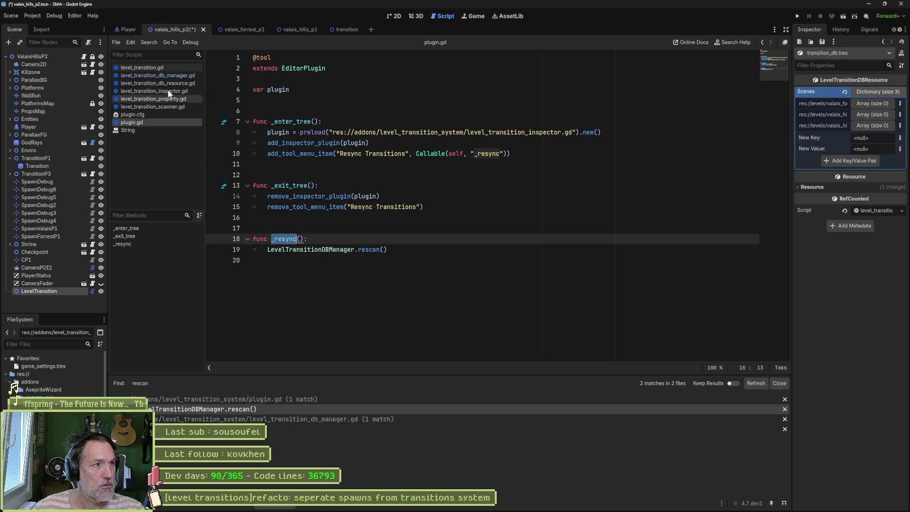
click(32, 15)
mouse_move(75, 94)
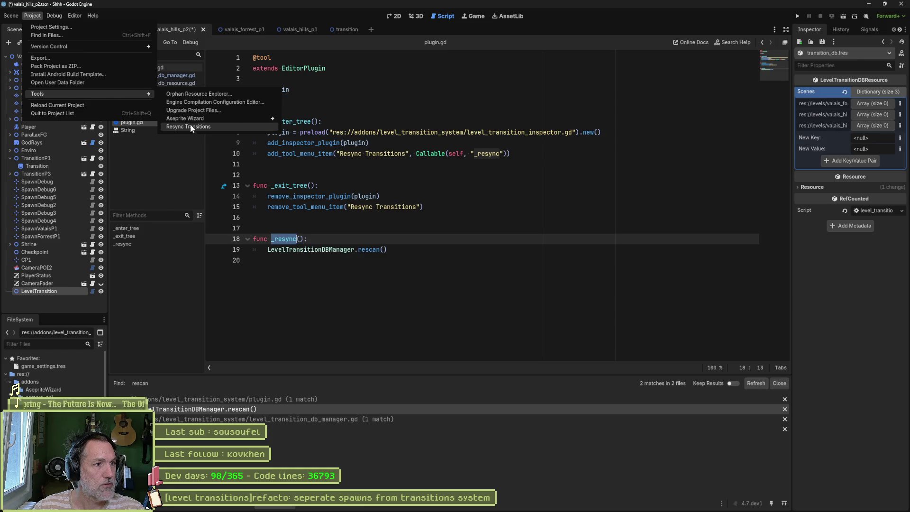
click(201, 127)
Add print("resync tx") in _resync, save, rerun the resync, then delete the print line.
click(311, 240)
key(Return)
text(print("res)
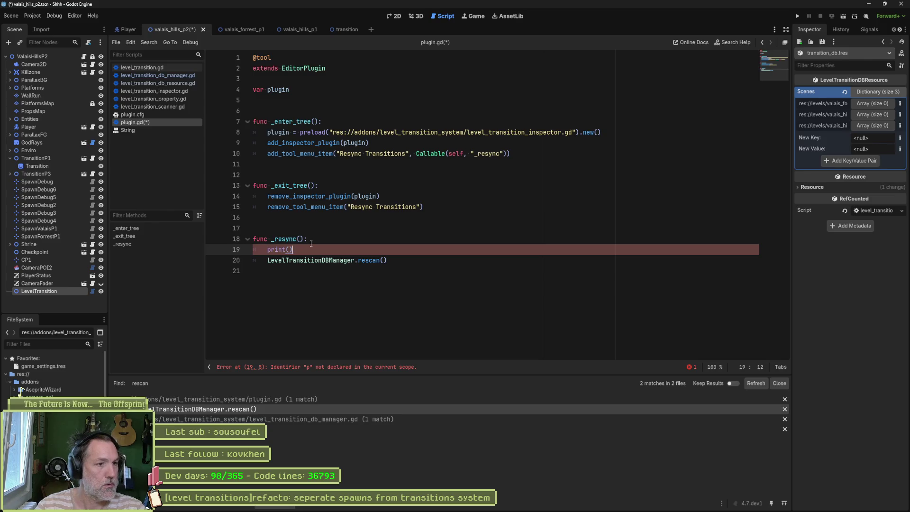
text(ync tx)
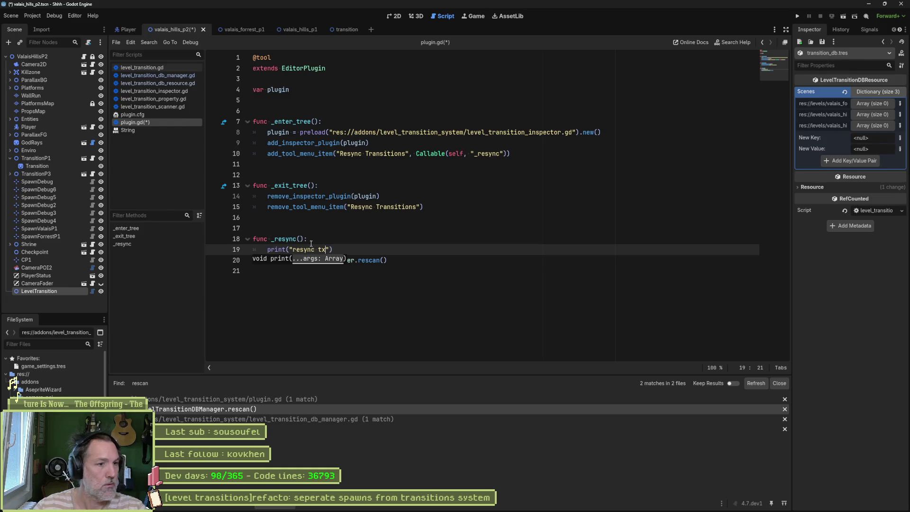
key(ctrl+s)
click(32, 15)
mouse_move(61, 93)
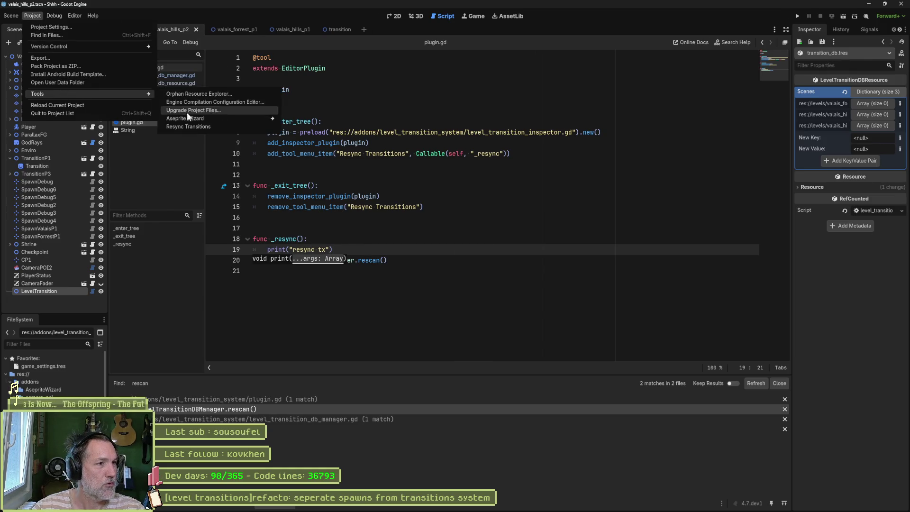
click(194, 126)
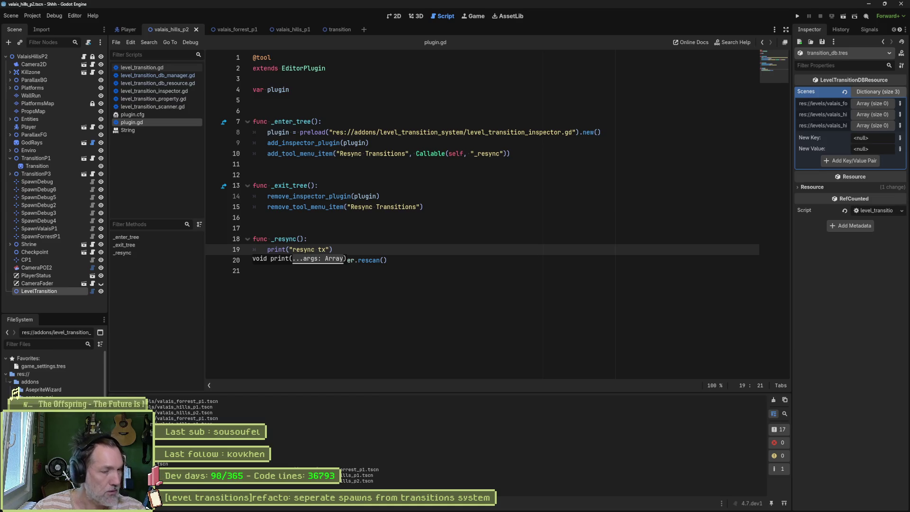
key(ctrl+shift+k)
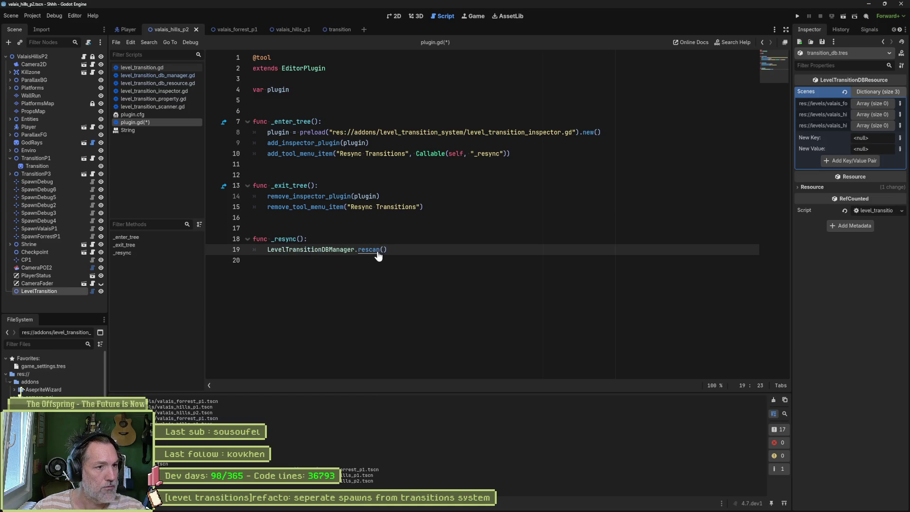
Add print("rescan") inside rescan() in level_transition_db_manager.gd and save.
ctrl+click(378, 252)
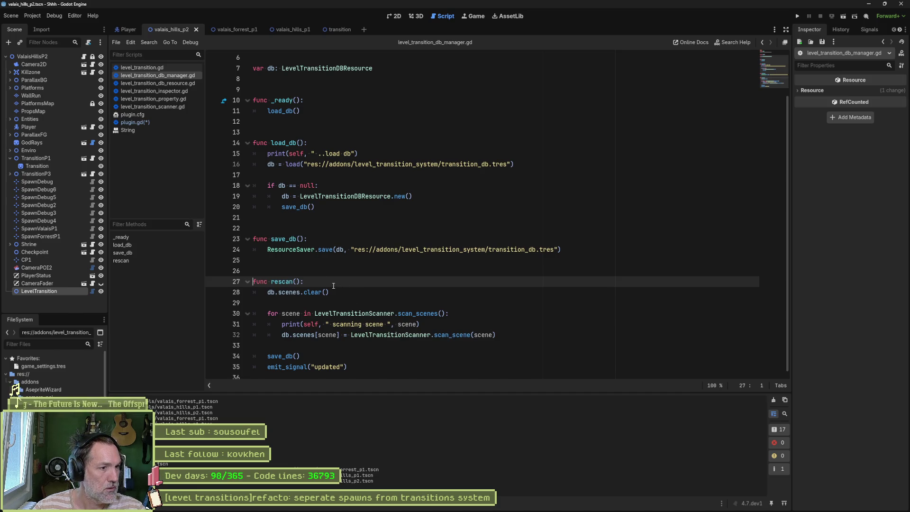
click(422, 313)
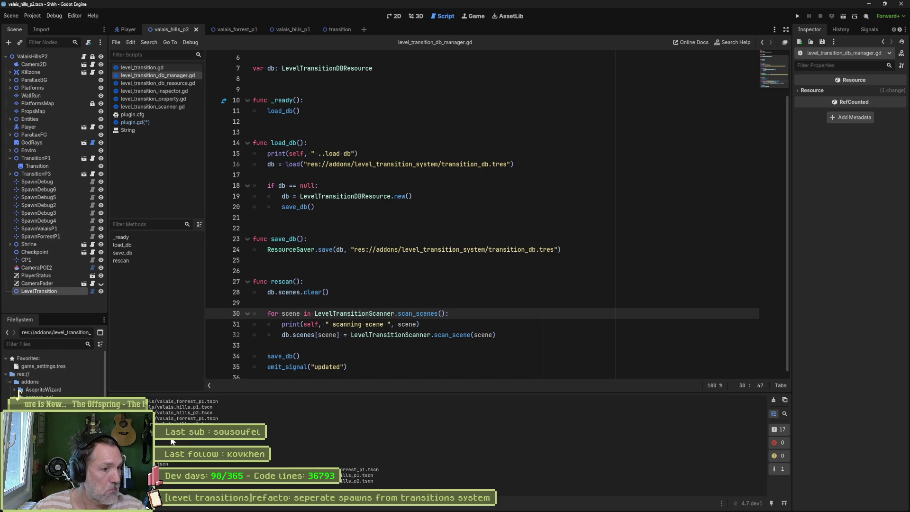
click(385, 301)
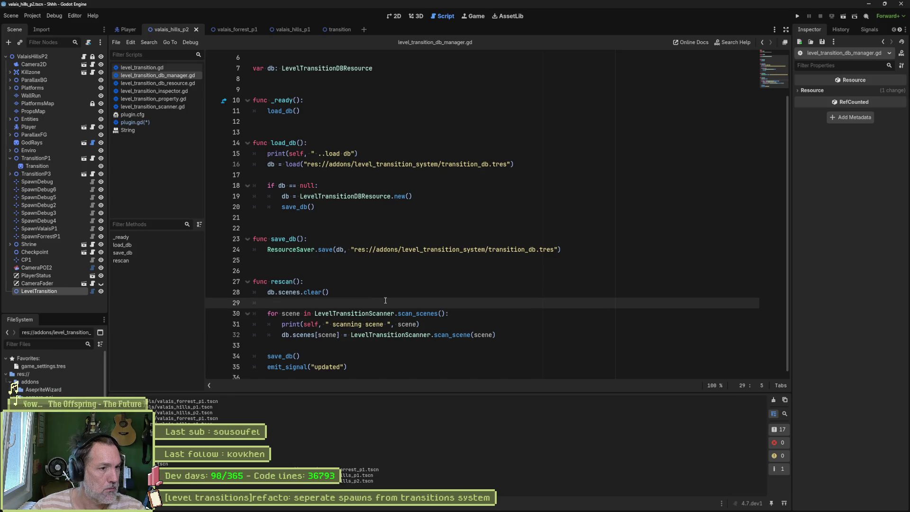
text(pritn())
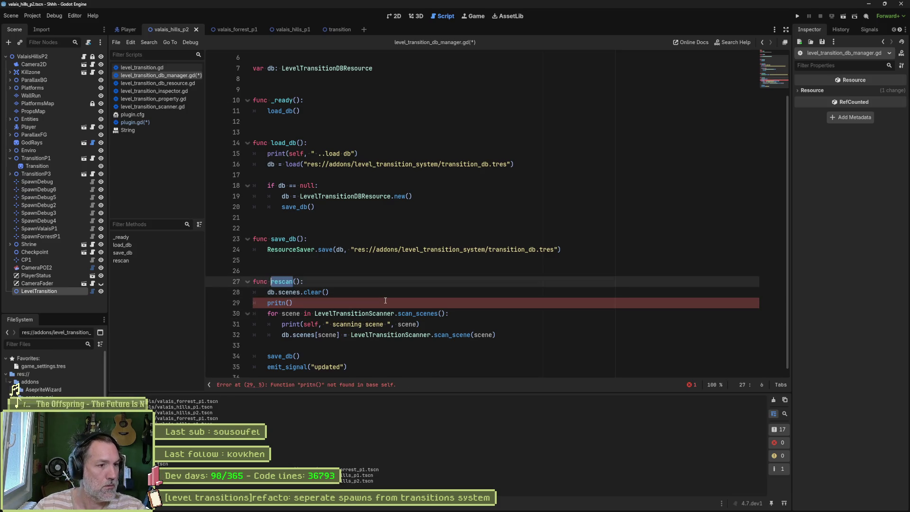
scroll(386, 301, down, 1)
key(Down)
key(Down)
key(Right)
key(Right)
key(Delete)
key(Delete)
text(nt)
key(Right)
text("rescan)
key(ctrl+s)
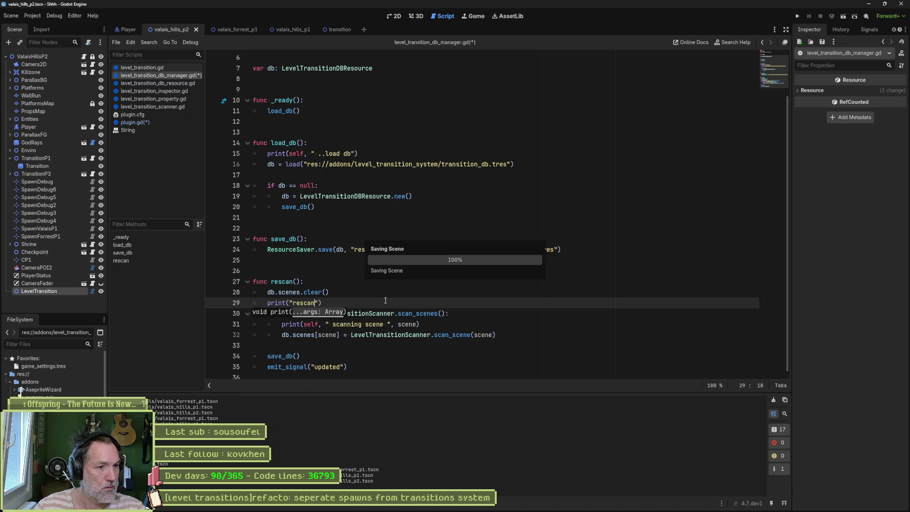
Clear the Output log and rerun Project > Tools > Resync Transitions.
click(774, 400)
click(37, 17)
mouse_move(119, 94)
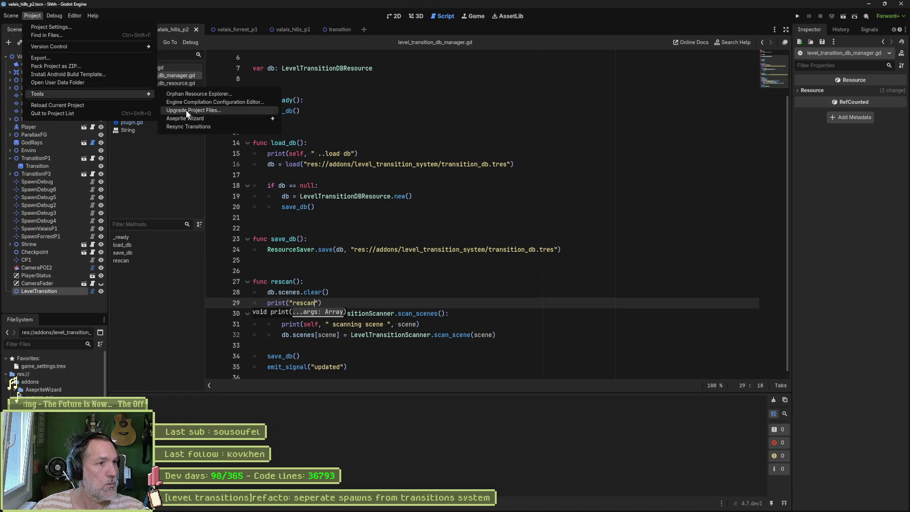
click(188, 126)
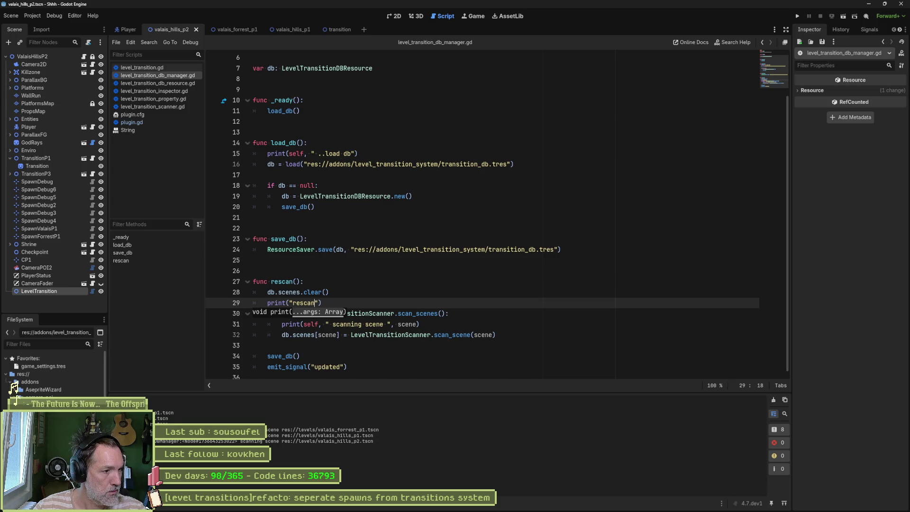
Remove the temporary rescan print, add a blank line after the clear call, and save.
click(339, 303)
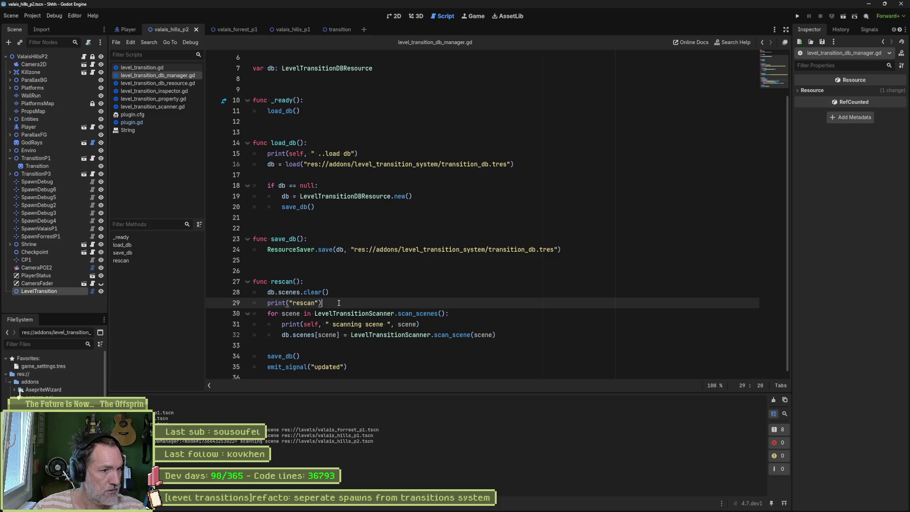
key(ctrl+x)
click(361, 288)
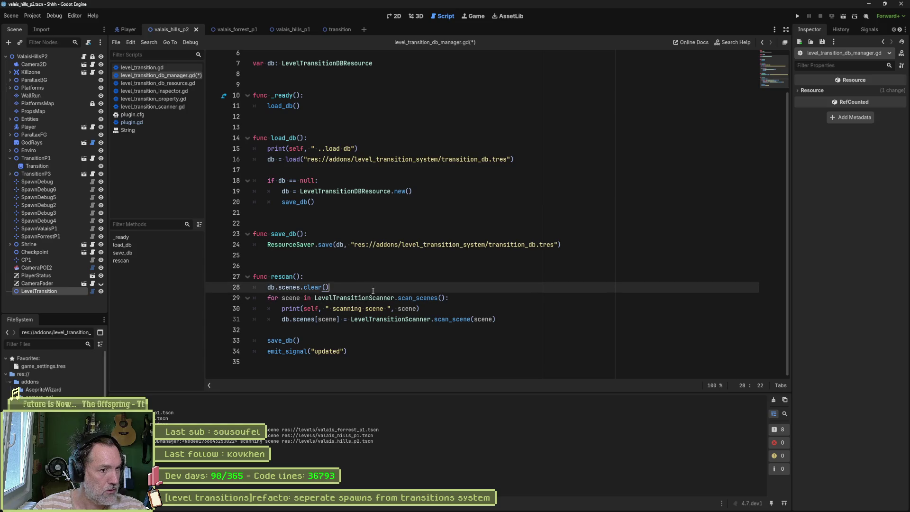
key(Return)
key(ctrl+s)
Jump to the scan_scenes definition in level_transition_scanner.gd.
click(412, 309)
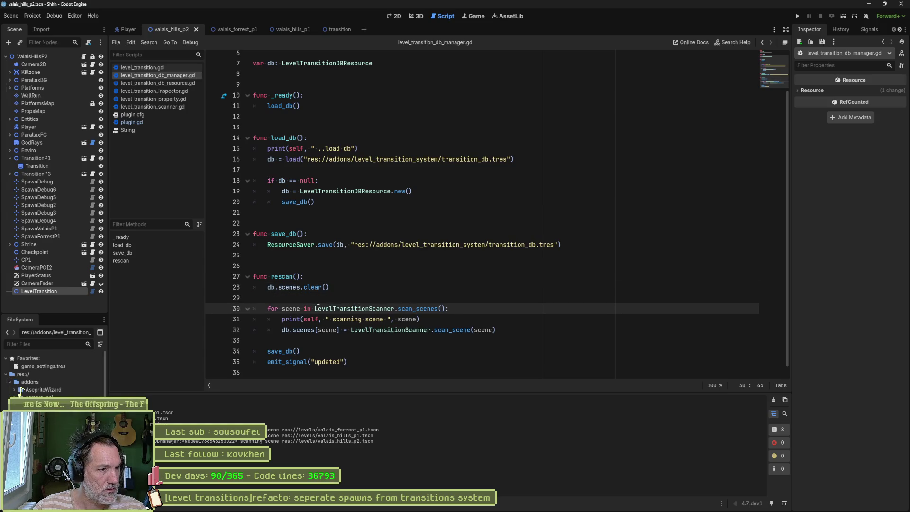
mouse_move(393, 310)
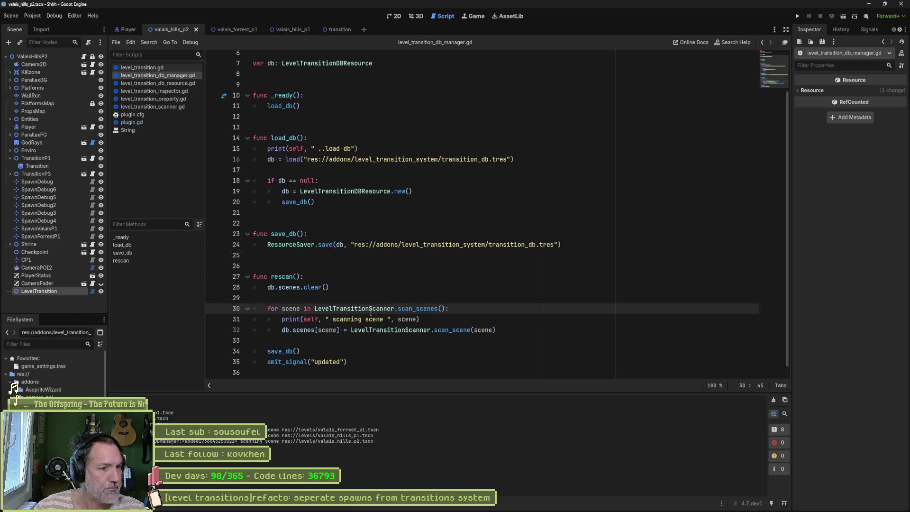
mouse_move(421, 309)
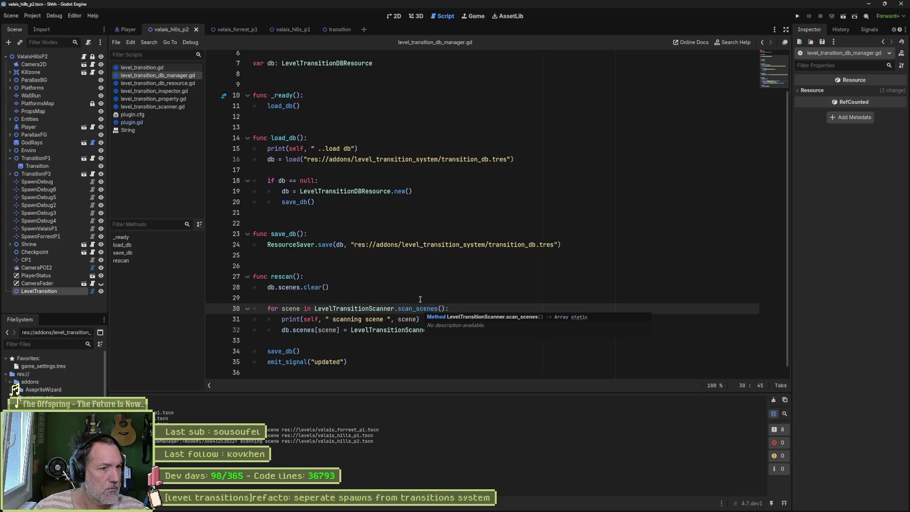
ctrl+click(421, 310)
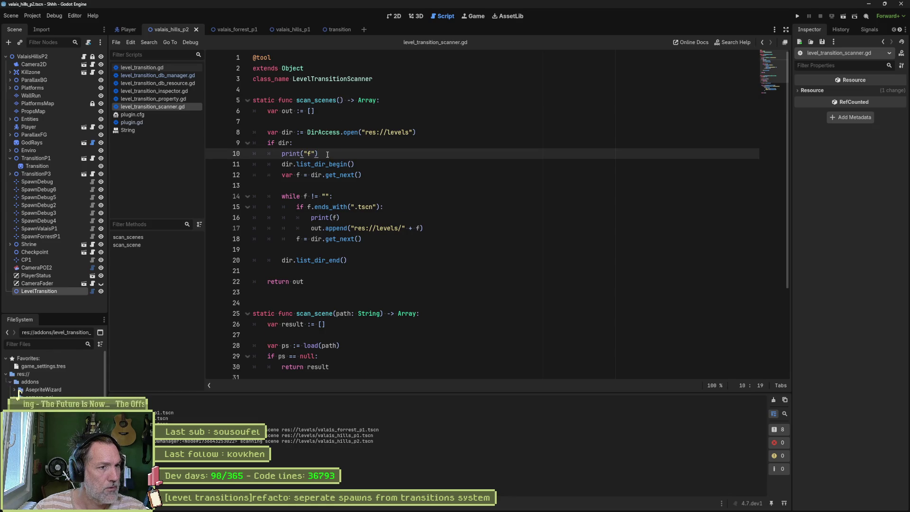
Replace the per-file prints with print("scan scenes finished: ", out) before return, and save.
key(ctrl+shift+k)
key(ctrl+s)
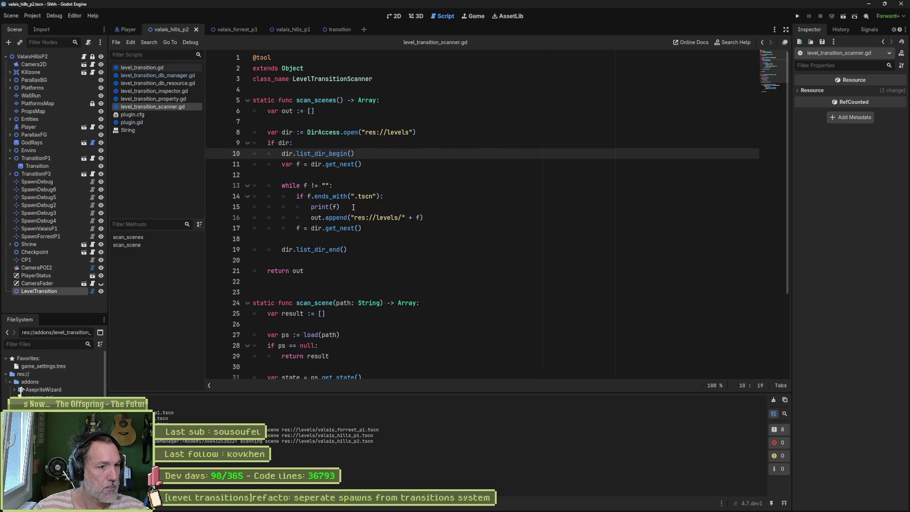
click(351, 207)
key(alt+Down)
key(alt+Down)
key(alt+Down)
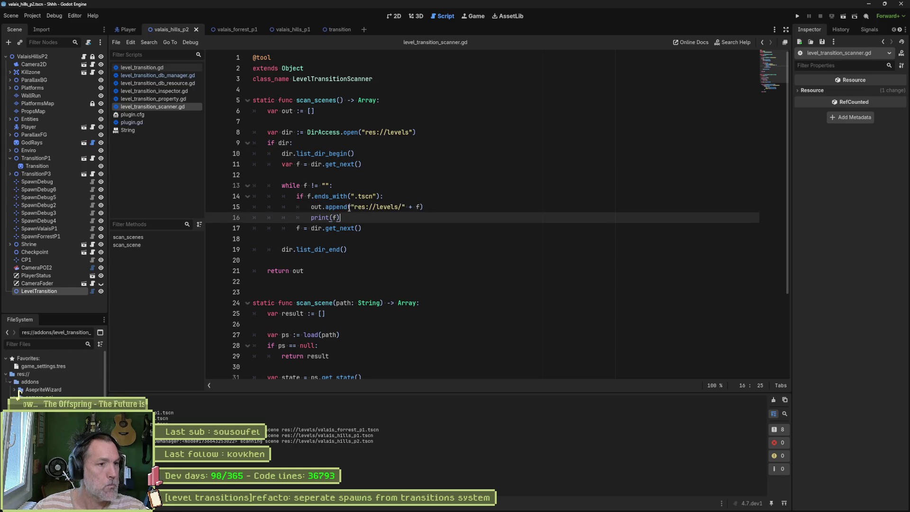
key(shift+Tab)
key(shift+Tab)
key(Left)
key(BackSpace)
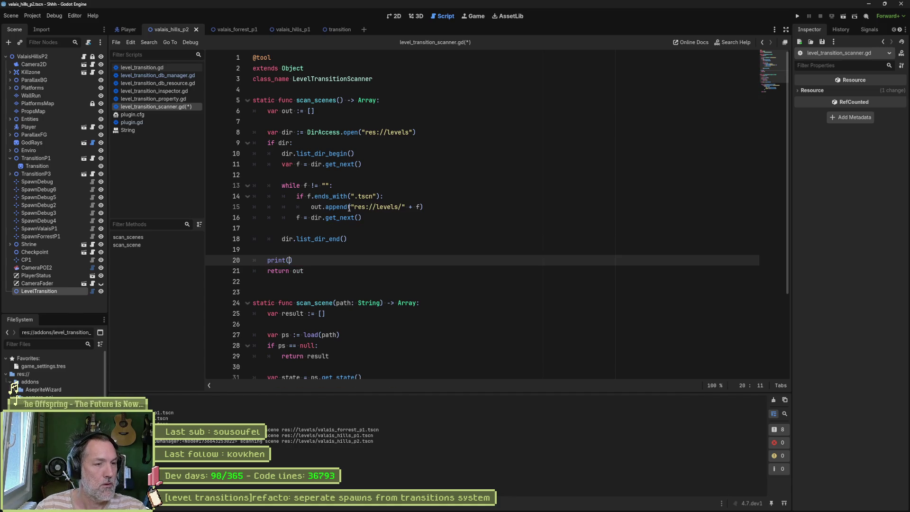
text("scan scenes fini)
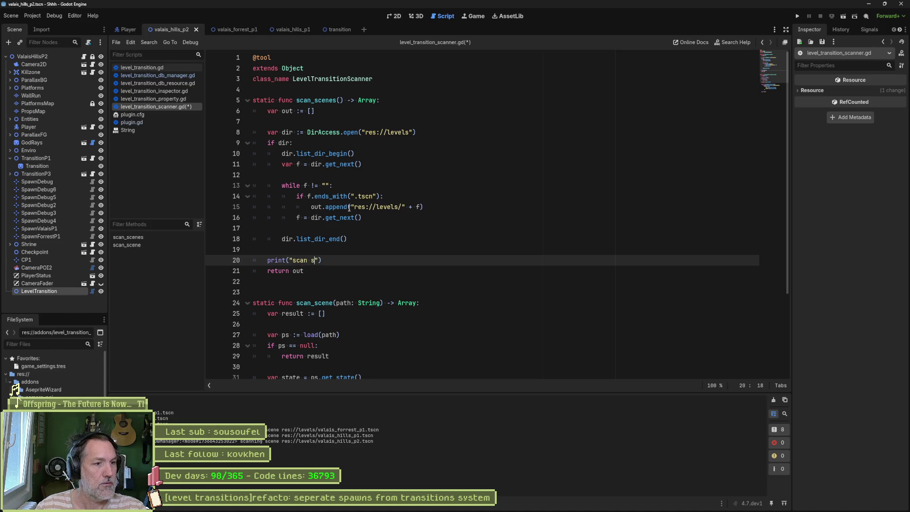
text(shed: ", )
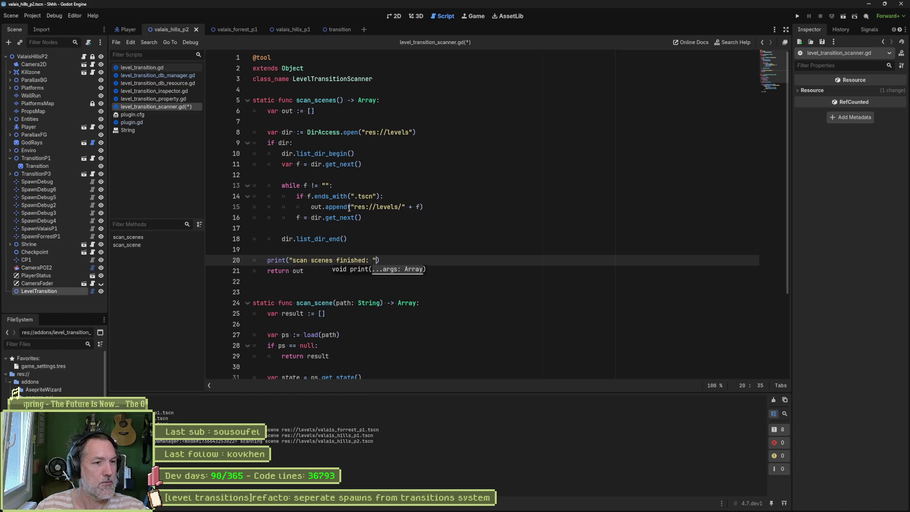
text(out)
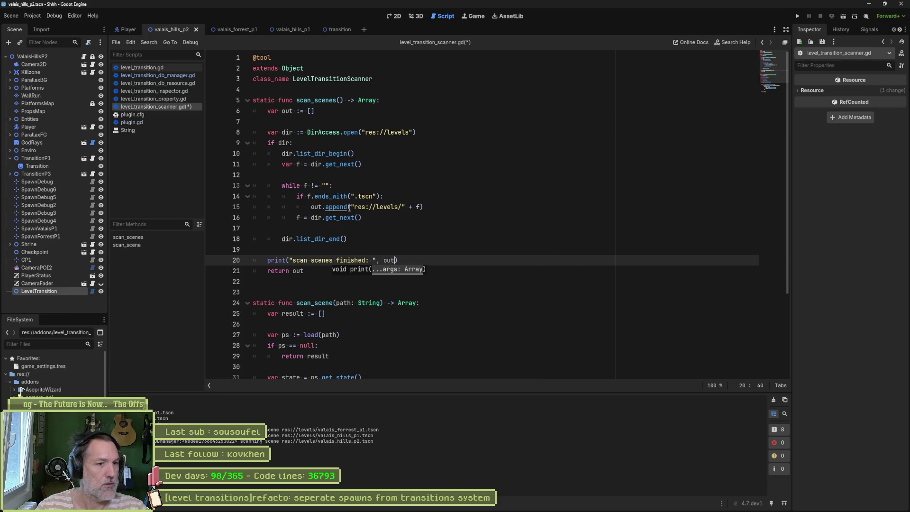
key(ctrl+s)
Clear the Output log, rerun Resync Transitions, and select the scan_scenes function name.
click(774, 400)
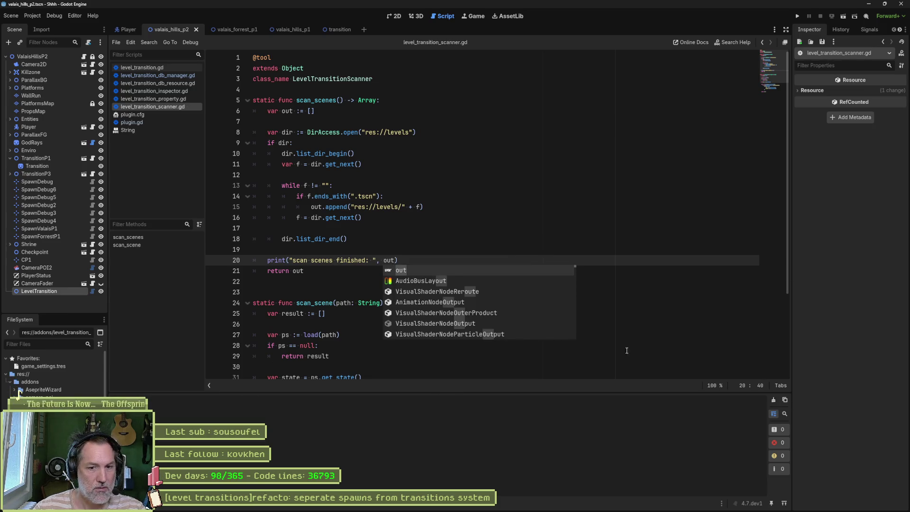
click(32, 16)
mouse_move(70, 93)
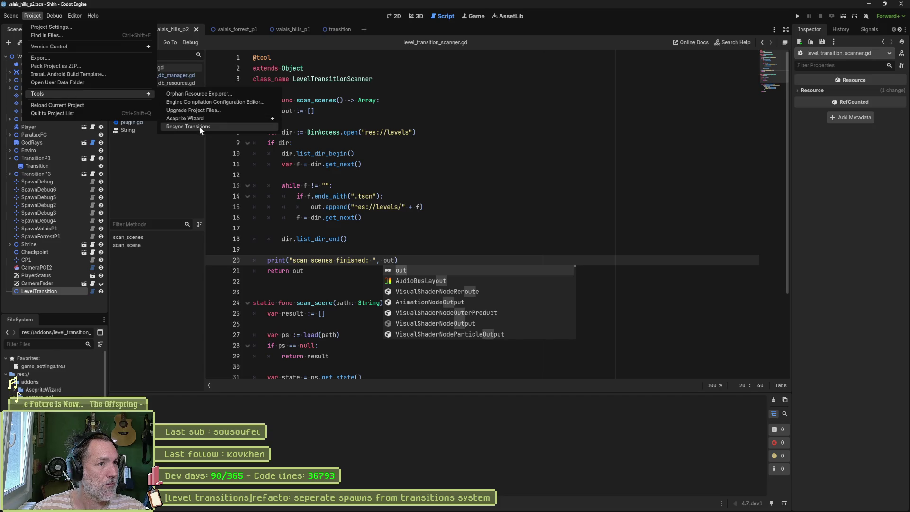
click(199, 126)
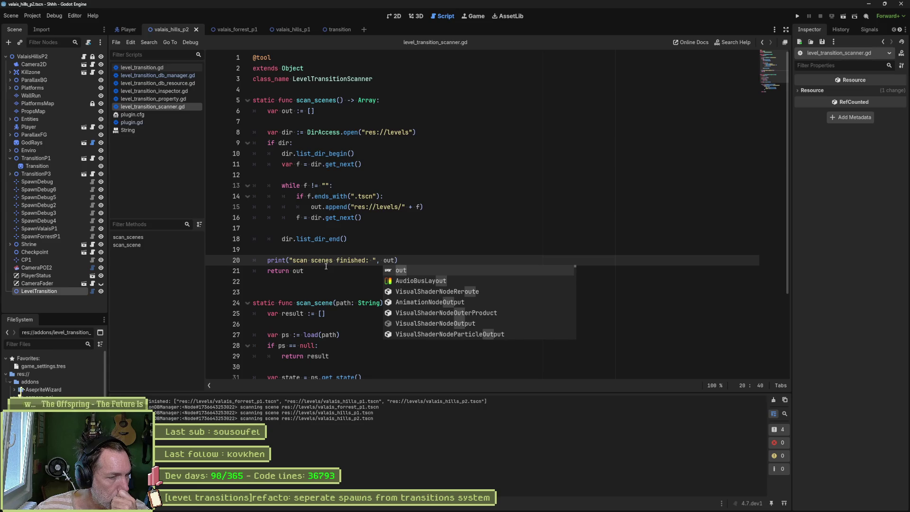
click(331, 239)
click(310, 100)
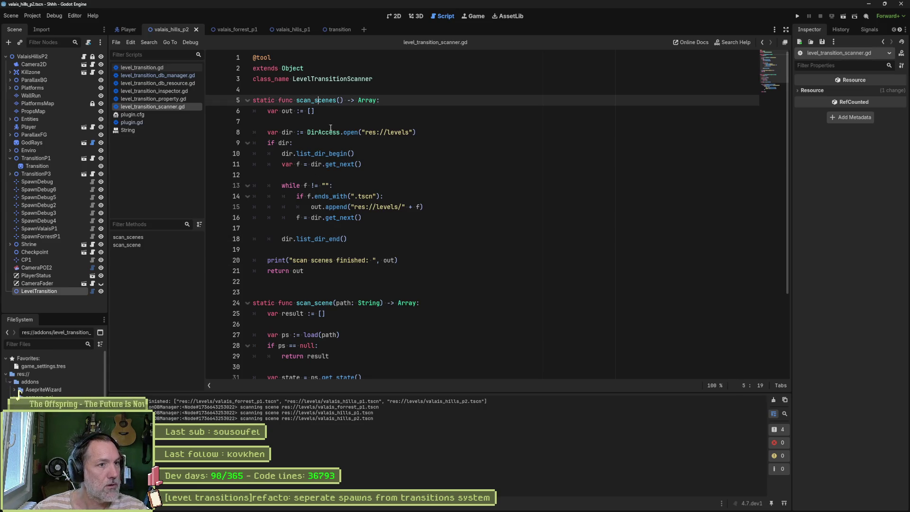
double_click(310, 100)
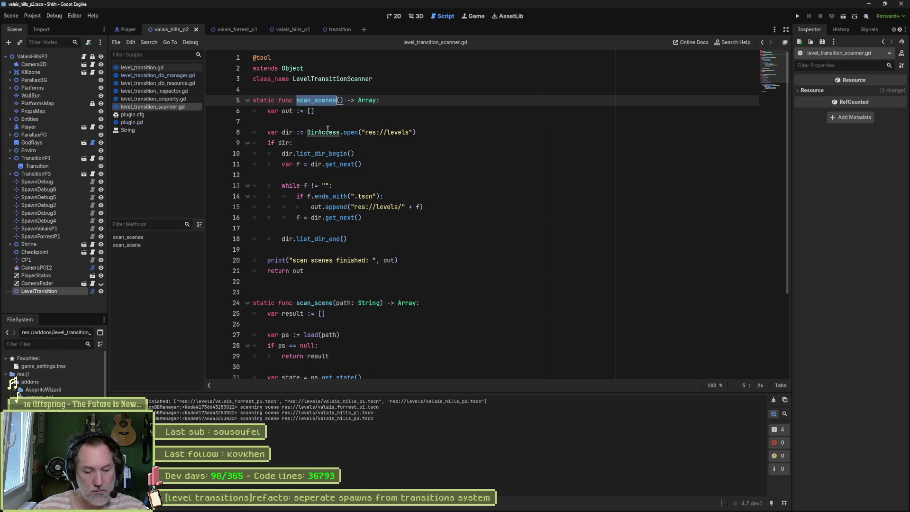
Search the project for scan_scenes and jump to its call in level_transition_db_manager.gd.
key(ctrl+shift+f)
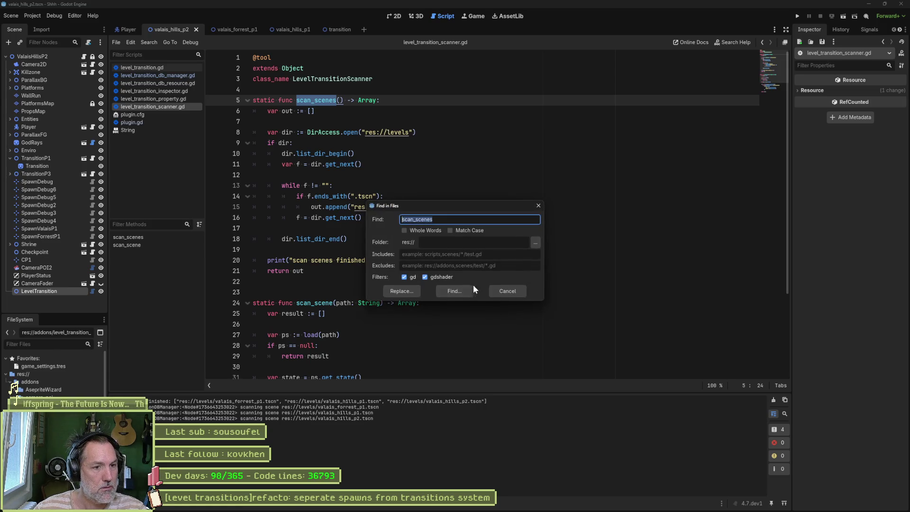
click(456, 287)
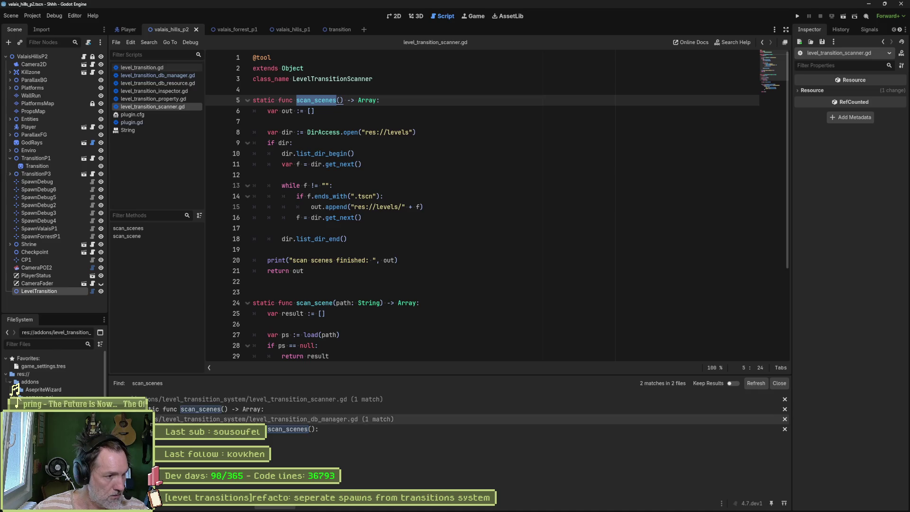
click(294, 429)
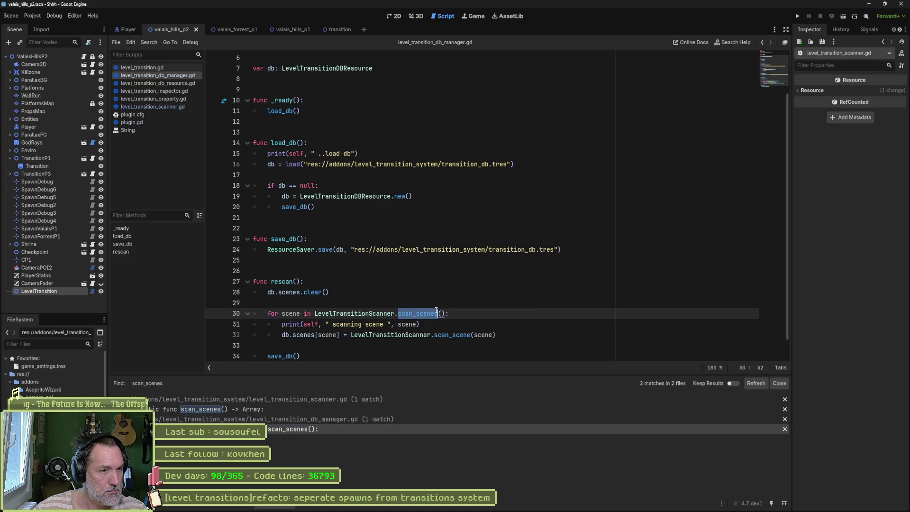
mouse_move(436, 311)
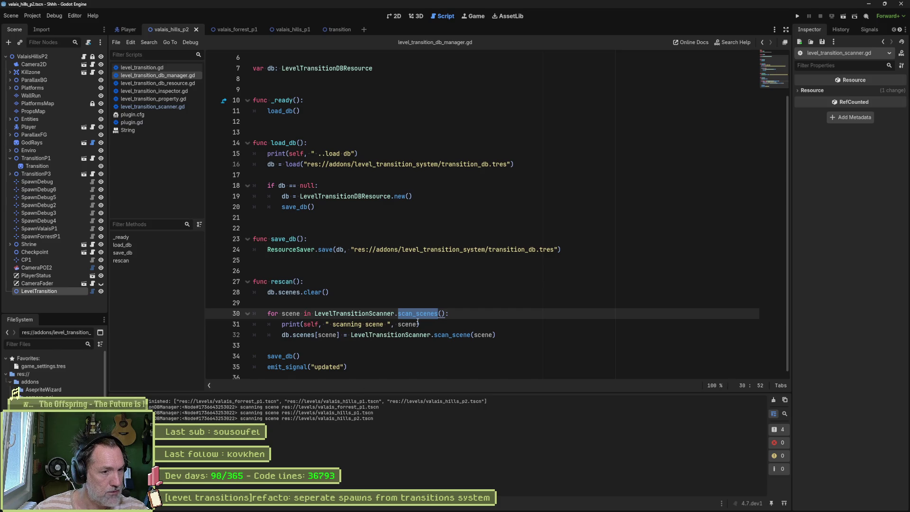
Delete the "scanning scene" print line from the rescan loop.
click(459, 336)
double_click(459, 336)
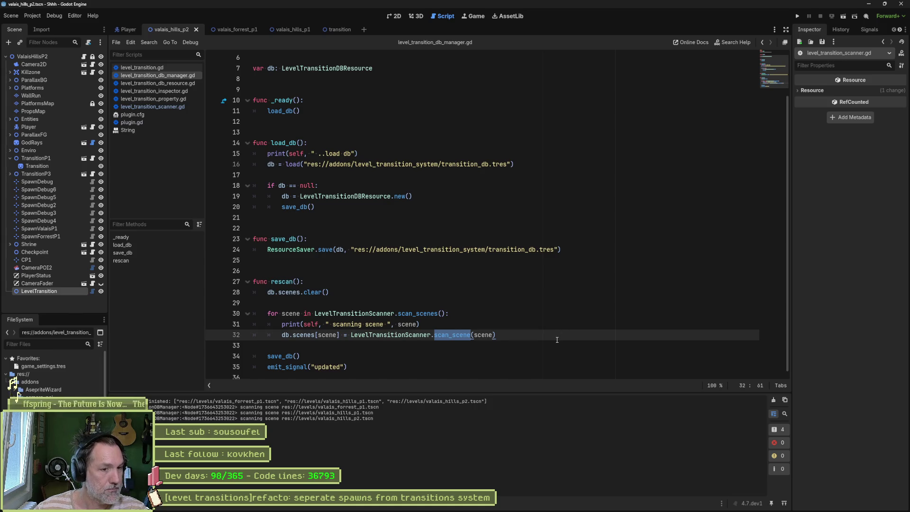
drag(456, 314, 463, 327)
key(BackSpace)
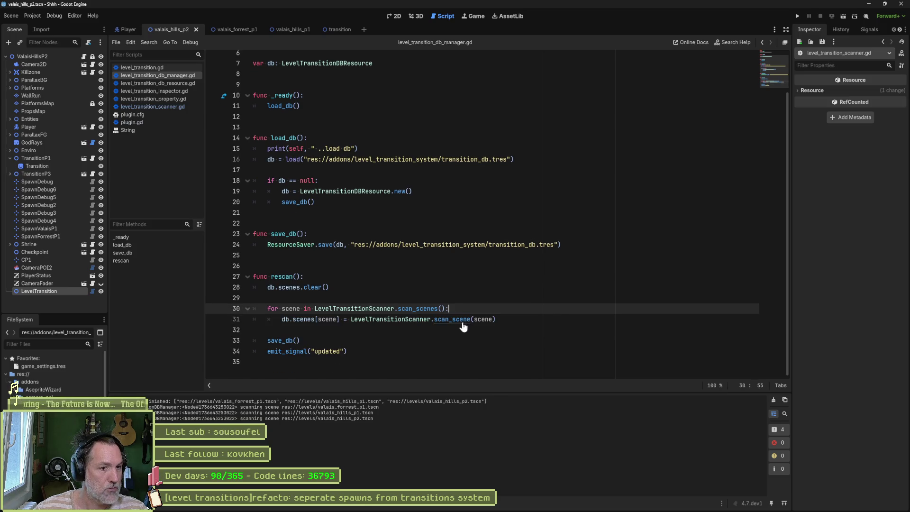
ctrl+click(460, 321)
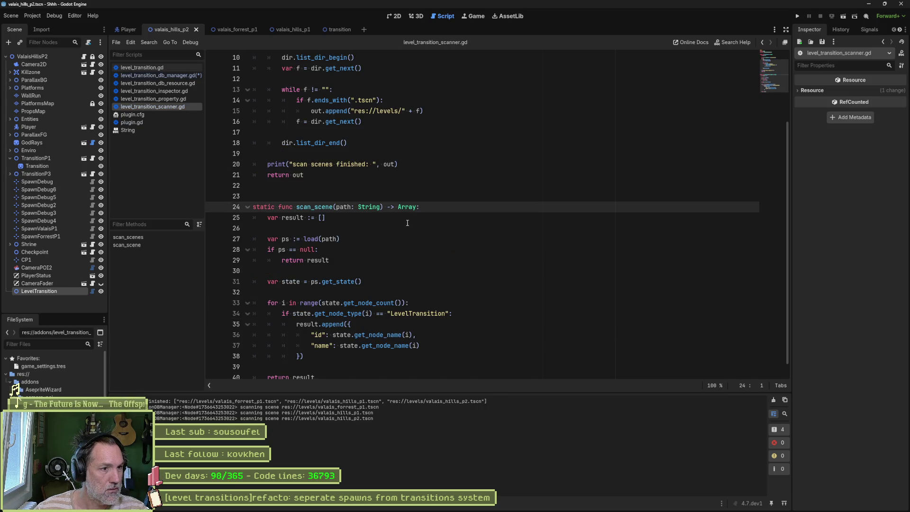
Paste the print line before scan_scene's return and make it print result instead of scene.
scroll(343, 314, down, 1)
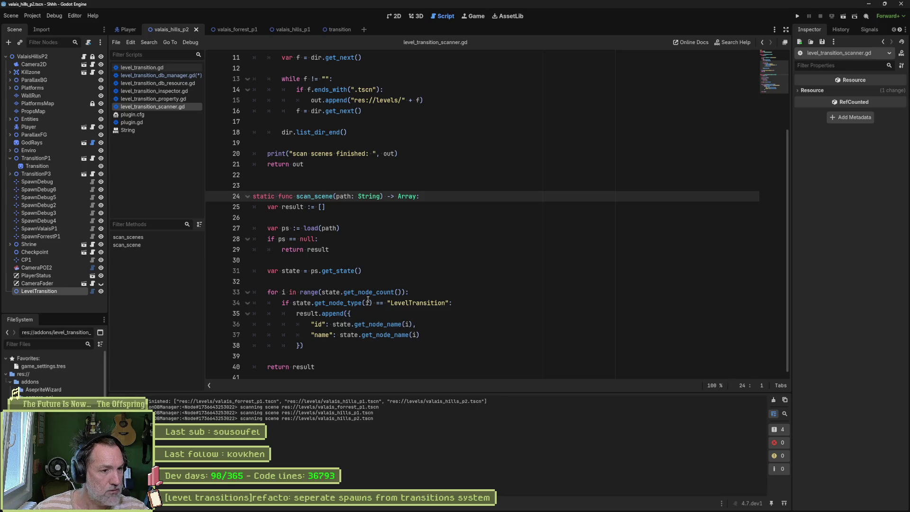
click(331, 357)
text(print(self, " scanning scene ", scene))
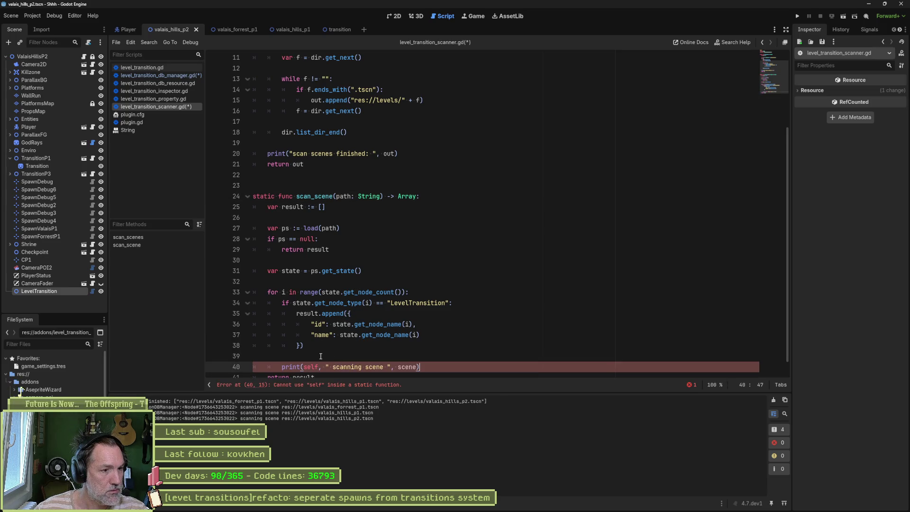
scroll(330, 360, down, 1)
double_click(314, 179)
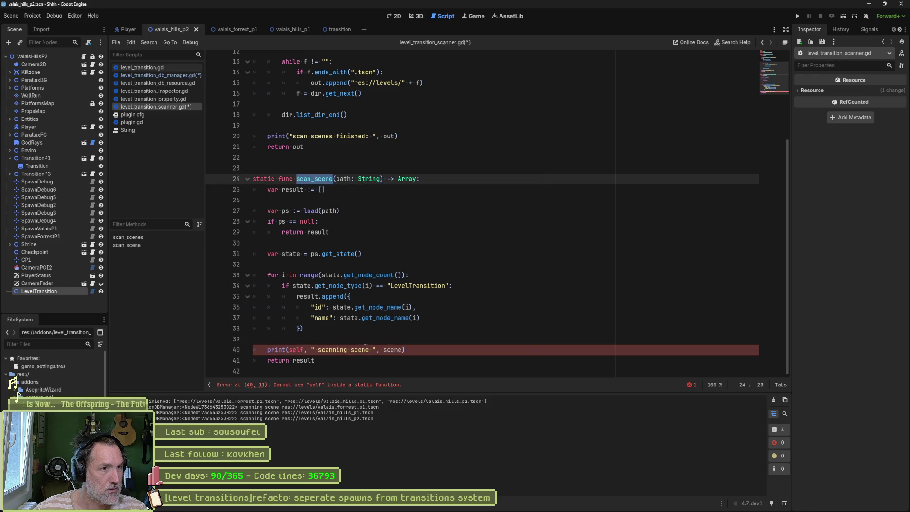
double_click(308, 362)
key(ctrl+c)
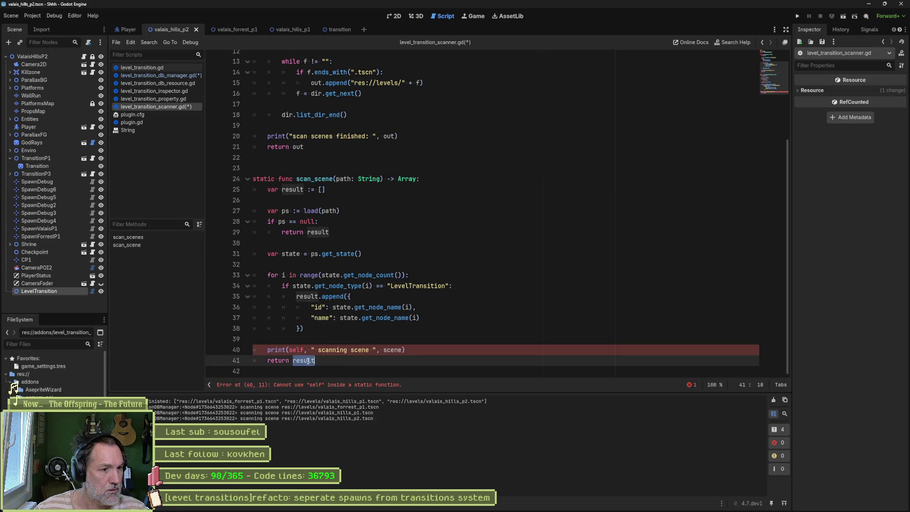
double_click(392, 350)
key(ctrl+v)
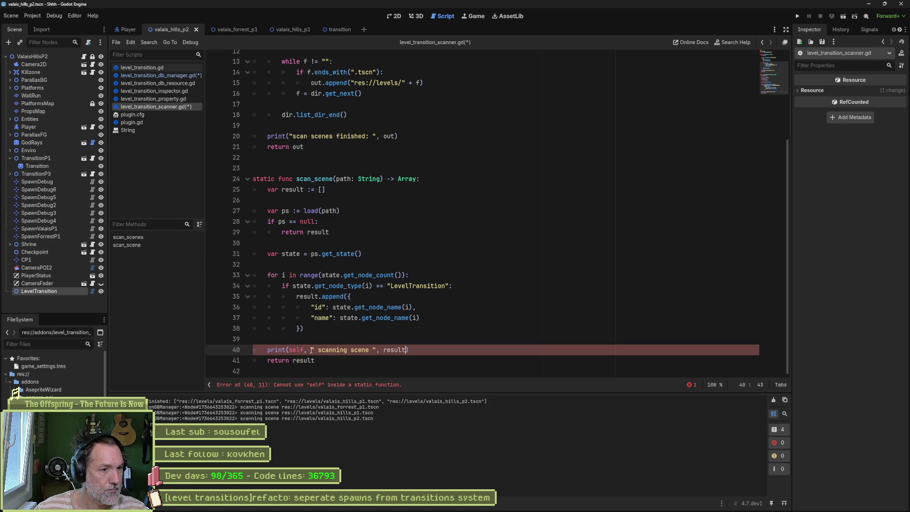
Remove the self argument, fix the message to "scanned scene ", and save the scanner script.
drag(297, 350, 290, 350)
key(BackSpace)
key(ctrl+s)
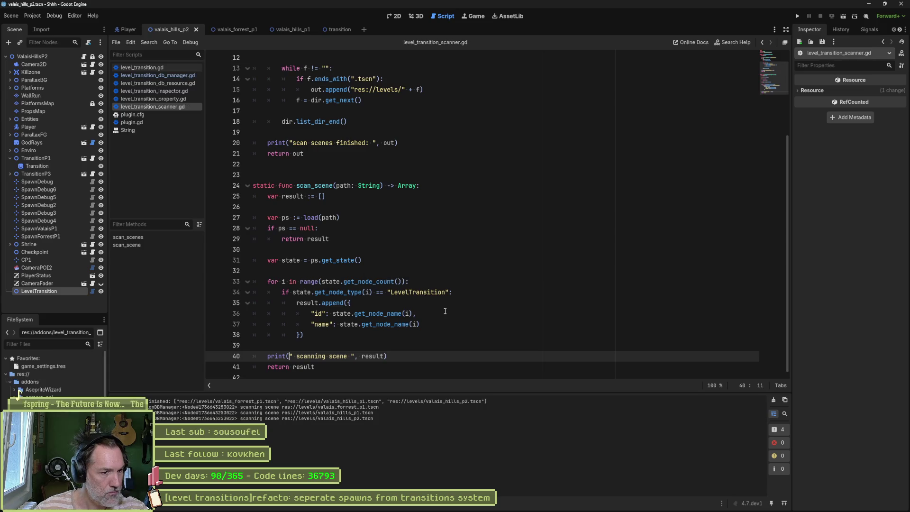
key(Right)
key(Right)
key(BackSpace)
key(ctrl+s)
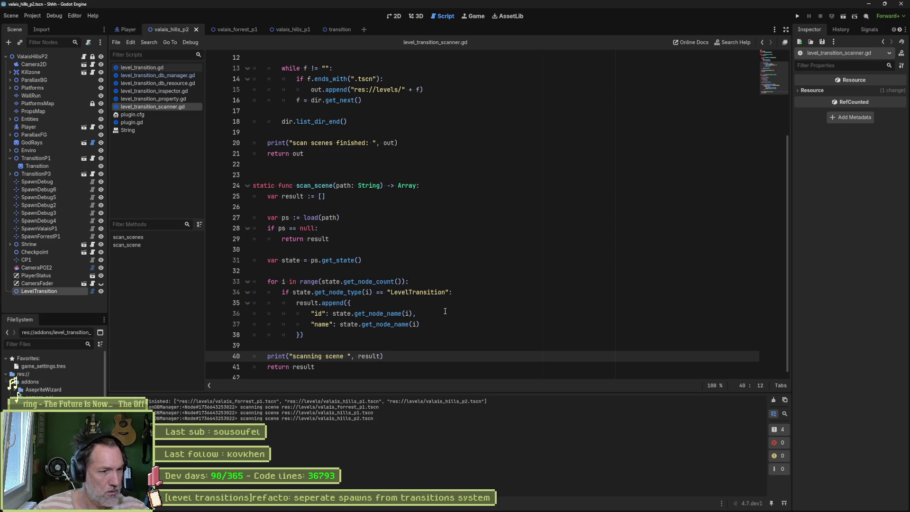
click(319, 357)
text(ed)
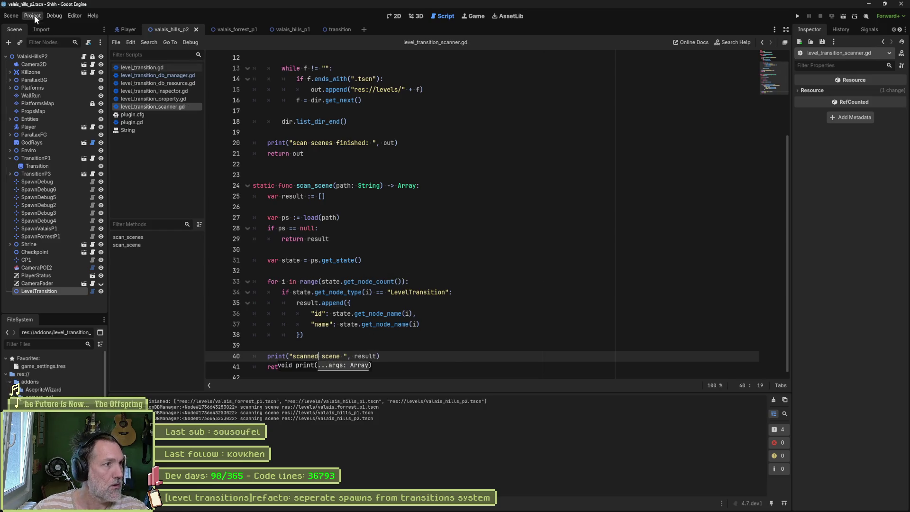
Rerun Resync Transitions from Project > Tools.
click(34, 15)
mouse_move(129, 95)
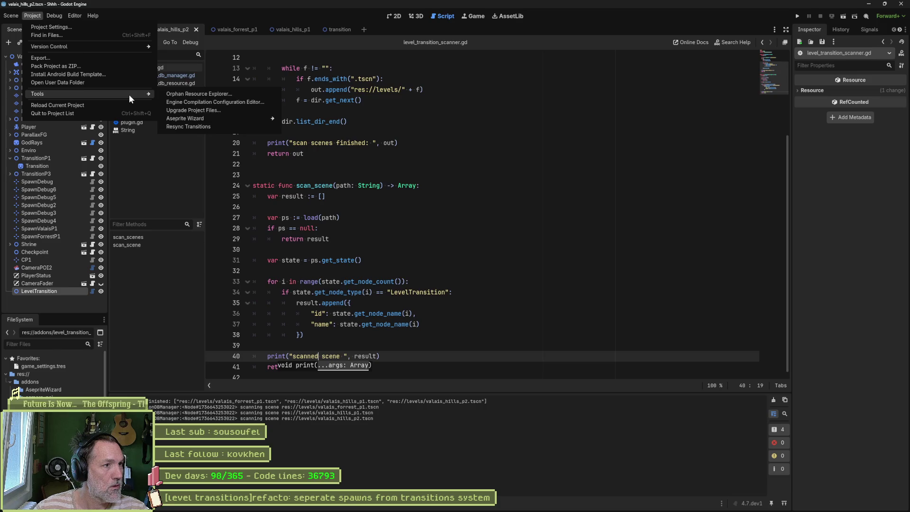
click(186, 126)
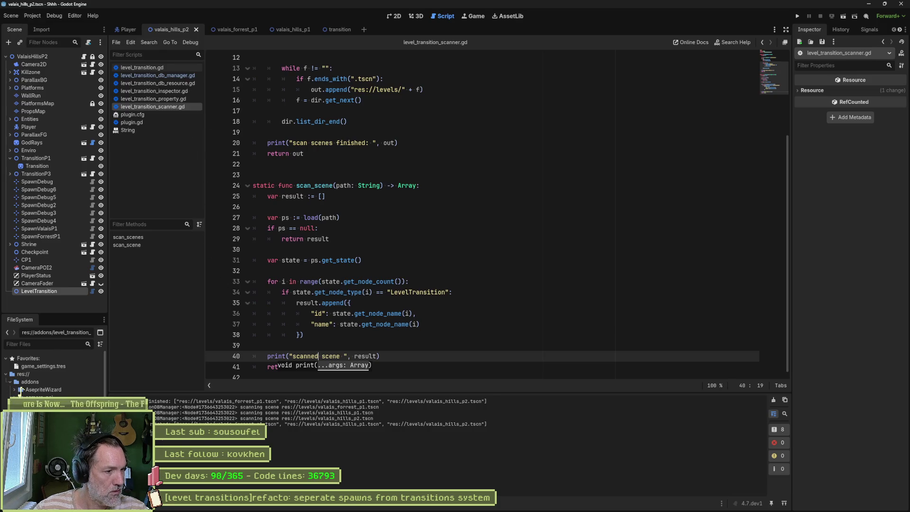
click(395, 261)
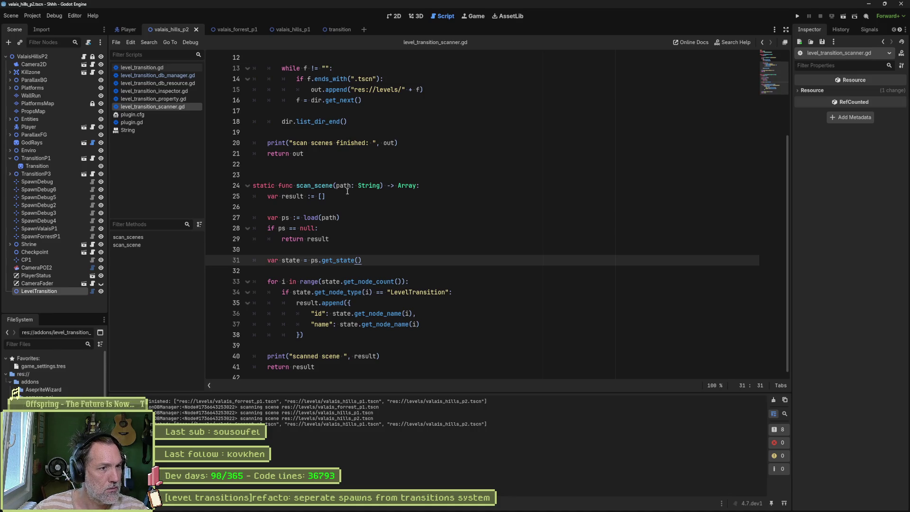
Add a temporary "nul" print inside the null check, save, and rerun Resync Transitions.
click(329, 232)
key(Return)
text(print("nul)
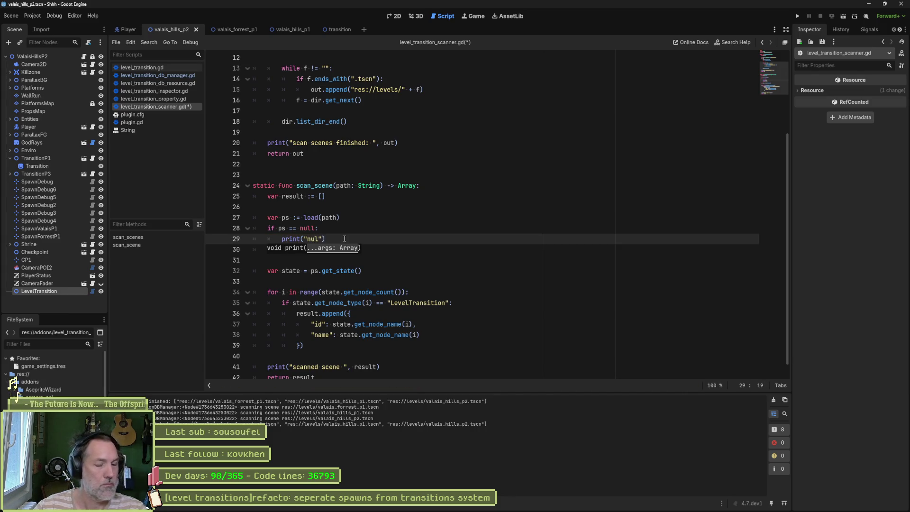
key(ctrl+s)
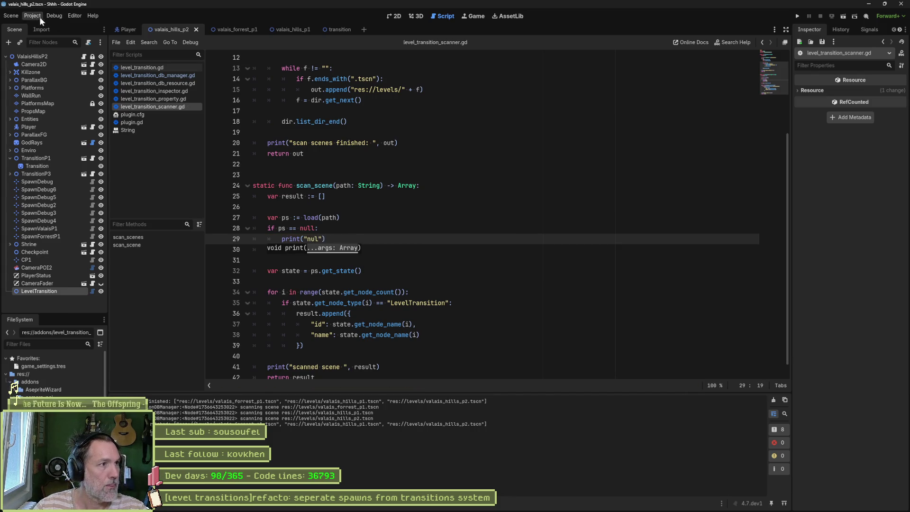
click(38, 16)
mouse_move(154, 98)
click(202, 125)
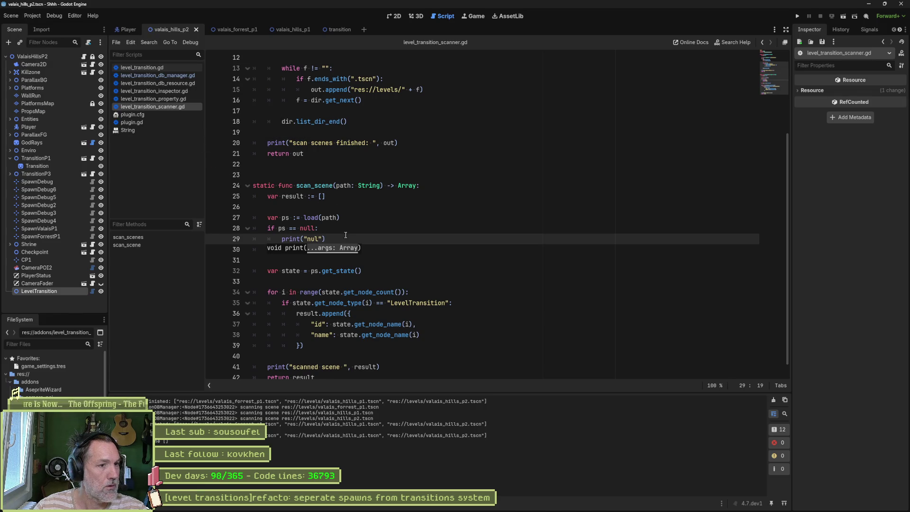
Replace the nul print with print("state ", state) after get_state() and save.
key(shift+Up)
key(ctrl+c)
key(Delete)
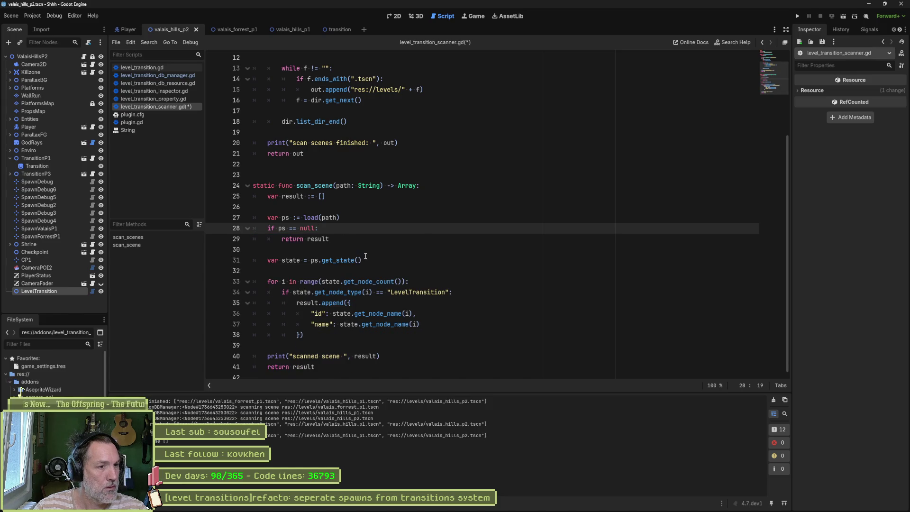
click(364, 256)
key(ctrl+v)
click(291, 262)
double_click(291, 261)
key(ctrl+c)
double_click(298, 270)
key(ctrl+v)
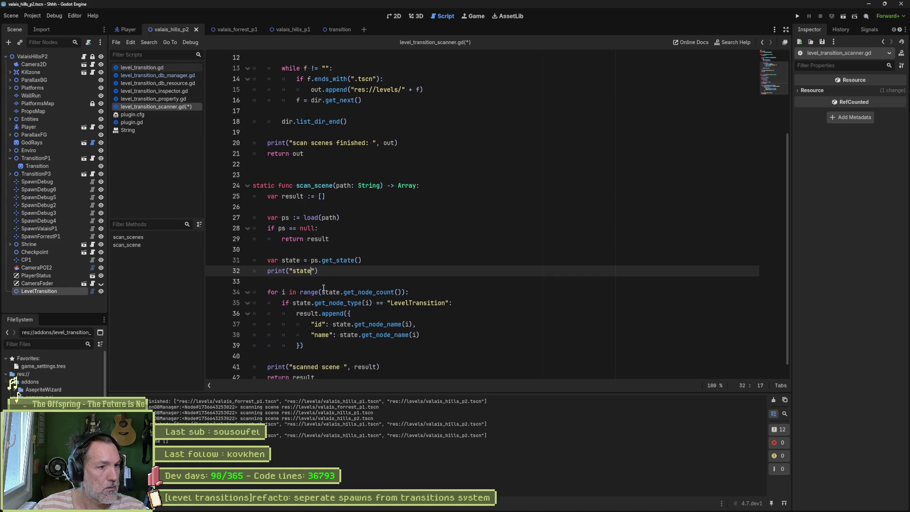
text(", state)
key(ctrl+s)
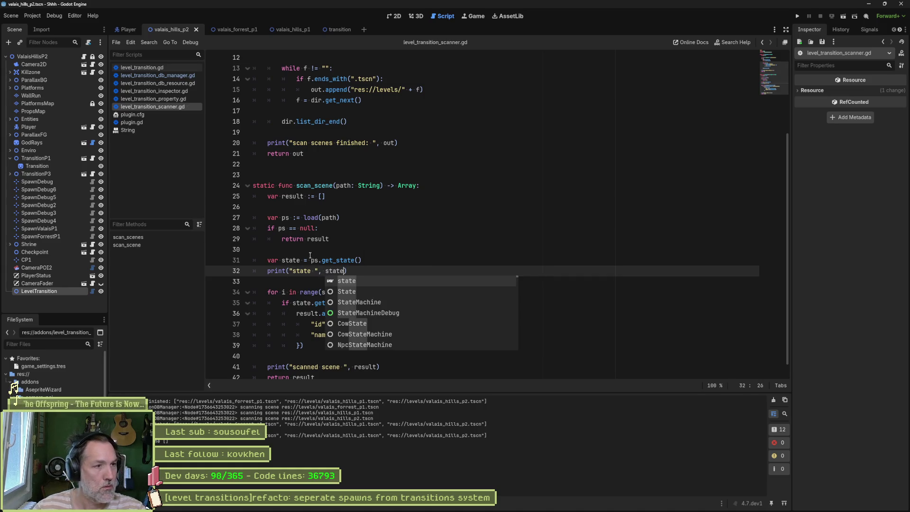
Rerun Resync Transitions and inspect the ValaisHillsP2 root node in the Scene tree.
click(40, 14)
mouse_move(71, 93)
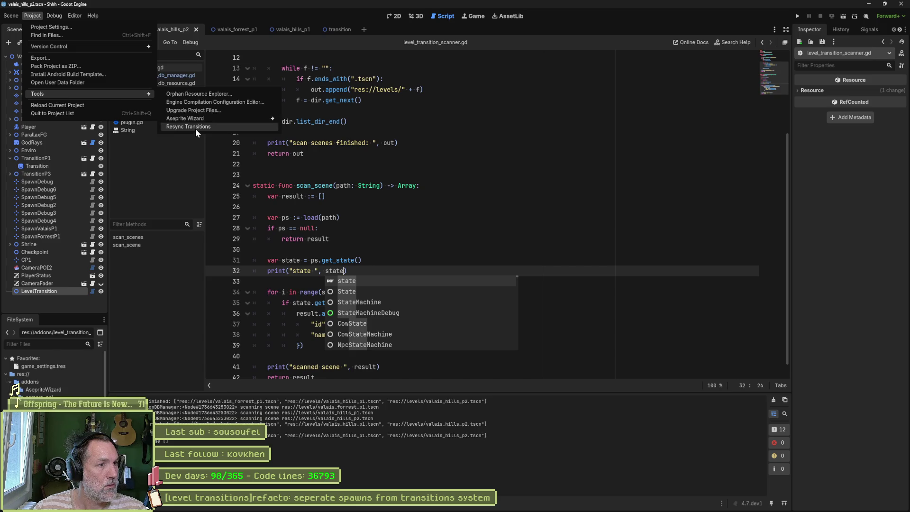
click(195, 129)
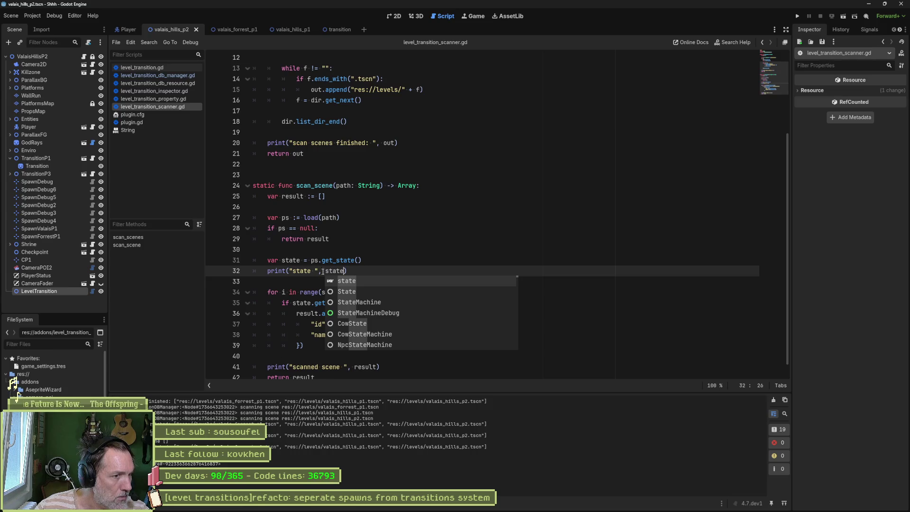
click(343, 262)
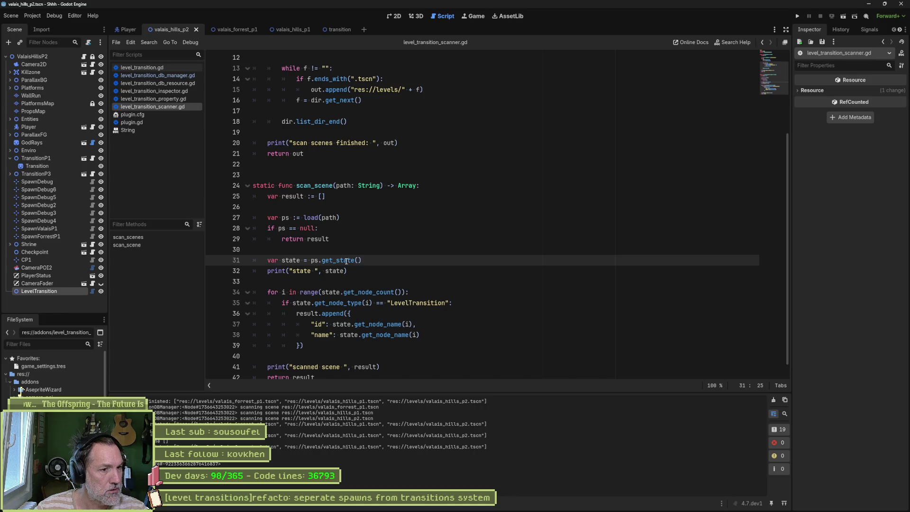
click(352, 268)
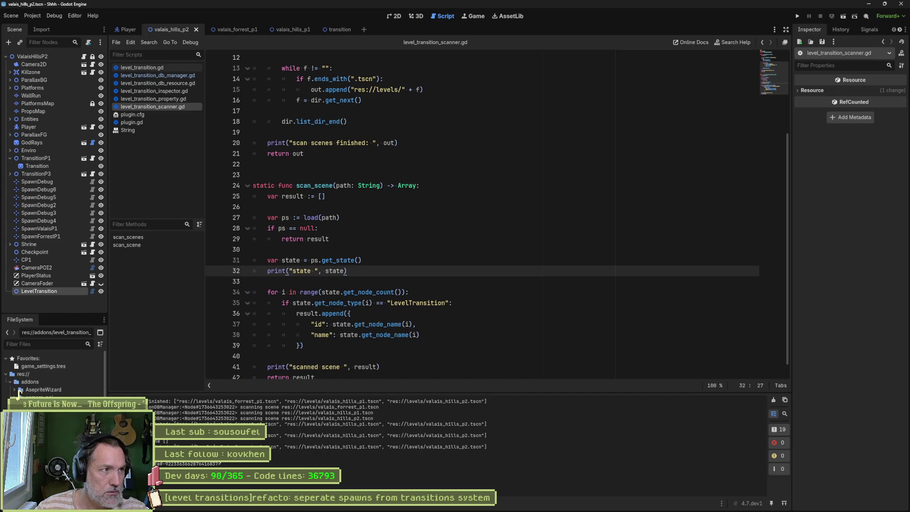
click(35, 56)
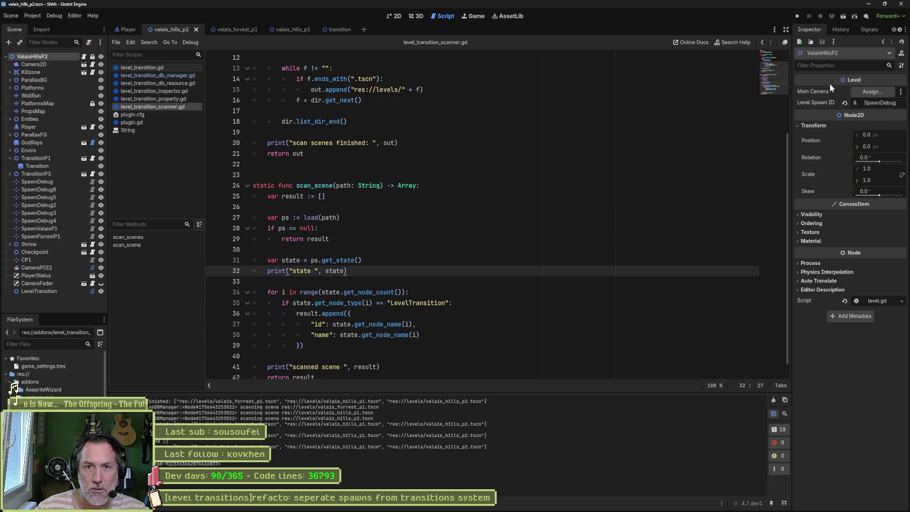
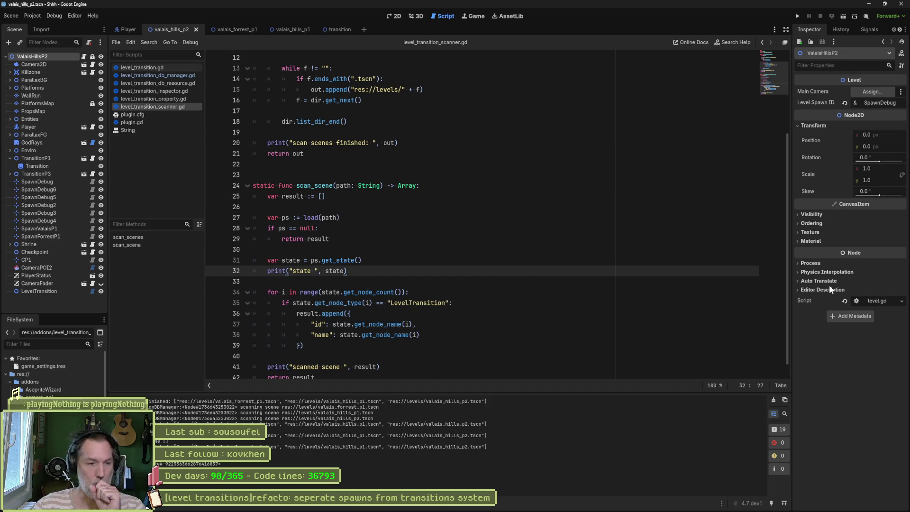
Copy the state print line into the scanner's for loop and indent it under the loop.
right_click(35, 56)
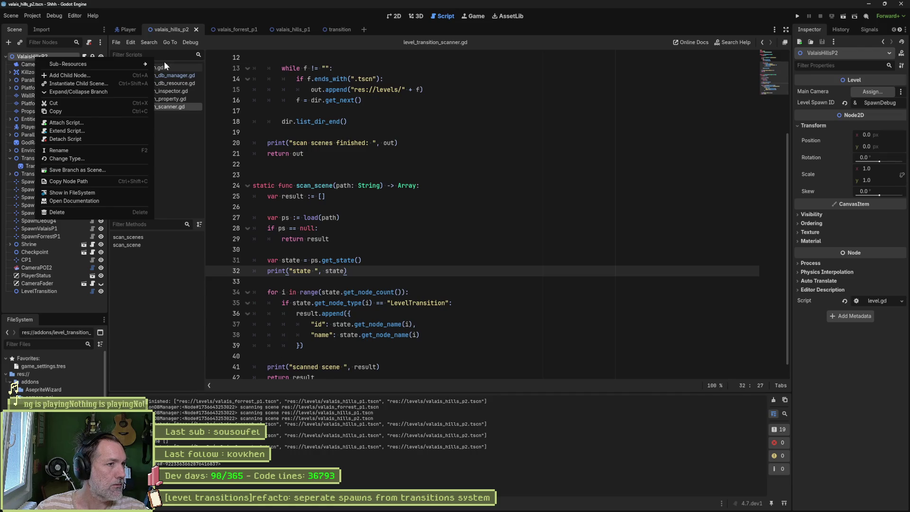
click(399, 196)
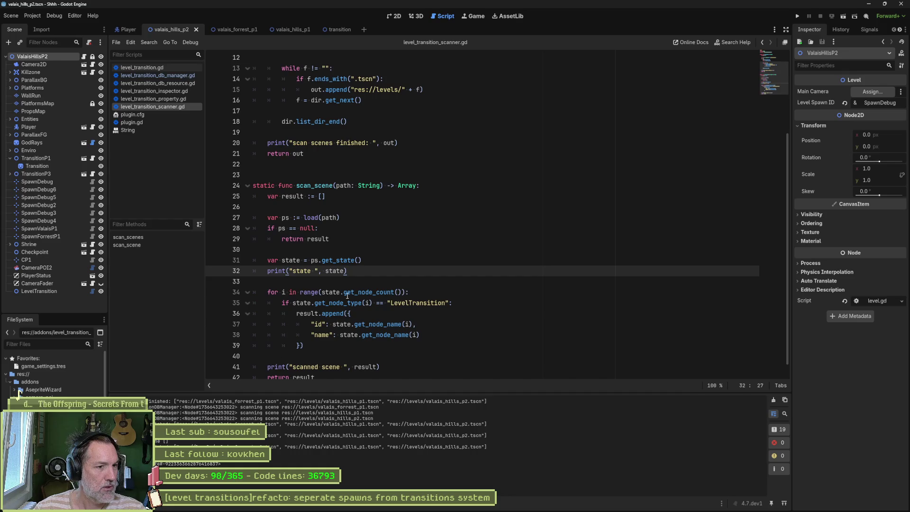
double_click(325, 292)
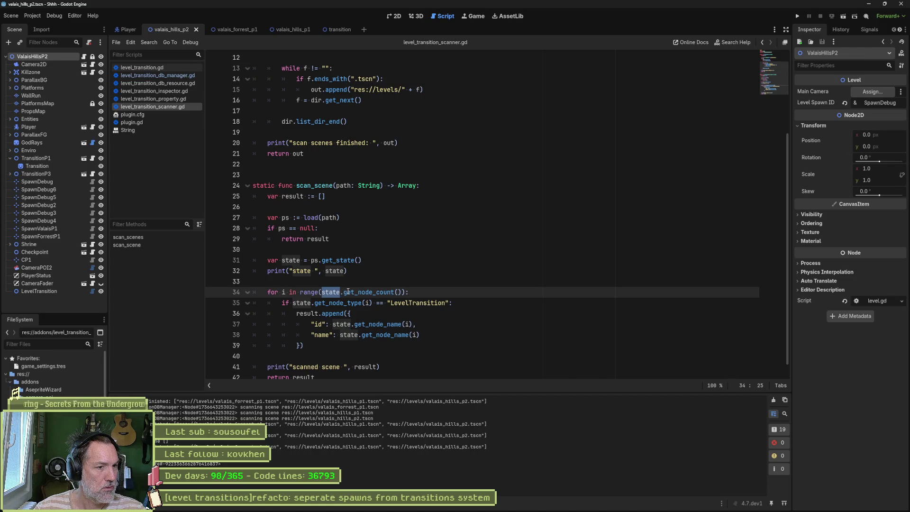
click(349, 292)
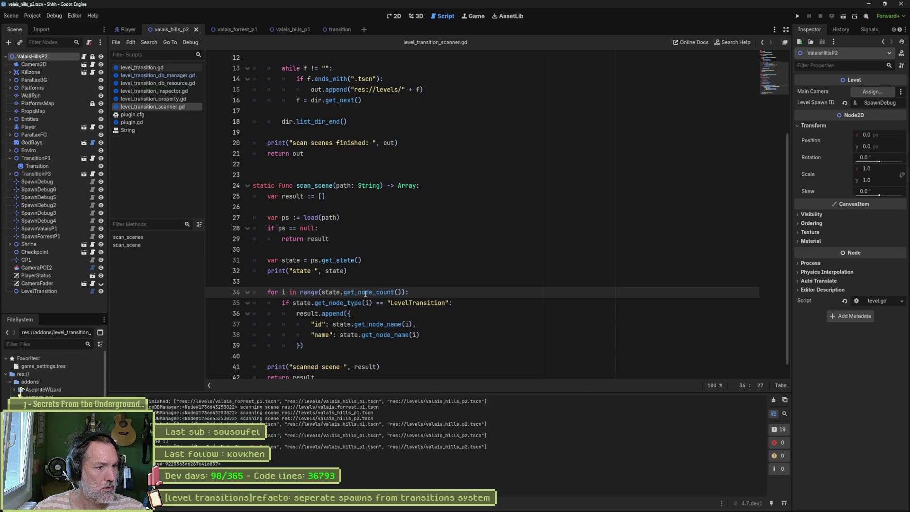
drag(367, 271, 372, 263)
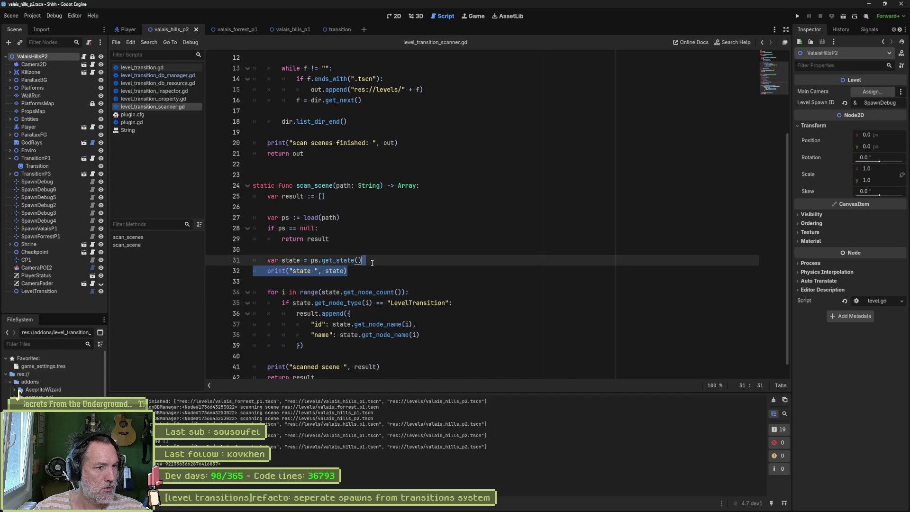
key(ctrl+c)
click(417, 292)
key(ctrl+v)
key(Home)
key(Tab)
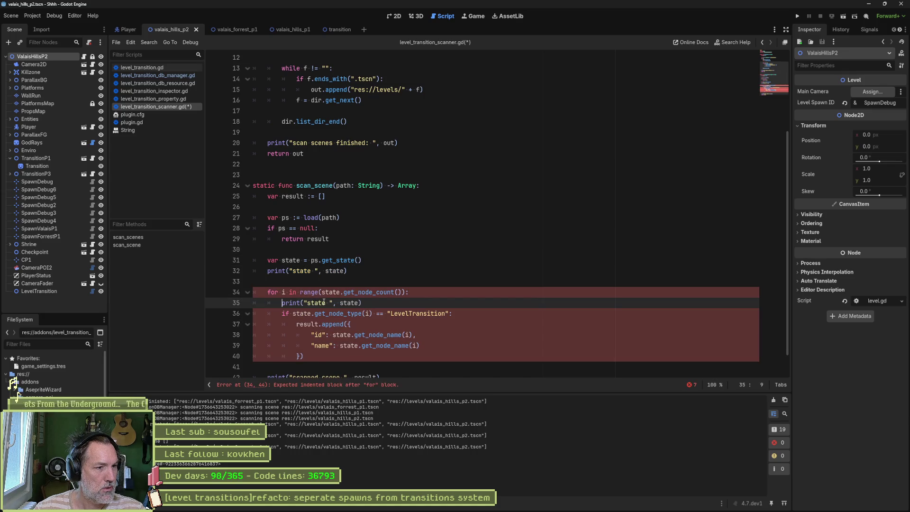
Change the pasted line to print("state node ", i) and save the script.
click(330, 302)
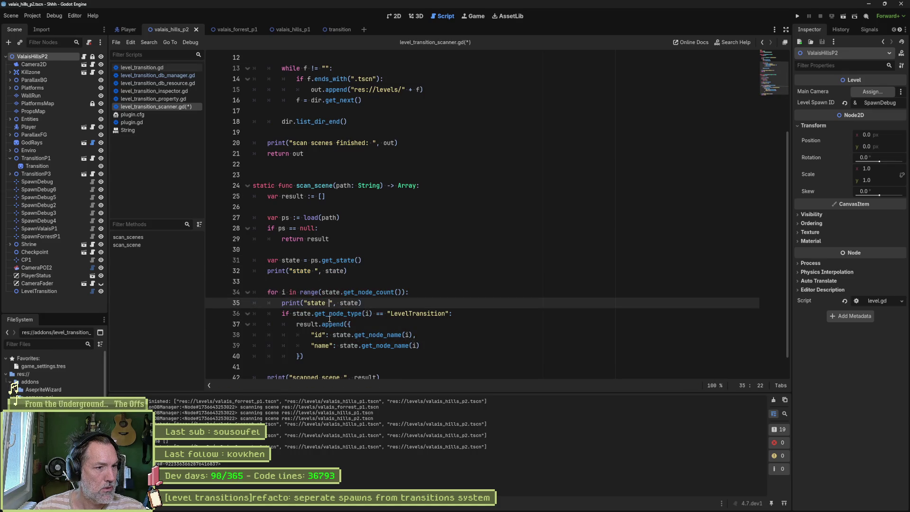
text(notde)
key(Right)
key(Right)
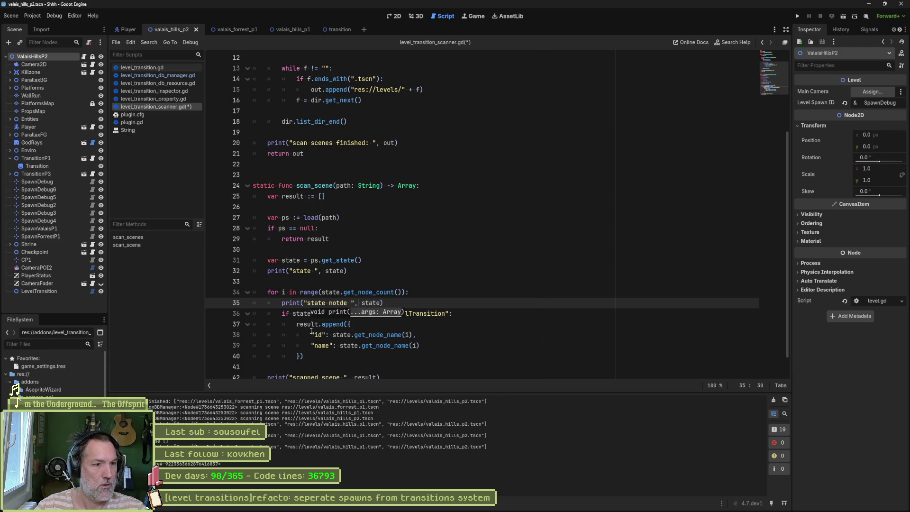
text(i)
key(Left)
key(Left)
key(Left)
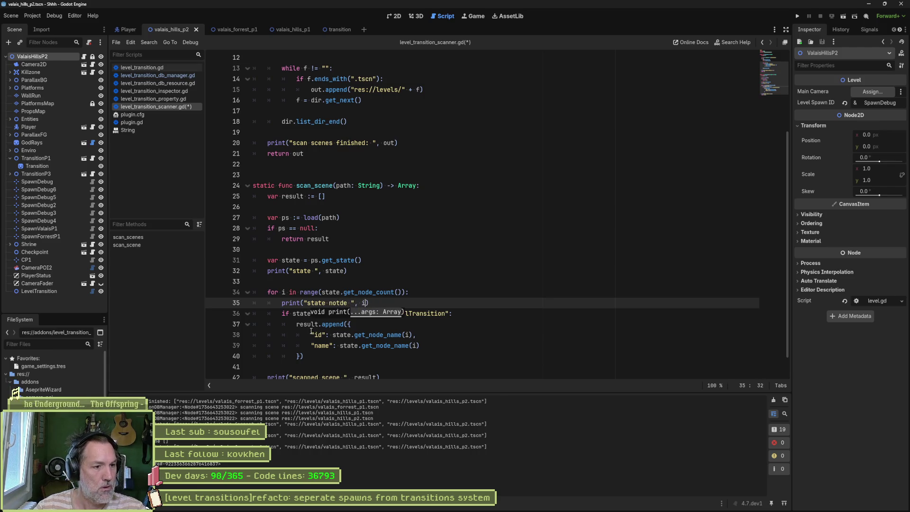
key(Right)
key(Delete)
key(ctrl+s)
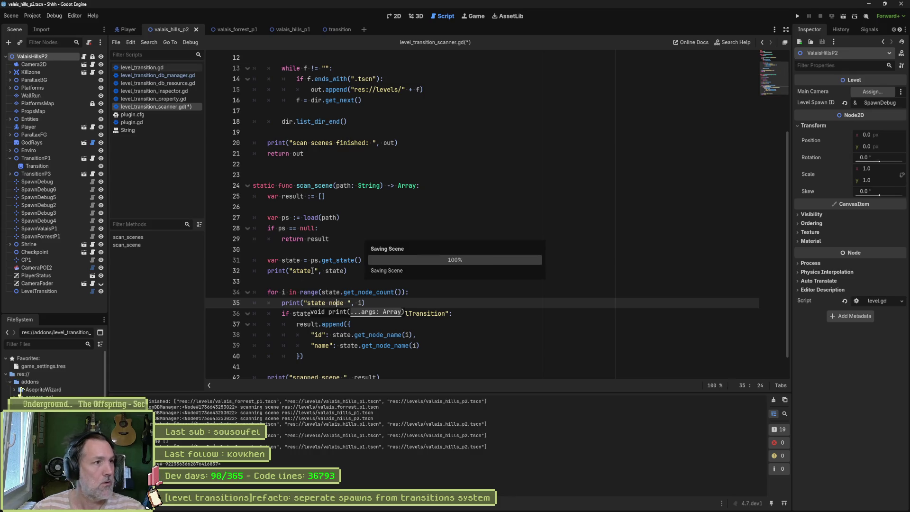
Rerun Project > Tools > Resync Transitions, closing the accidentally opened user data folder first.
click(33, 16)
click(71, 82)
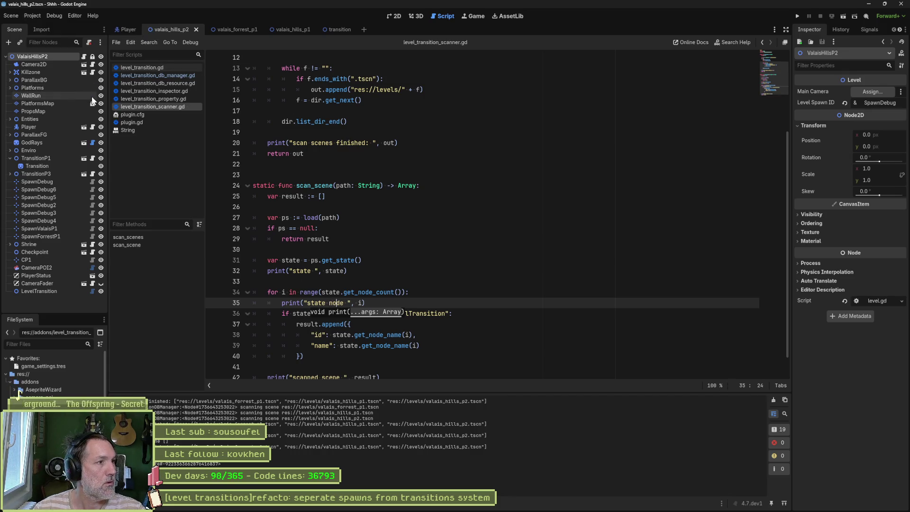
click(831, 155)
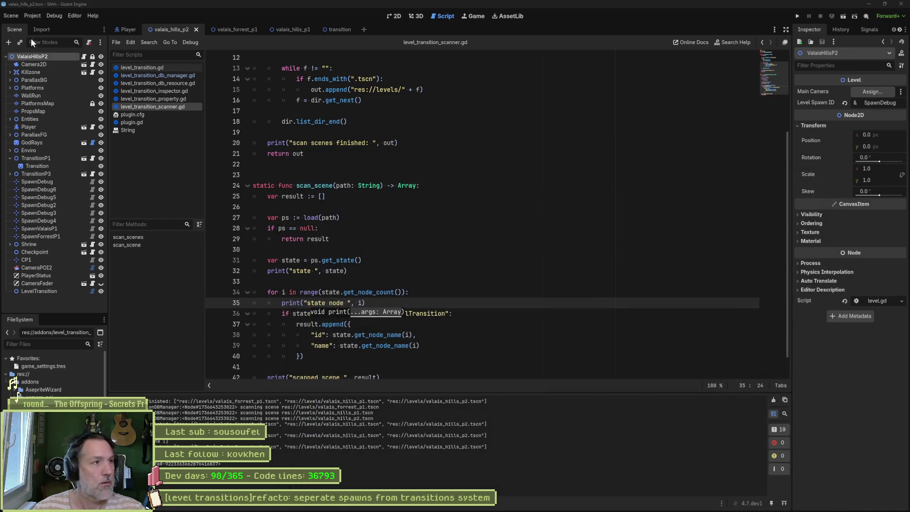
click(32, 16)
mouse_move(108, 93)
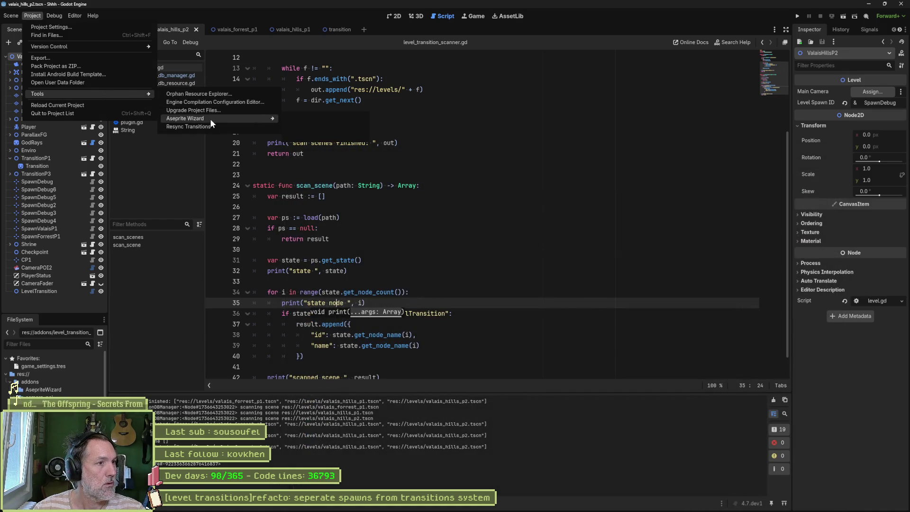
click(215, 125)
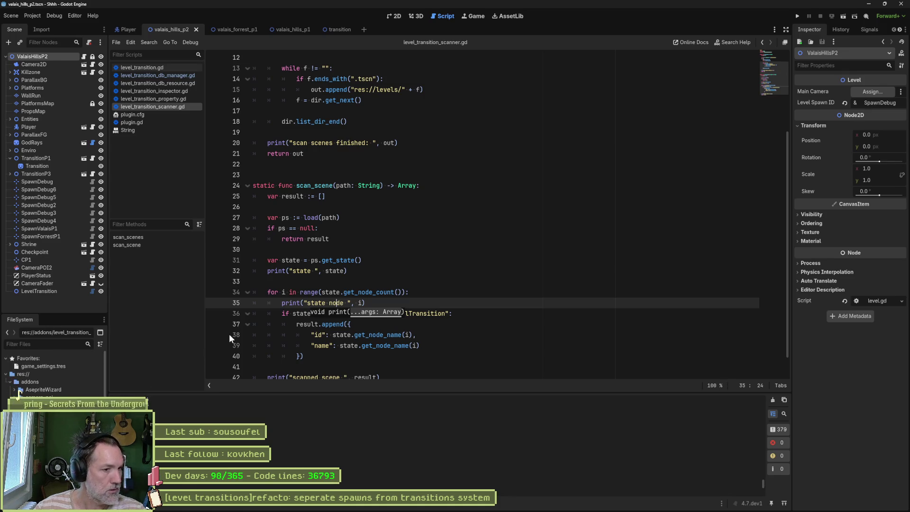
click(379, 250)
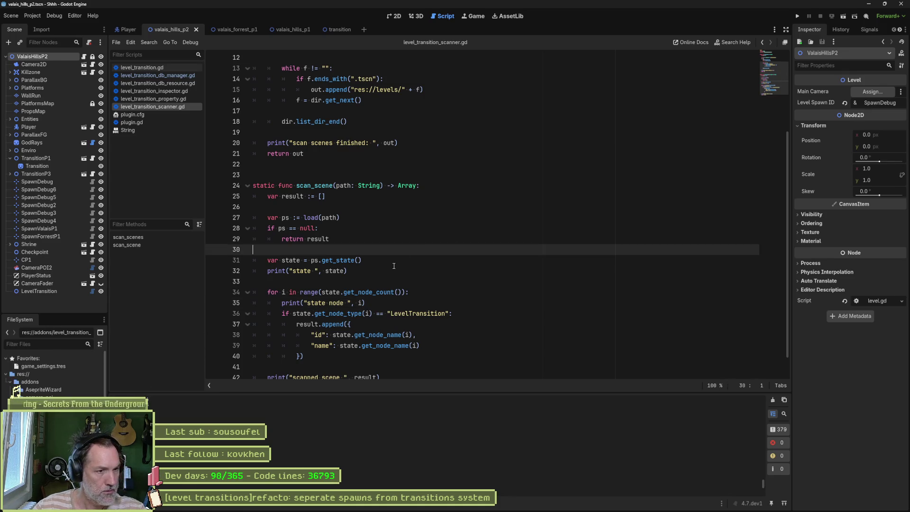
Move the node print line below the if check and indent it under the if.
double_click(417, 313)
click(428, 304)
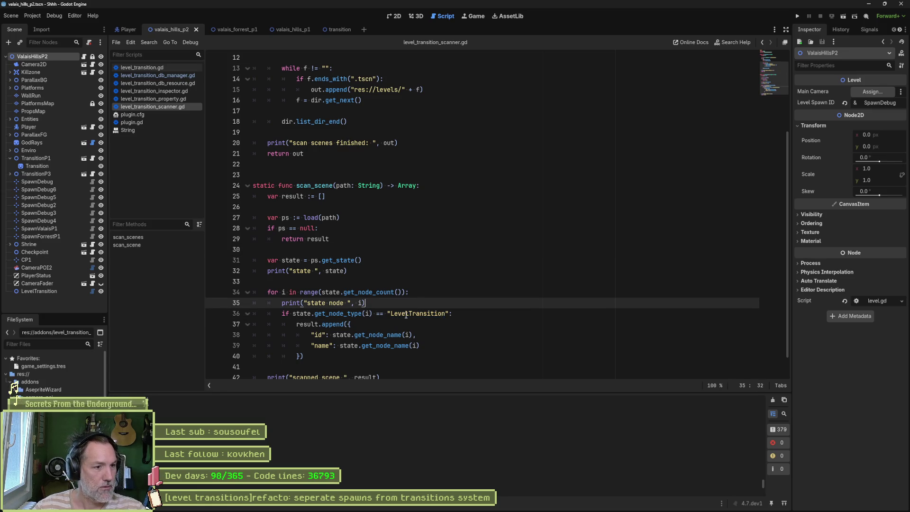
key(alt+Down)
key(Home)
key(Tab)
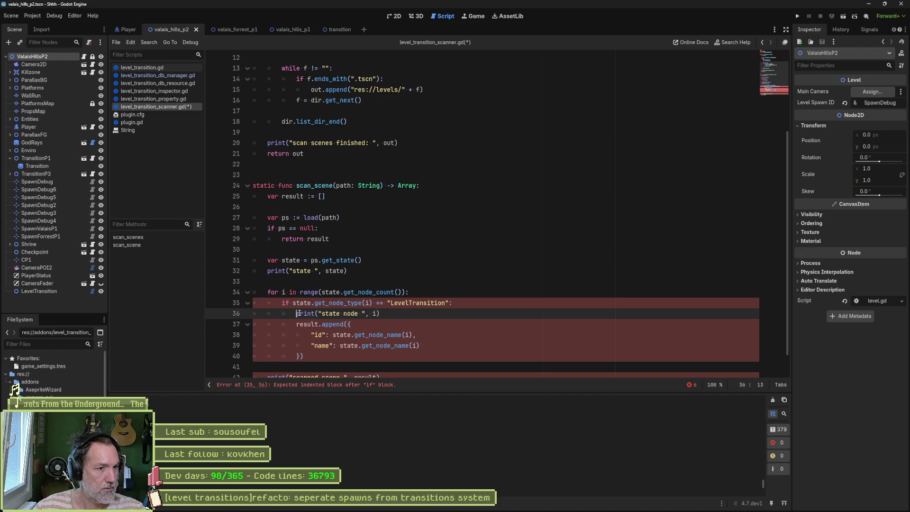
Change the print to print("LevelTransition id", state.get_node_name(i)) and save.
double_click(411, 303)
drag(322, 314, 358, 314)
key(ctrl+v)
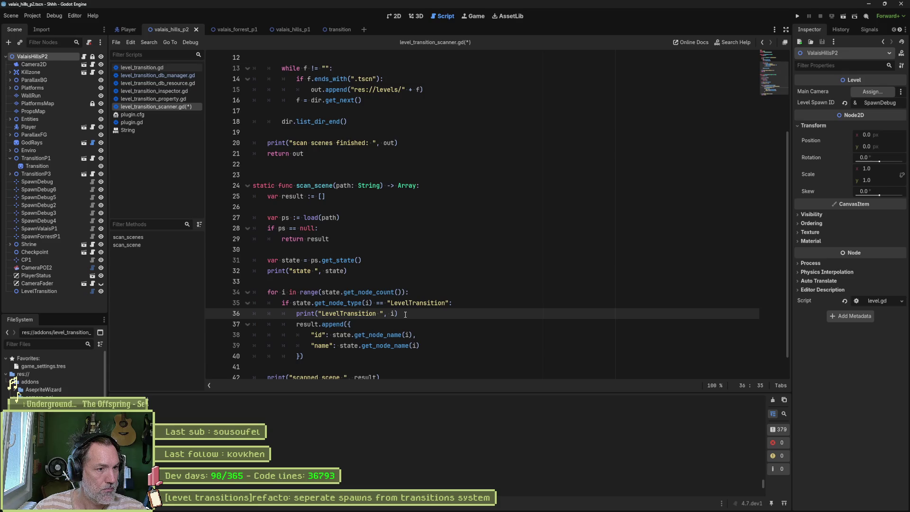
key(Right)
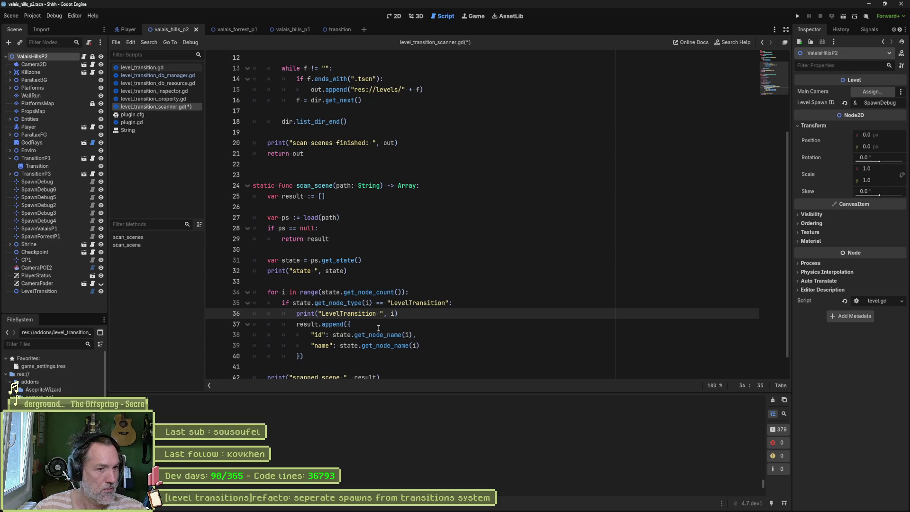
text(id)
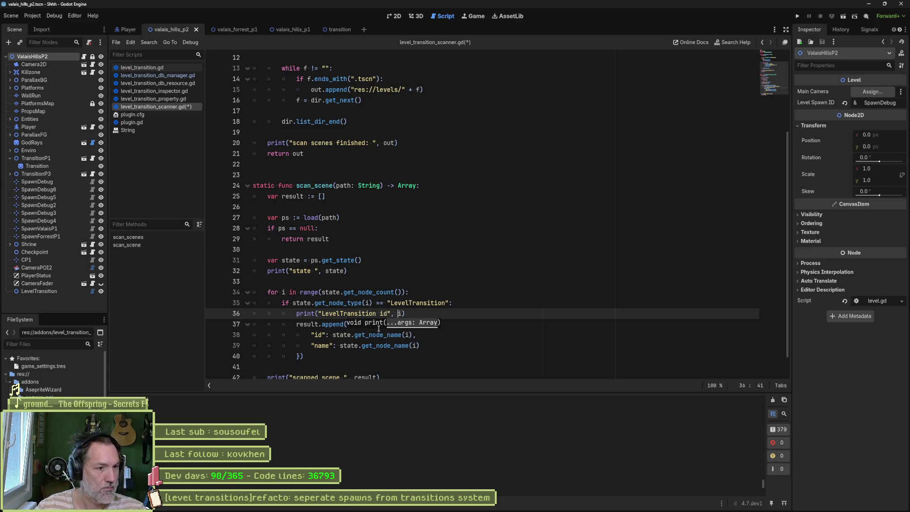
drag(332, 335, 414, 336)
key(ctrl+c)
double_click(403, 314)
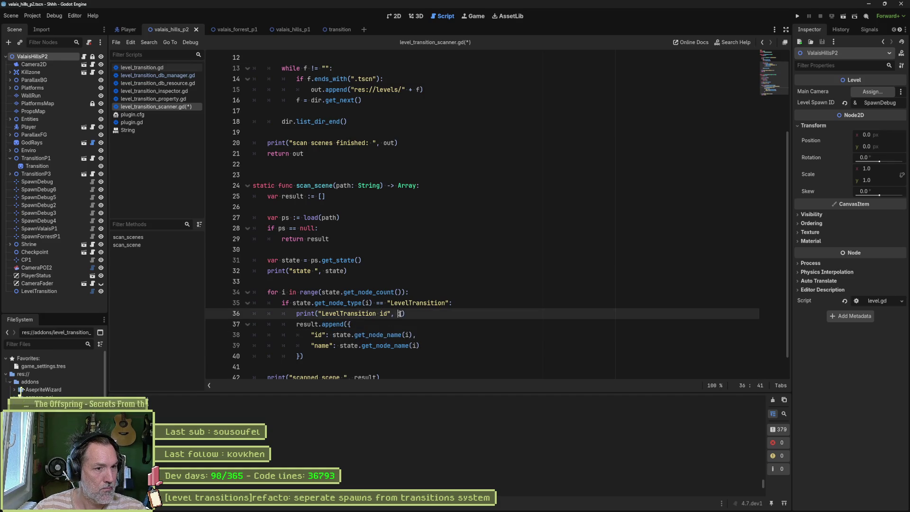
key(ctrl+v)
key(ctrl+s)
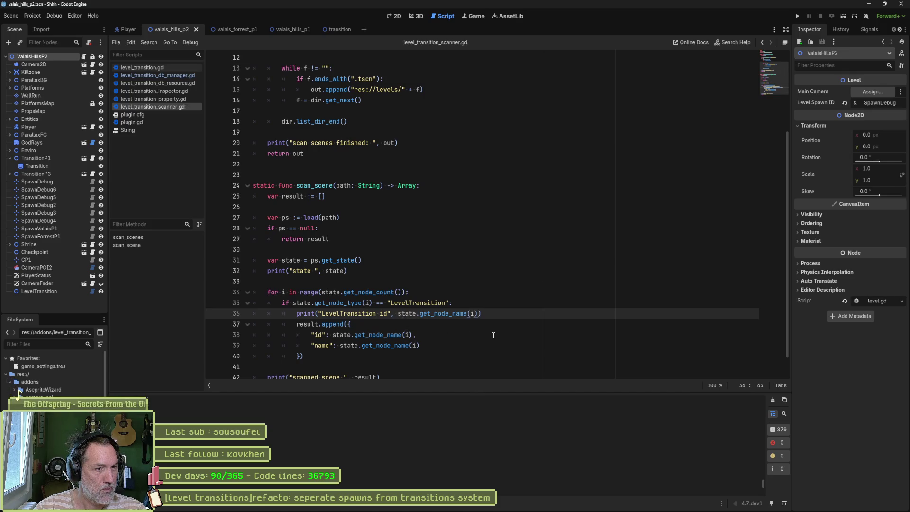
Clear the Output log and rerun Resync Transitions.
click(769, 402)
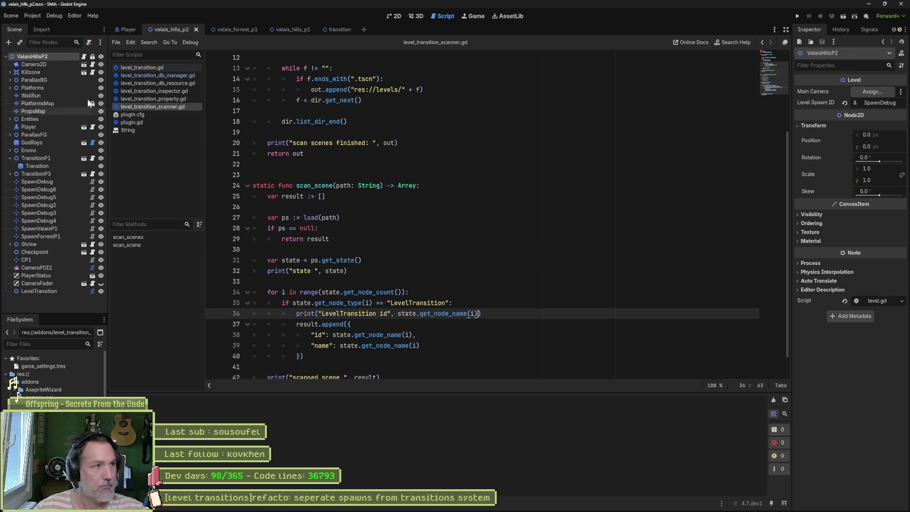
click(28, 14)
mouse_move(119, 93)
click(207, 127)
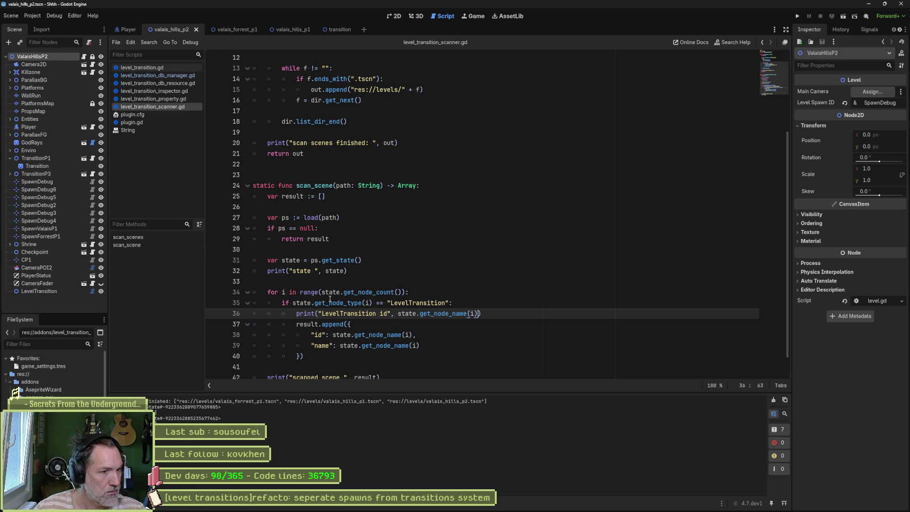
Select the LevelTransition node to see its target scene valais_forrest_p1.tscn in the Inspector.
drag(314, 303, 450, 303)
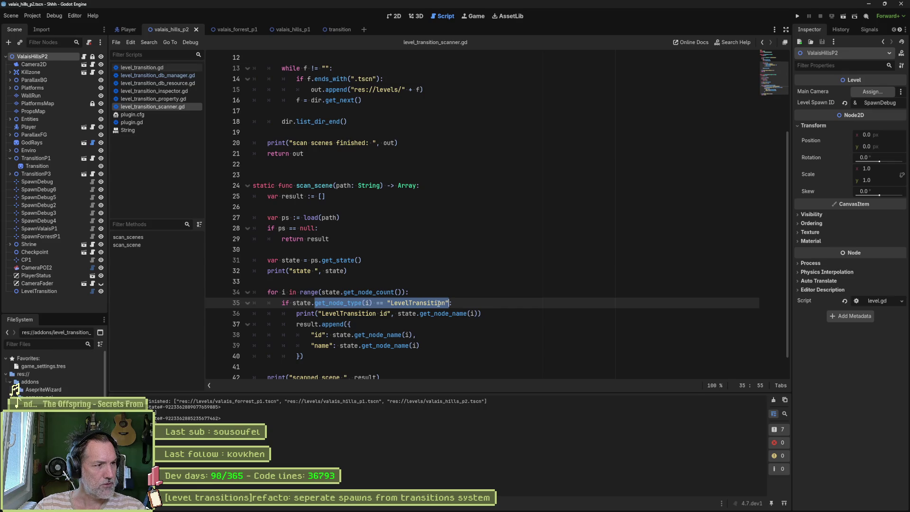
click(58, 292)
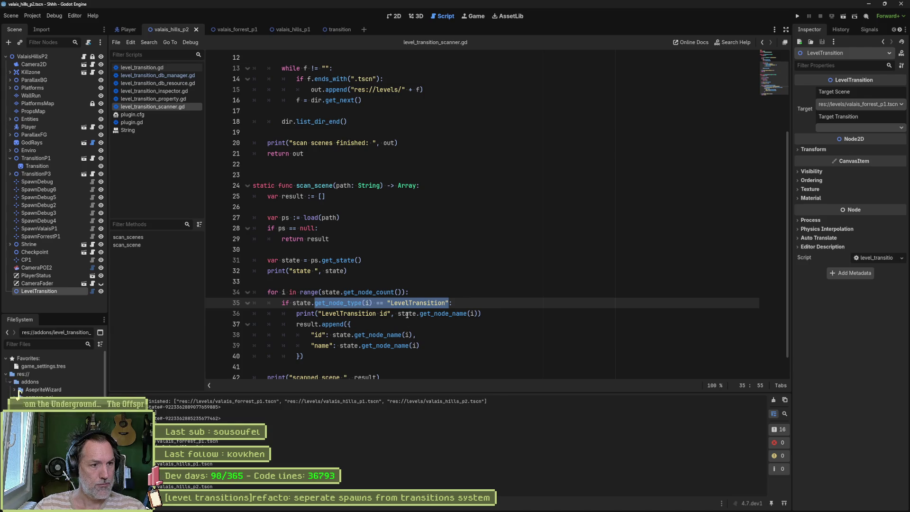
Copy the LevelTransition print line to a new line above the if check.
click(407, 315)
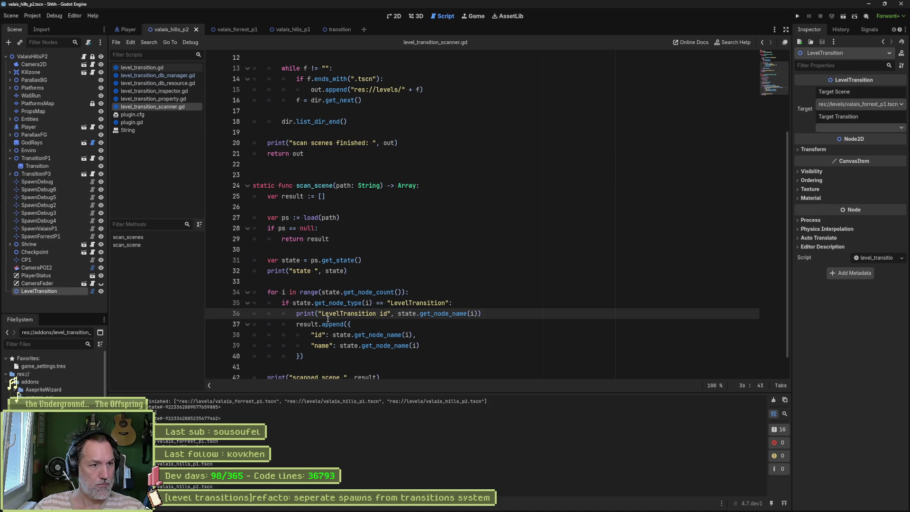
drag(296, 313, 482, 313)
click(476, 302)
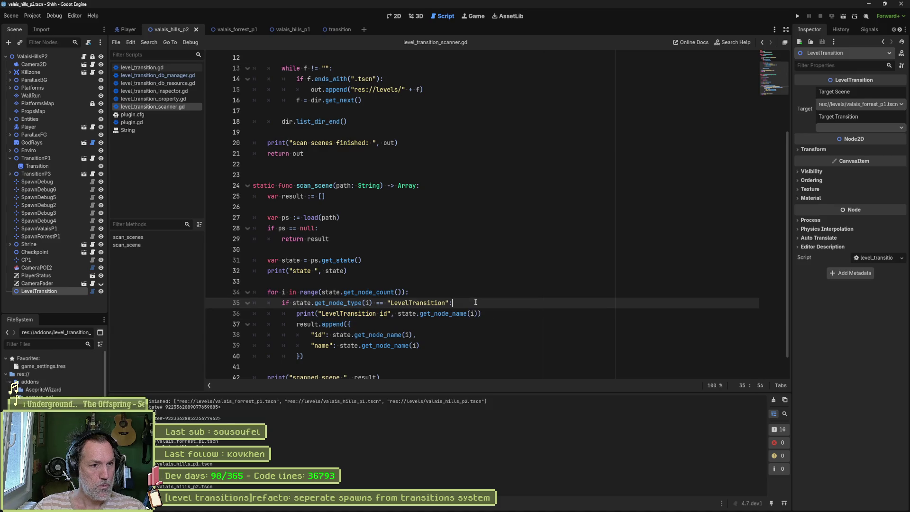
key(ctrl+shift+Return)
key(ctrl+v)
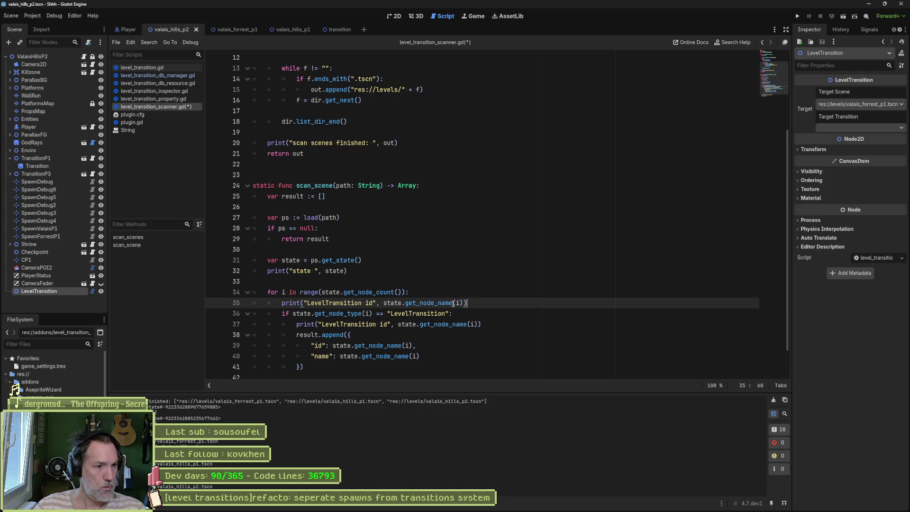
Change it to print("state.get_node_type(i): ", state.get_node_type(i)) and save.
drag(293, 313, 373, 313)
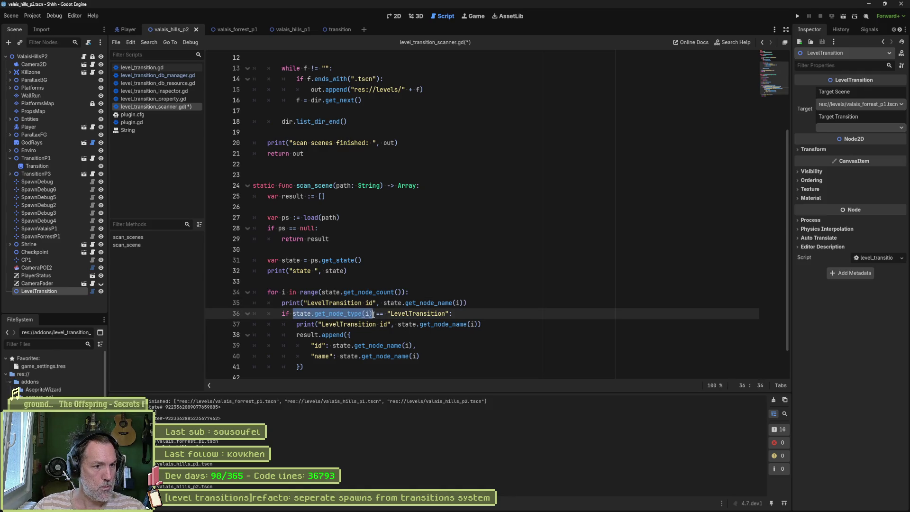
drag(308, 302, 374, 302)
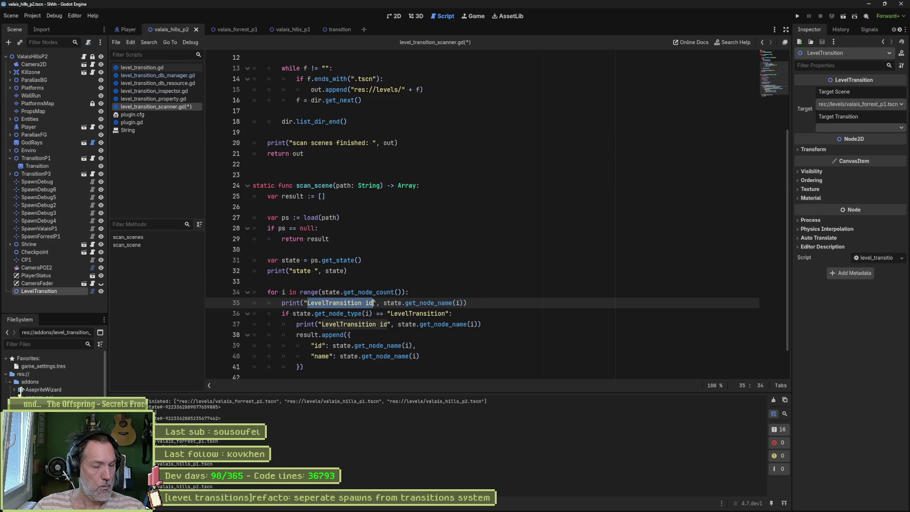
key(ctrl+v)
text(:)
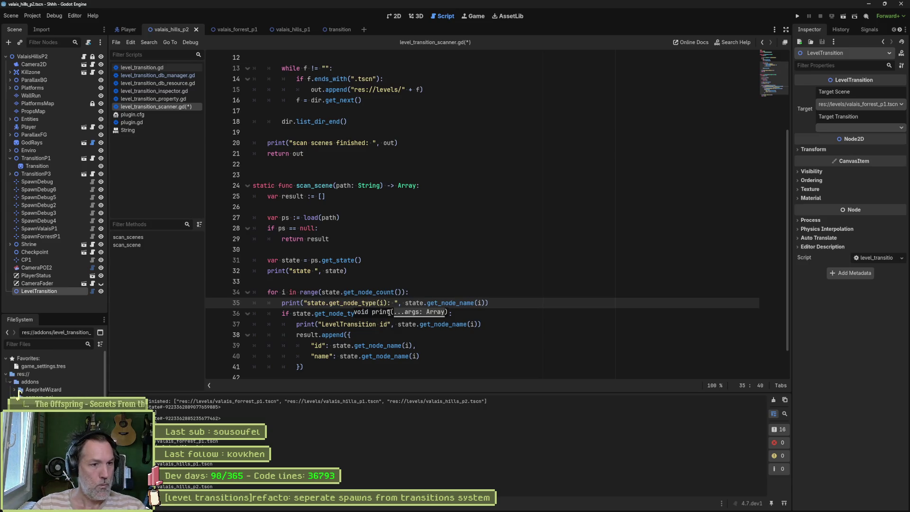
drag(405, 302, 488, 303)
key(ctrl+v)
key(ctrl+s)
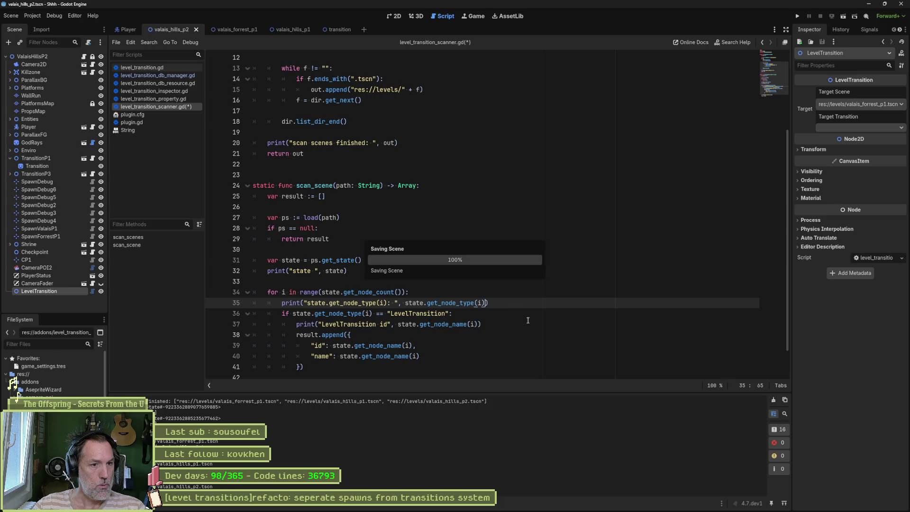
Clear the Output log and rerun Resync Transitions to list node types.
click(774, 399)
click(33, 16)
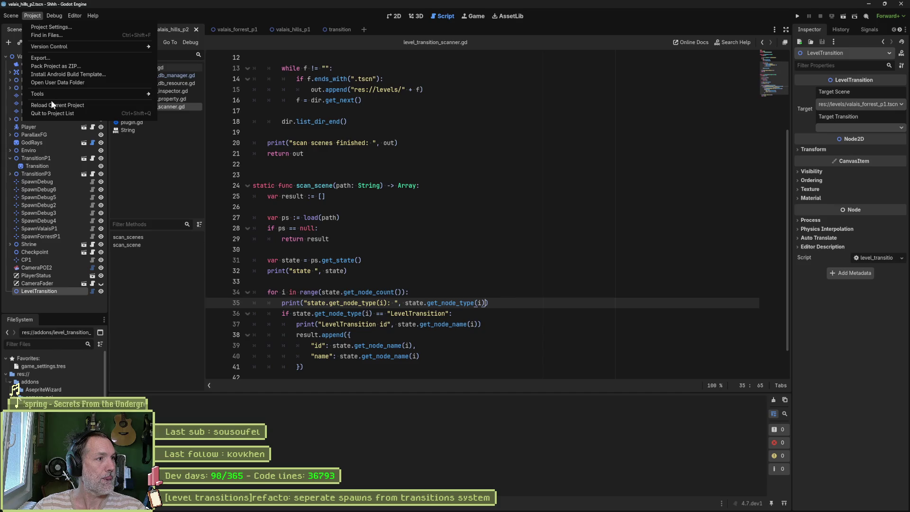
mouse_move(119, 94)
click(205, 123)
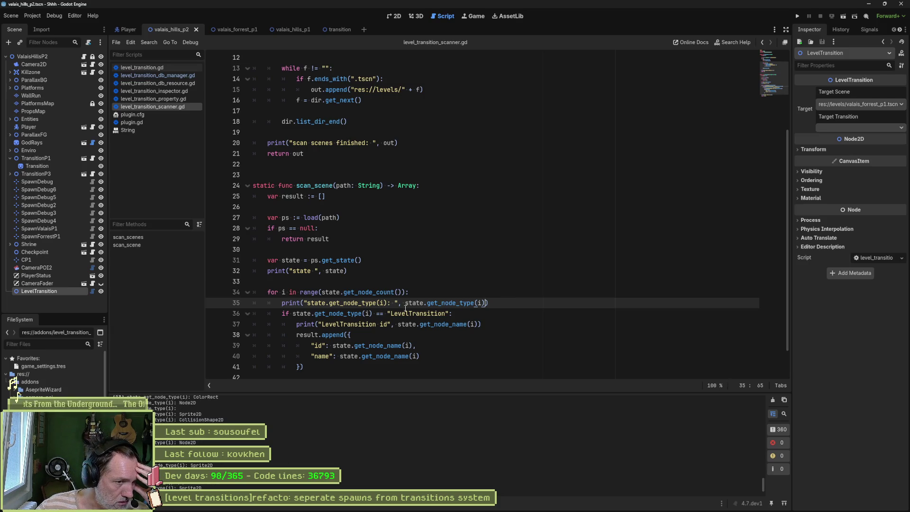
double_click(403, 313)
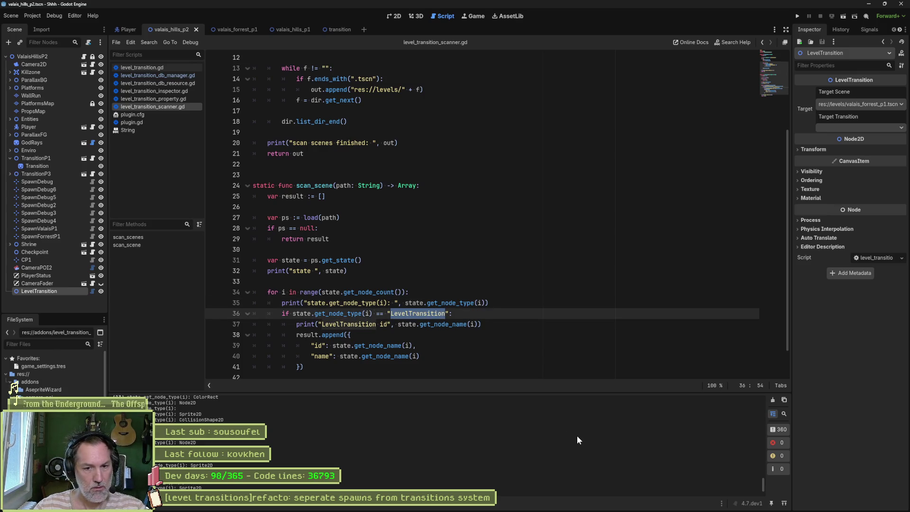
key(ctrl+f)
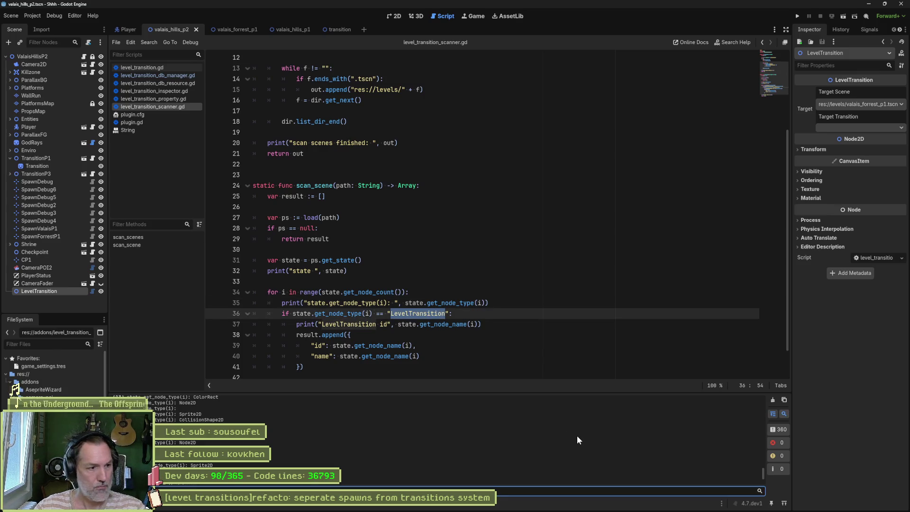
key(ctrl+v)
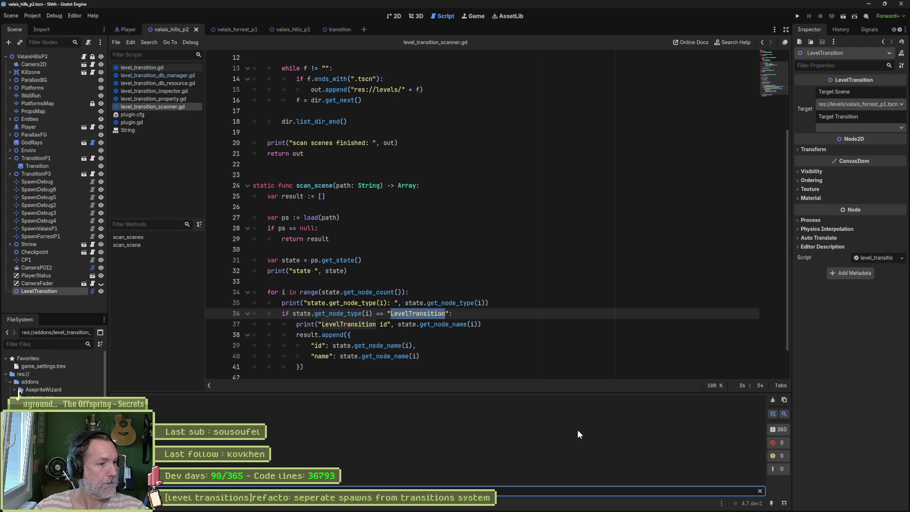
click(761, 492)
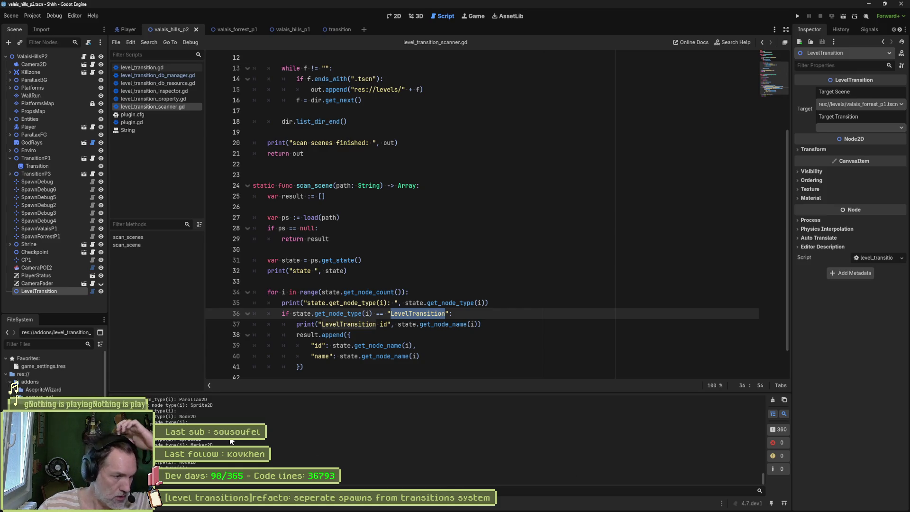
mouse_move(762, 485)
mouse_down()
mouse_move(766, 417)
mouse_move(781, 403)
mouse_up()
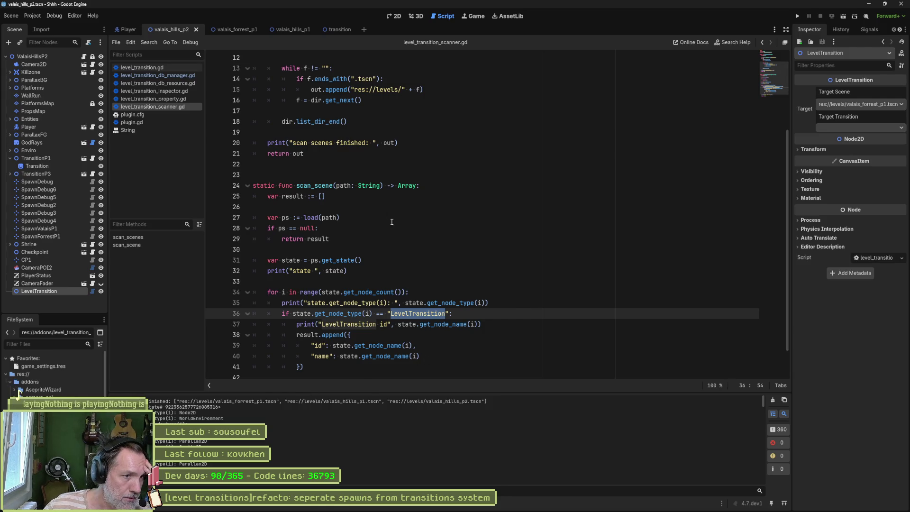
click(495, 300)
key(shift+Up)
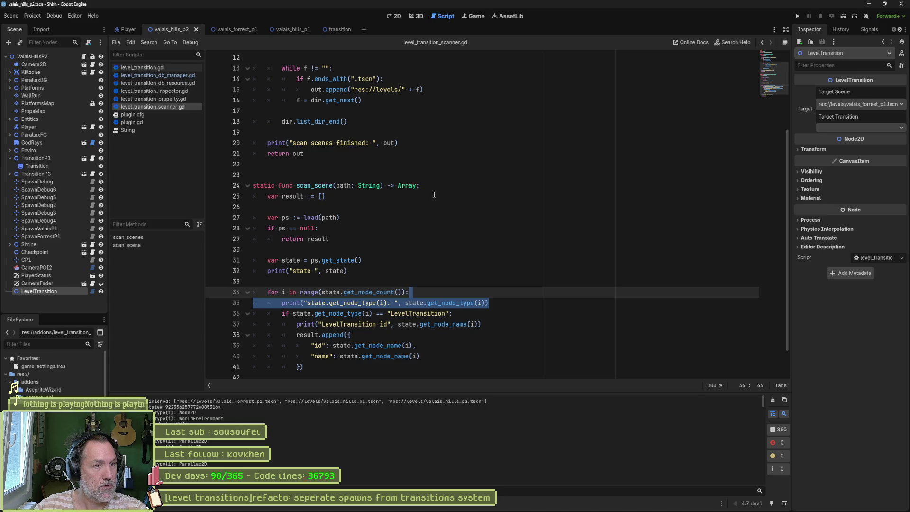
Paste the print line under the scan_scene header and copy the word path.
key(ctrl+c)
click(426, 185)
key(ctrl+v)
click(339, 185)
double_click(340, 186)
Turn the new line into print("scanning scene ", path).
drag(292, 196, 374, 197)
text(scanning scene)
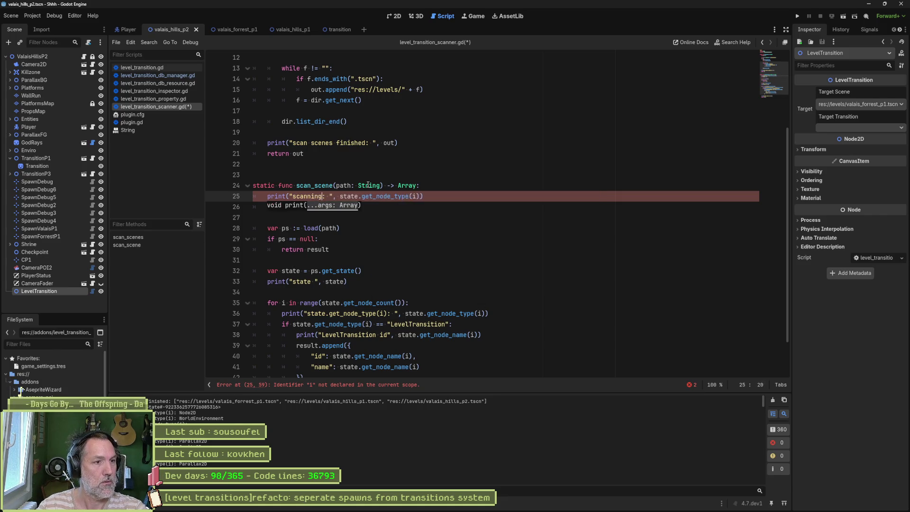
key(Delete)
key(Right)
key(Right)
key(Right)
key(ctrl+shift+Right)
key(ctrl+shift+Right)
key(ctrl+shift+Right)
key(shift+Right)
key(shift+Right)
key(shift+Right)
key(Delete)
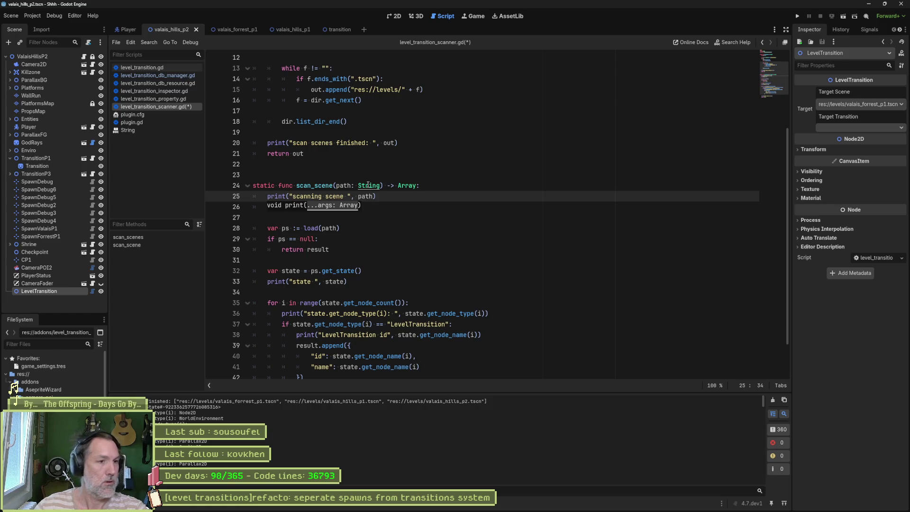
Add an empty print() above it, save the script, and clear the Output log.
click(403, 200)
key(Return)
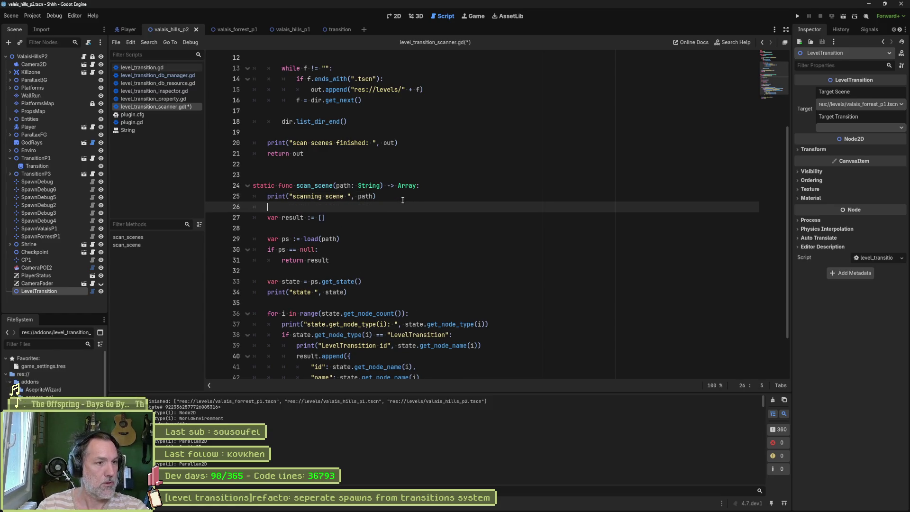
key(alt+Up)
text(print()
key(Left)
key(ctrl+s)
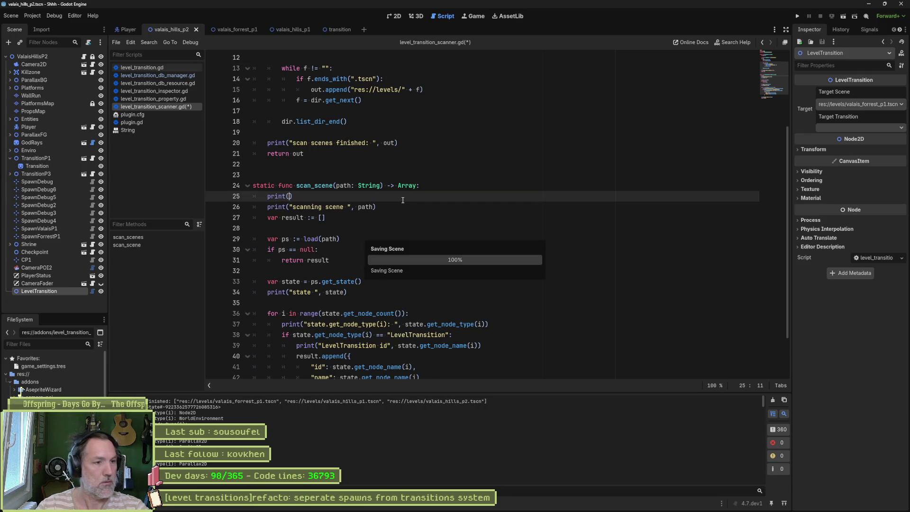
click(774, 400)
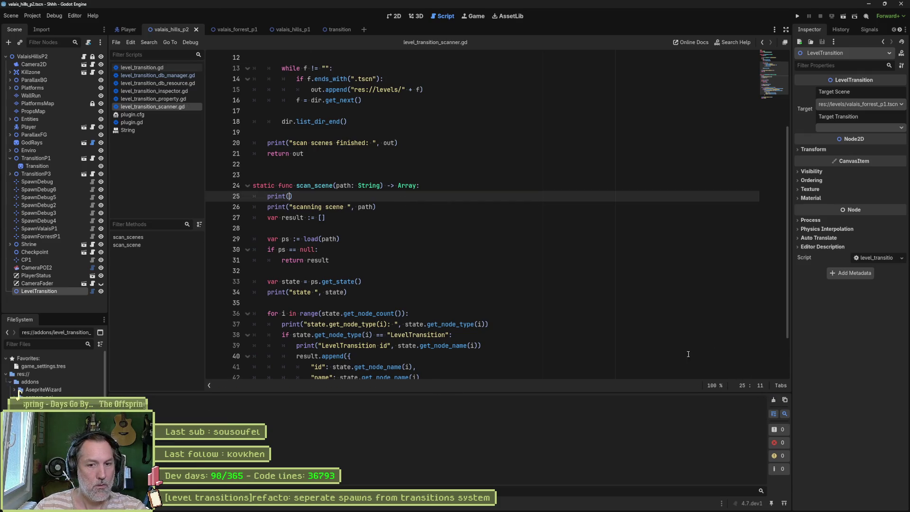
click(32, 16)
Rerun Resync Transitions and enlarge the Output panel.
mouse_move(73, 93)
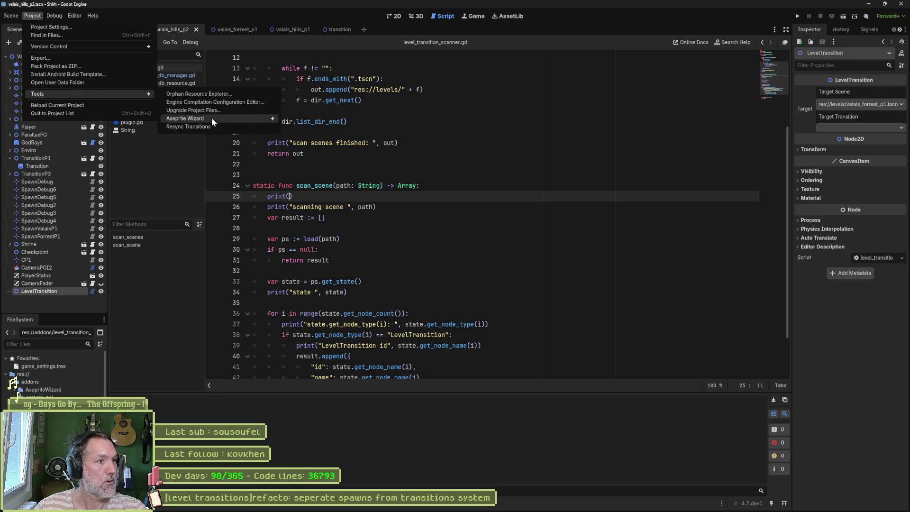
click(212, 126)
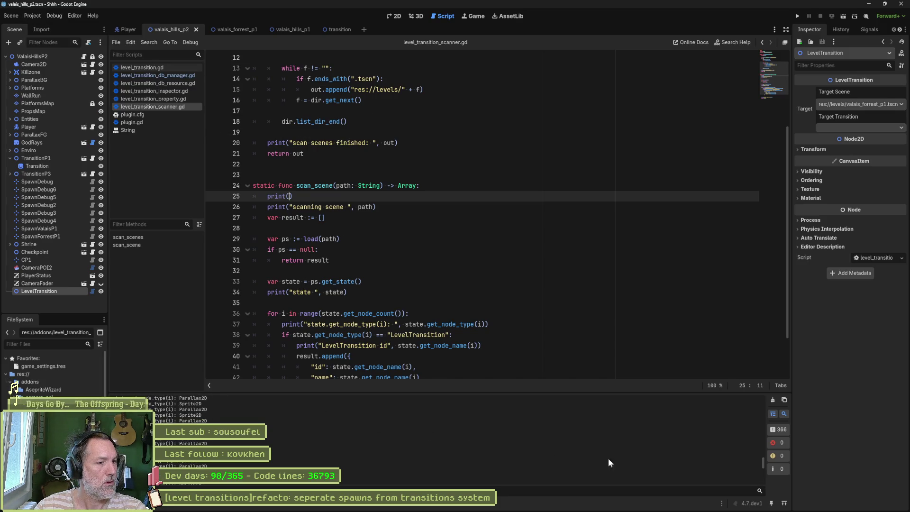
drag(764, 470, 759, 389)
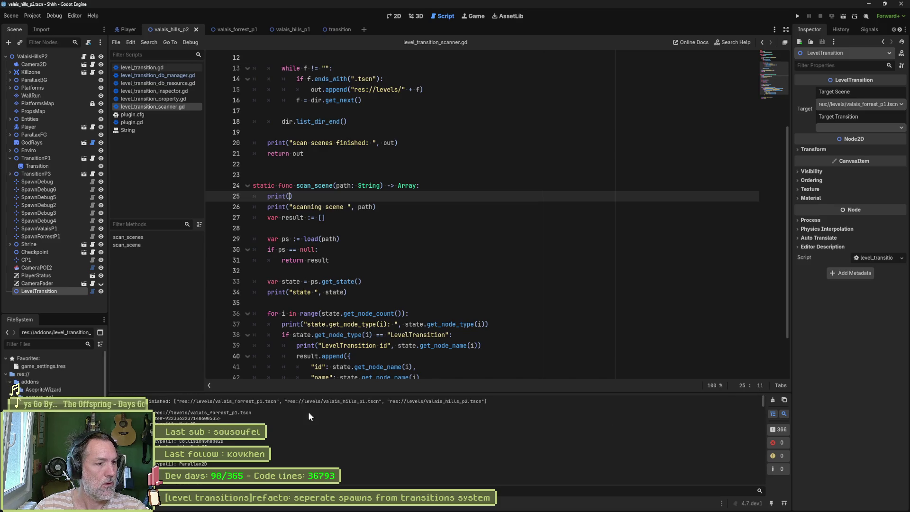
Filter Output for 'scanning', clear the filter, then turn off Collapse Messages.
drag(156, 418, 183, 418)
click(205, 421)
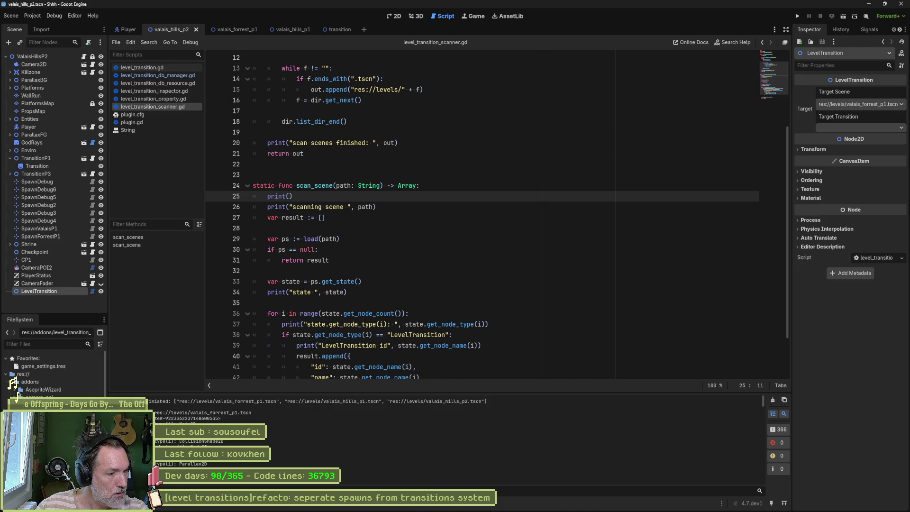
text(scanning)
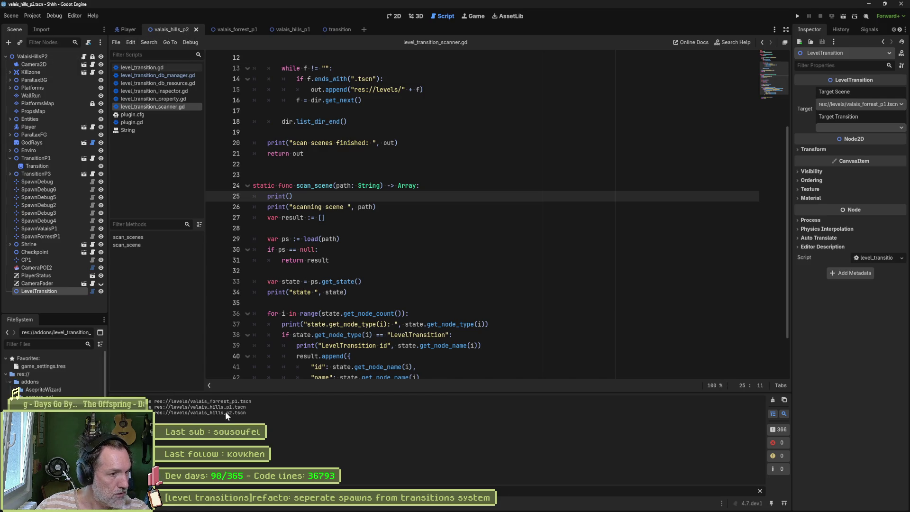
click(760, 491)
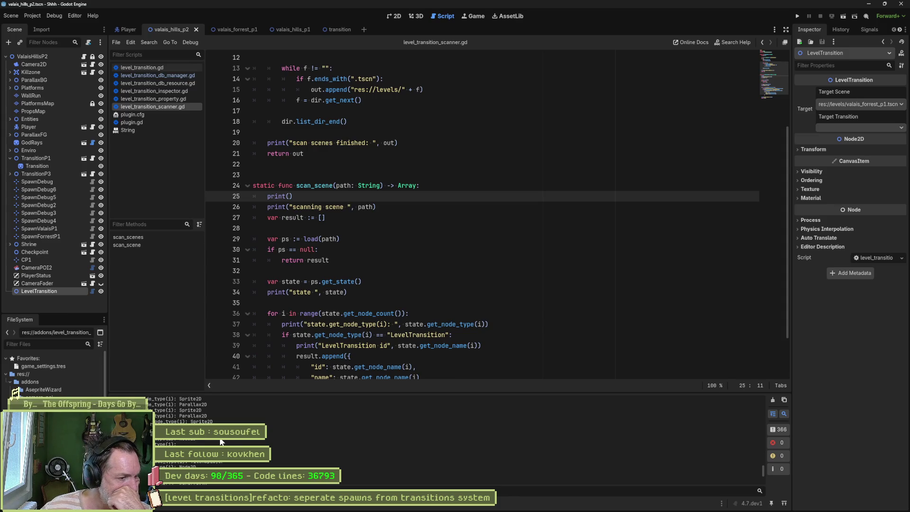
click(777, 415)
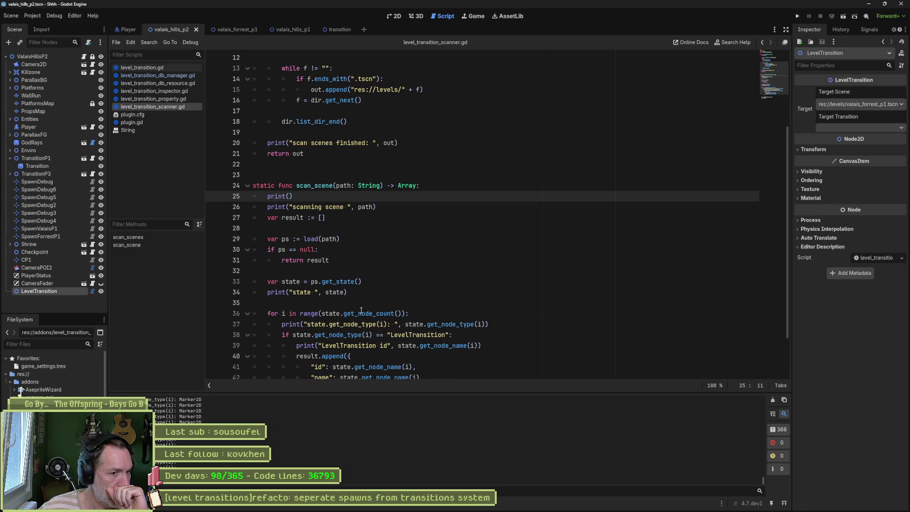
Change line 38's == "LevelTransition" comparison to is LevelTransition and save.
double_click(378, 335)
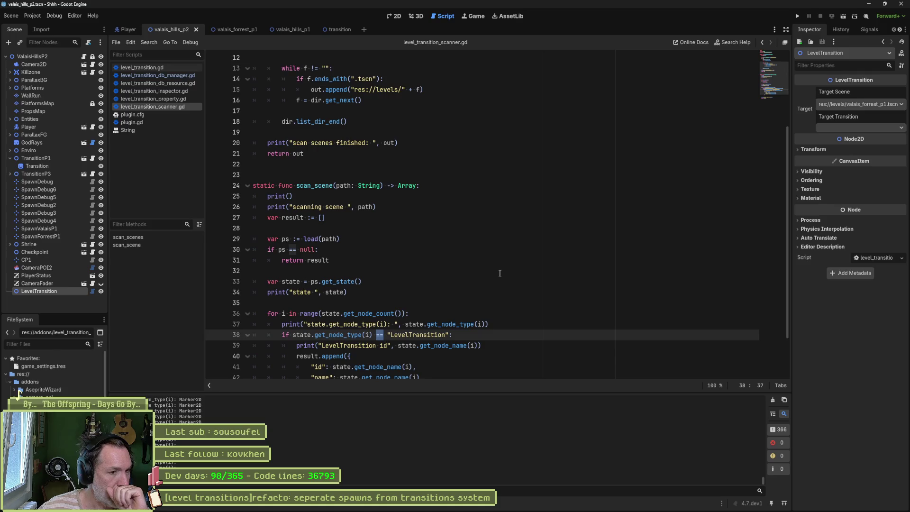
text(is)
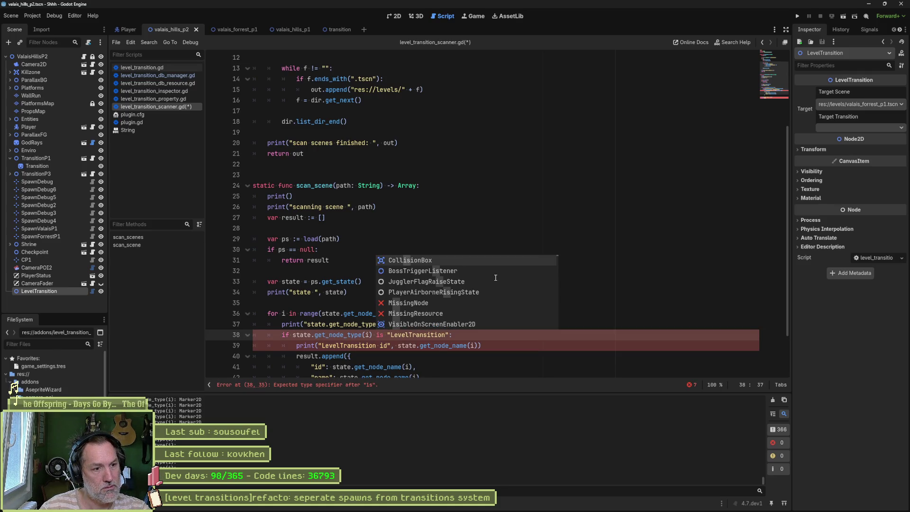
key(Right)
key(Delete)
key(ctrl+Right)
key(Delete)
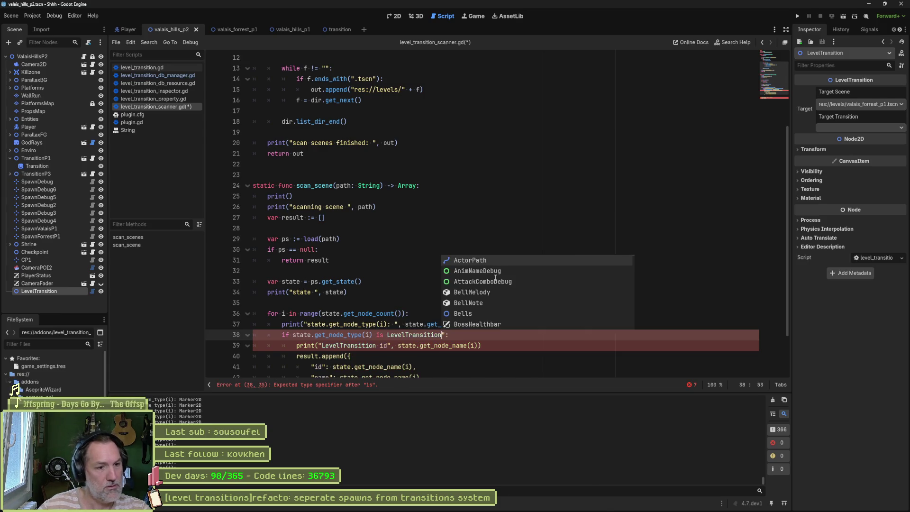
key(ctrl+s)
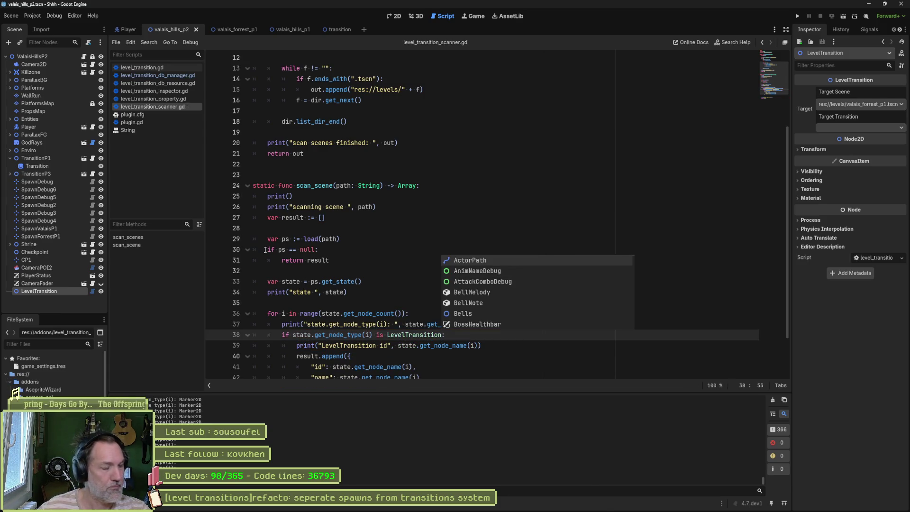
Clear the Output, rerun Resync Transitions, and review the print calls on lines 37–39.
click(774, 400)
click(32, 15)
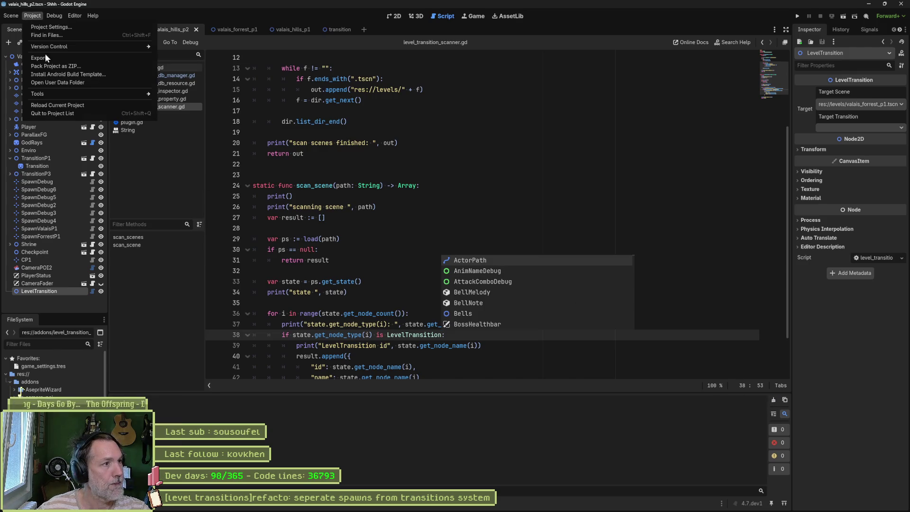
mouse_move(76, 93)
click(200, 124)
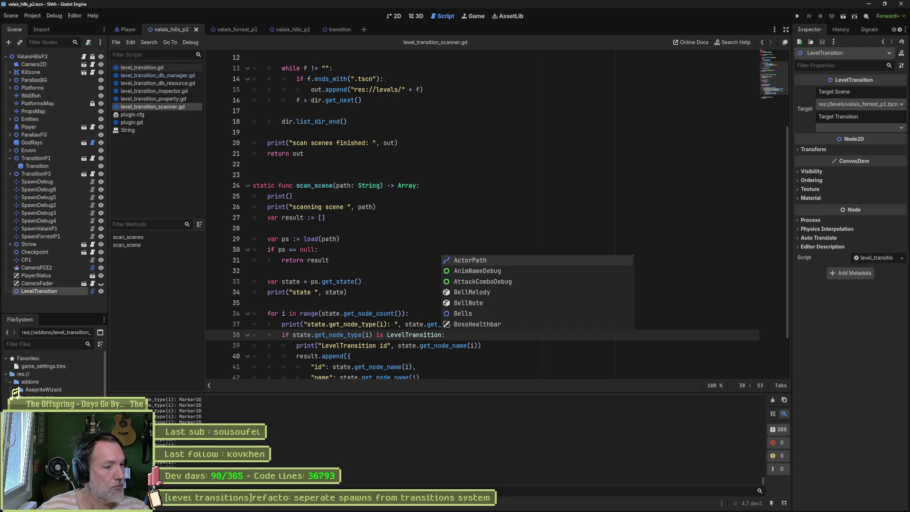
click(403, 324)
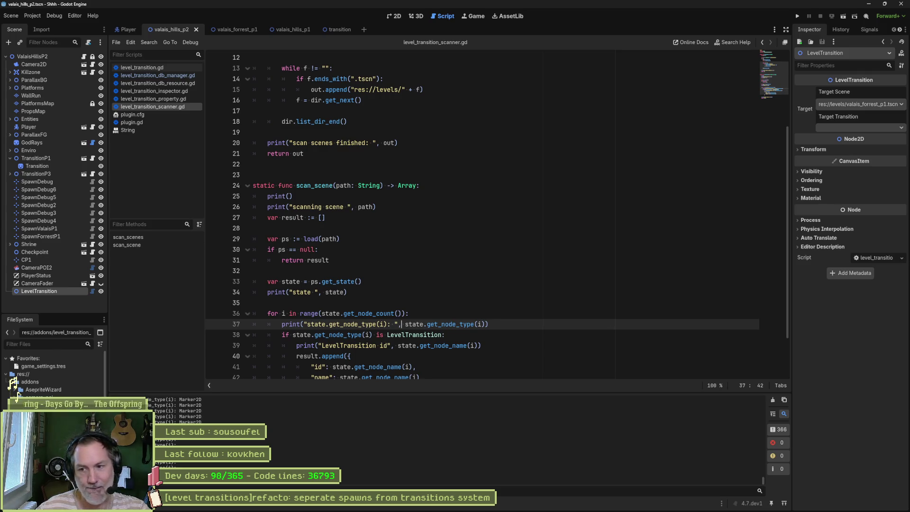
click(518, 351)
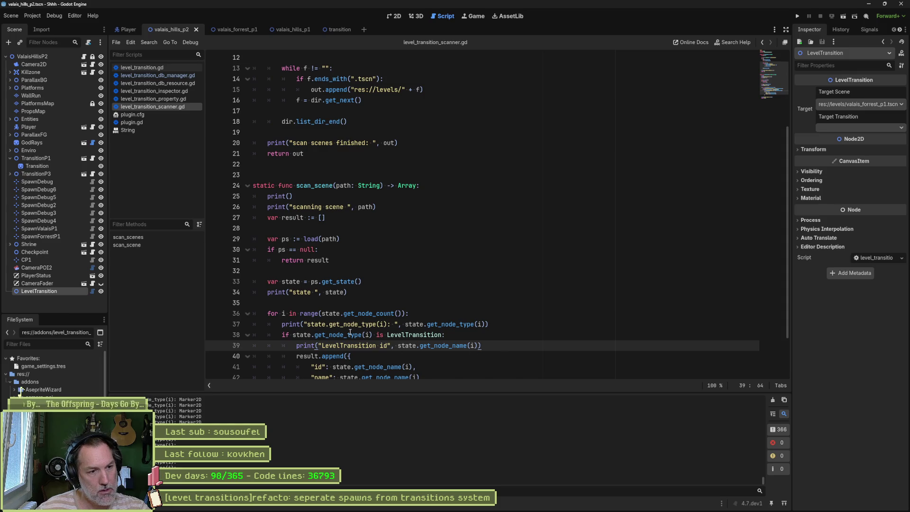
click(352, 335)
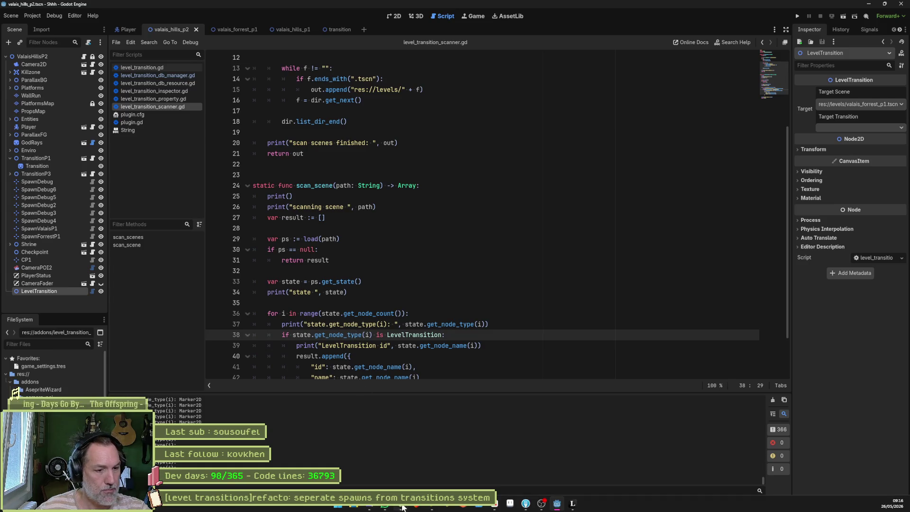
Open Godot Docs 4.6, search get_node_type, and open the SceneState result.
click(401, 509)
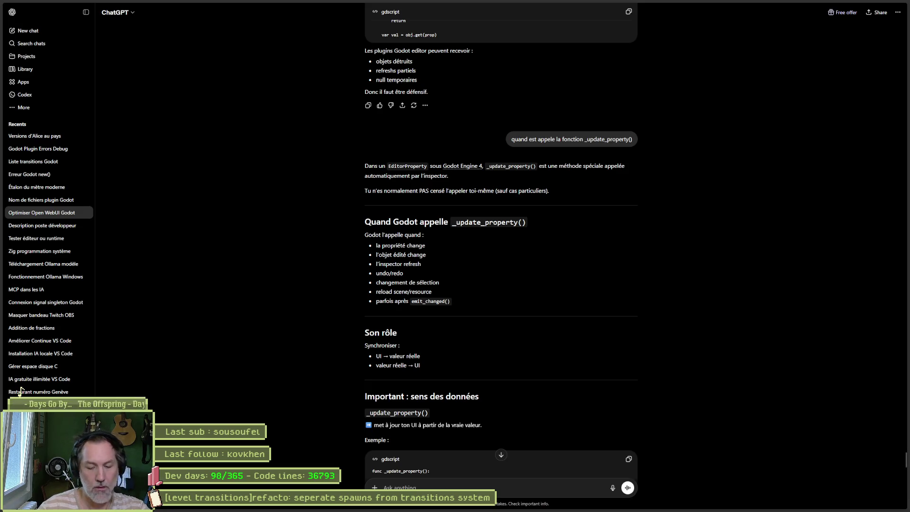
key(ctrl+t)
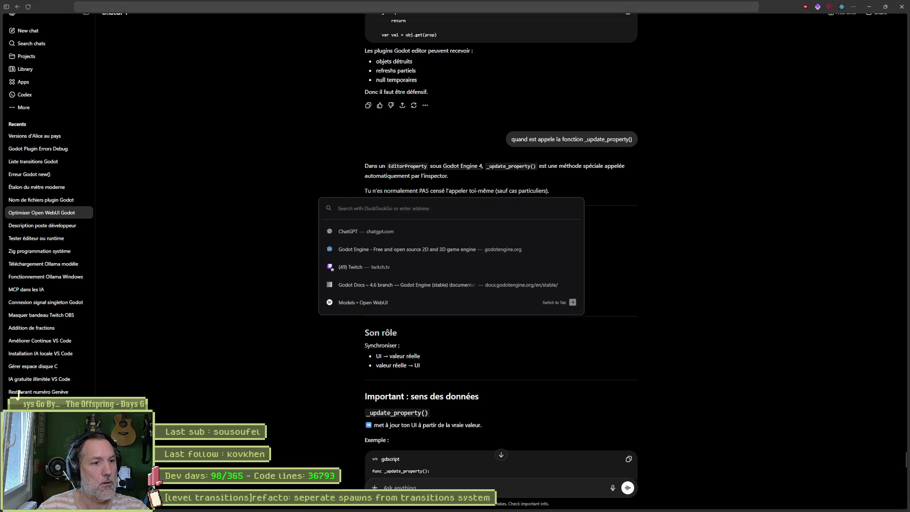
key(Down)
key(Down)
key(Down)
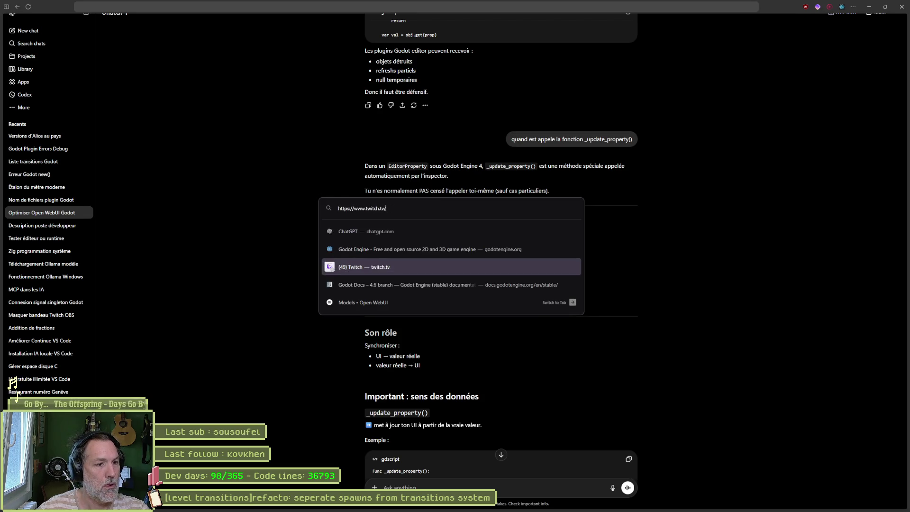
key(Return)
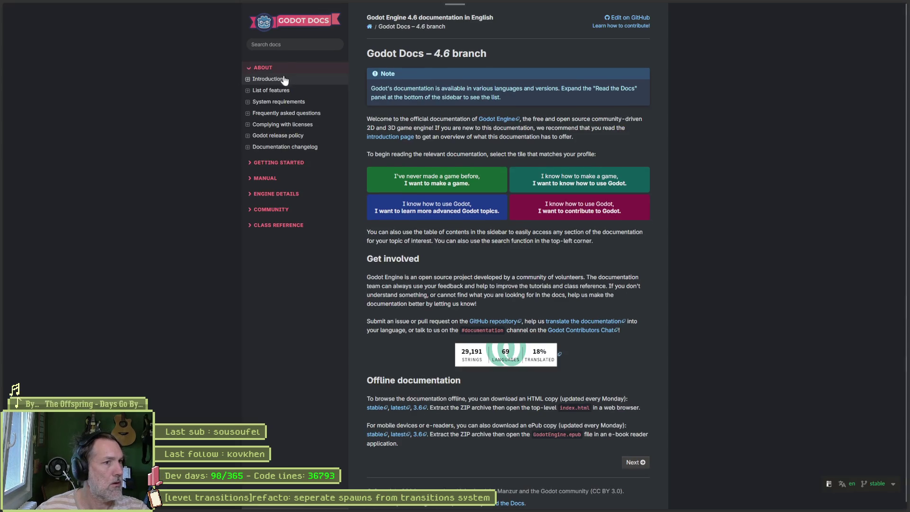
click(286, 44)
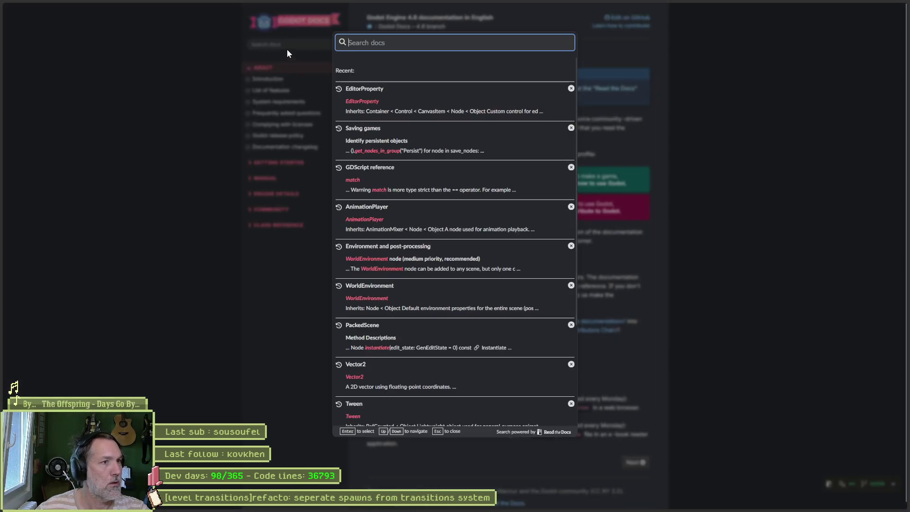
text(get_node_type)
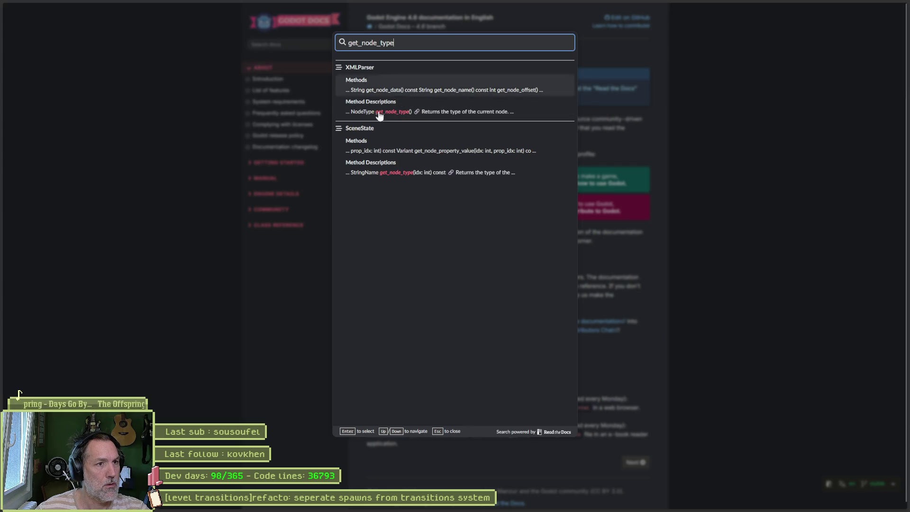
click(401, 174)
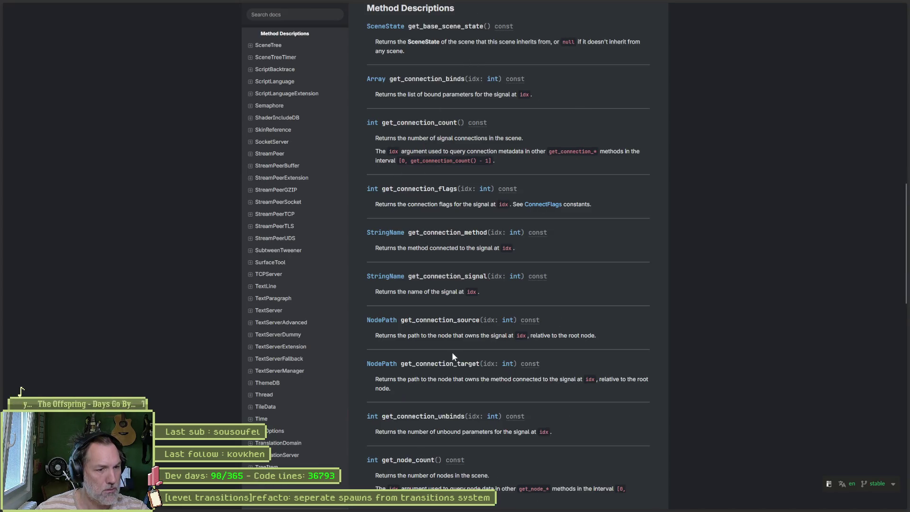
Read the get_node_type method description on the SceneState page, then return to ChatGPT.
scroll(445, 453, down, 3)
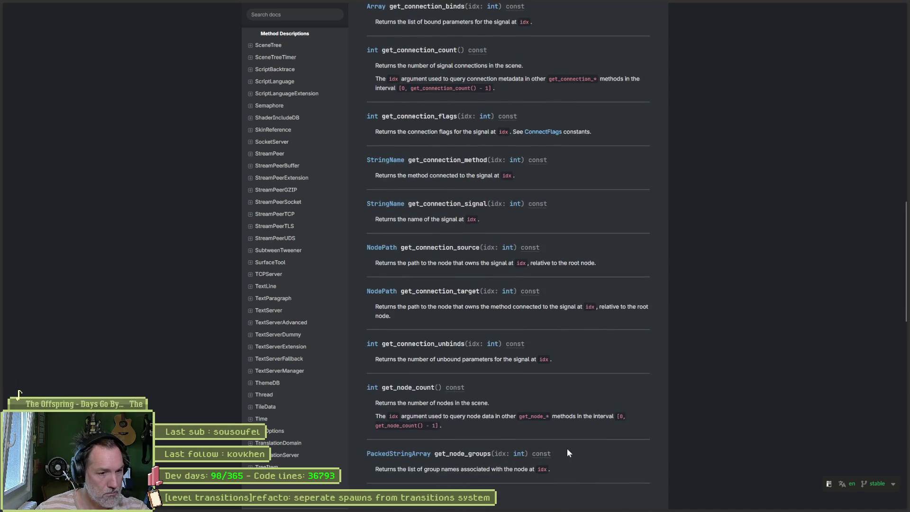
key(Home)
text(_node_ty)
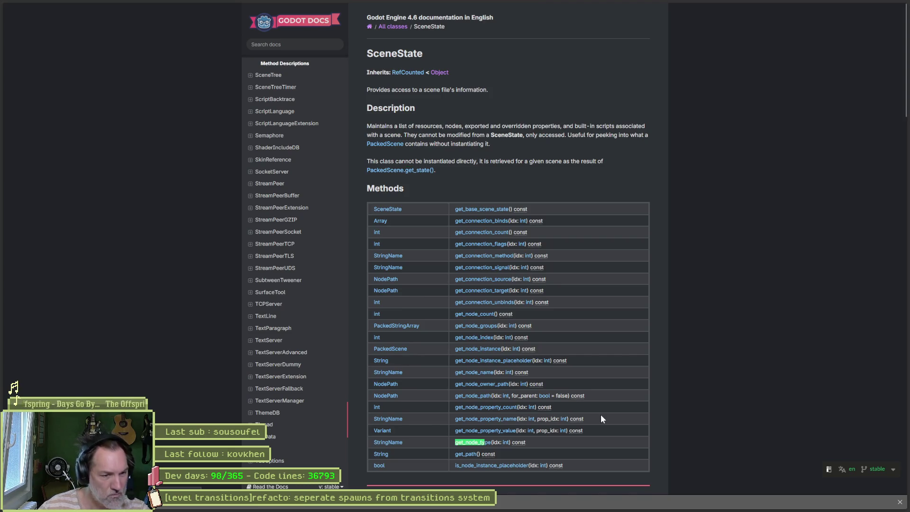
click(476, 443)
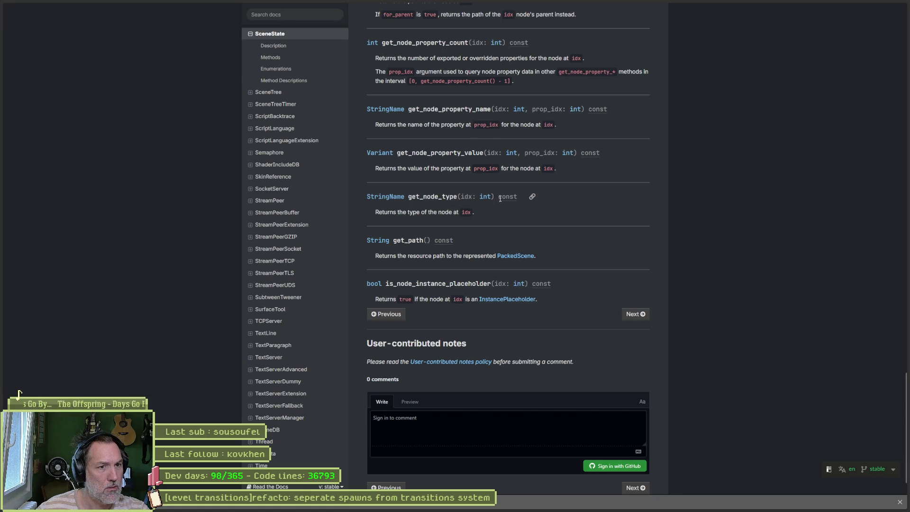
mouse_move(500, 198)
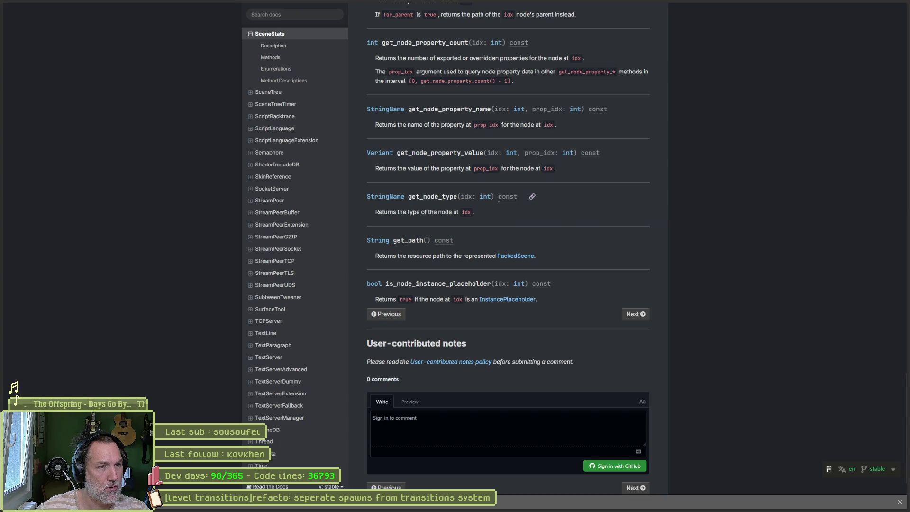
scroll(448, 129, up, 3)
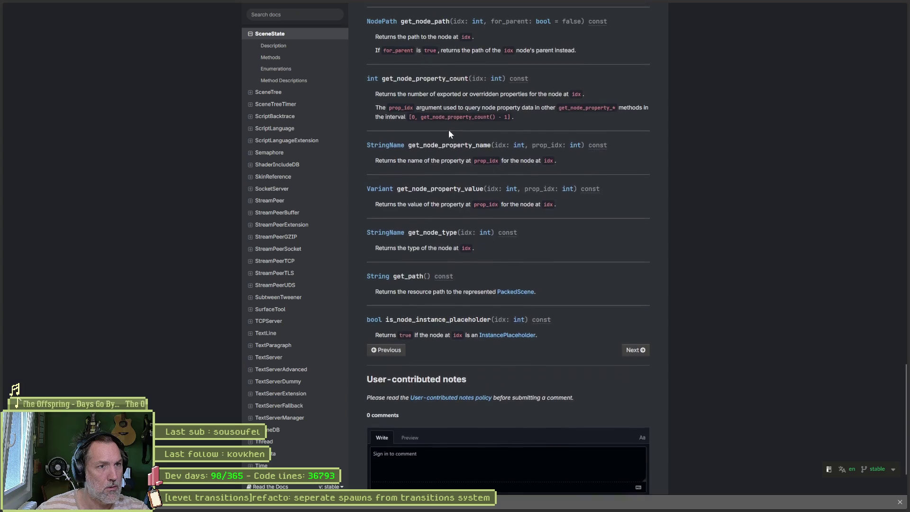
scroll(439, 136, up, 2)
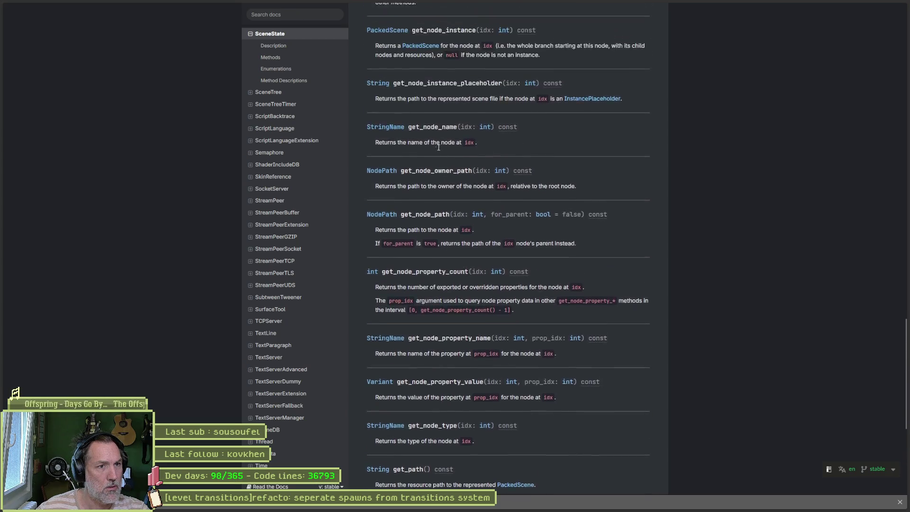
scroll(439, 155, up, 5)
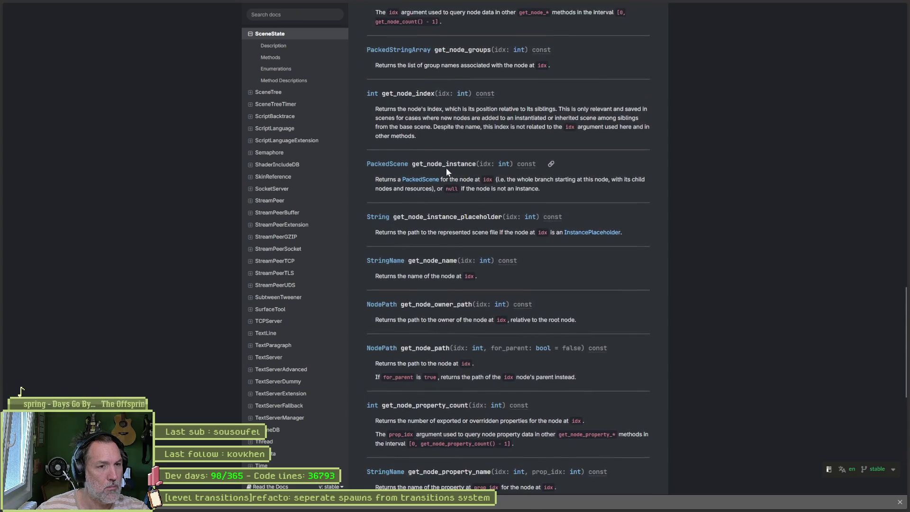
scroll(440, 162, up, 4)
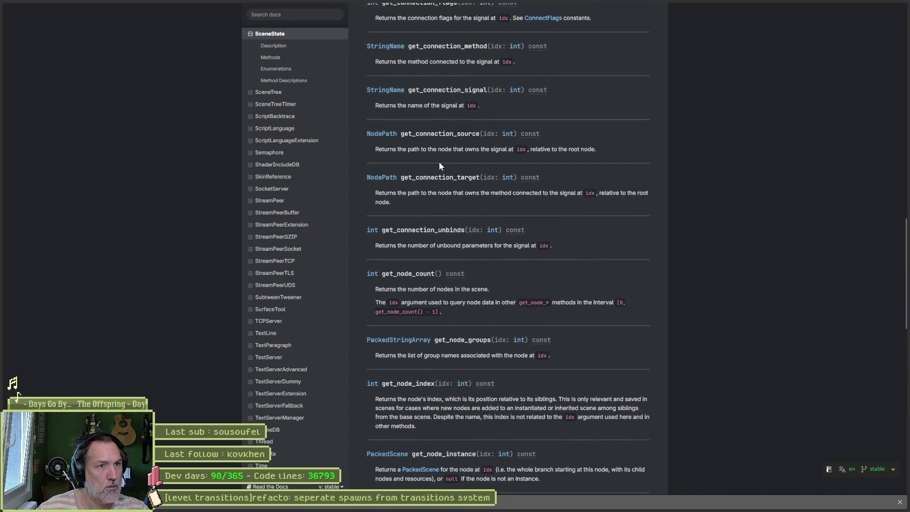
scroll(439, 164, up, 4)
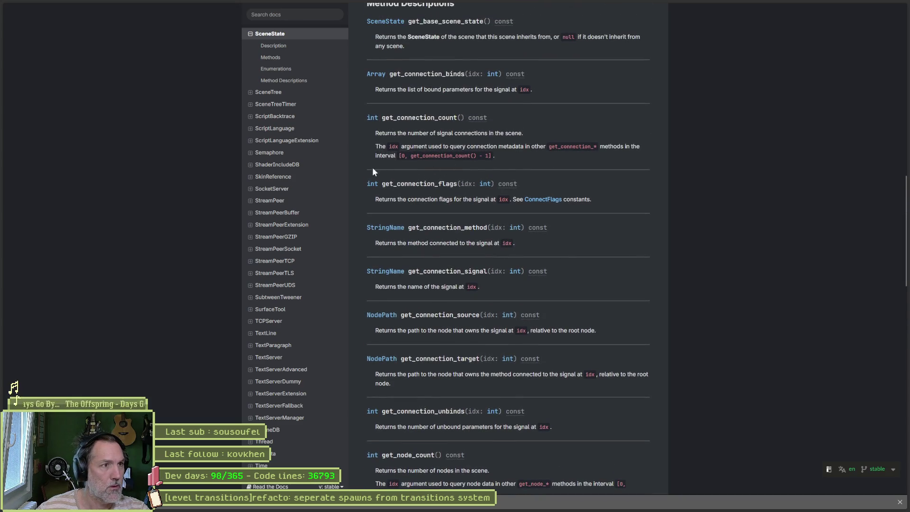
mouse_move(3, 137)
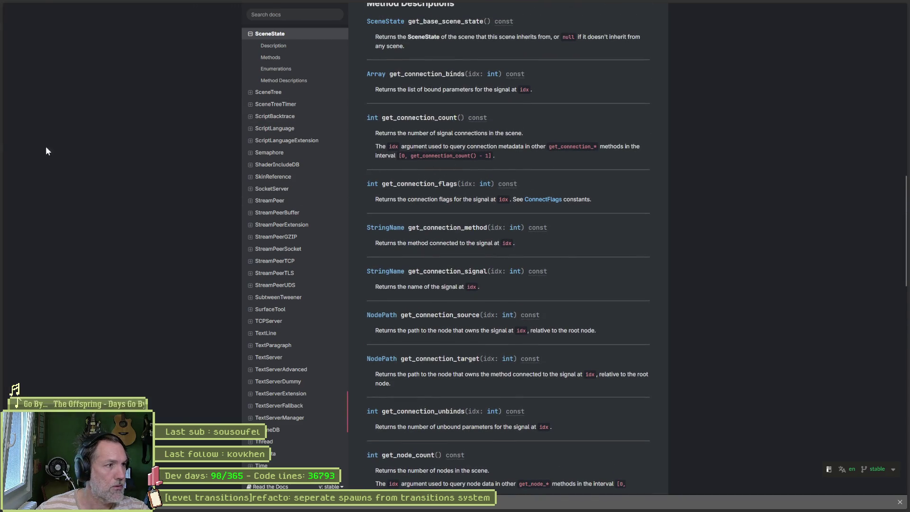
click(43, 30)
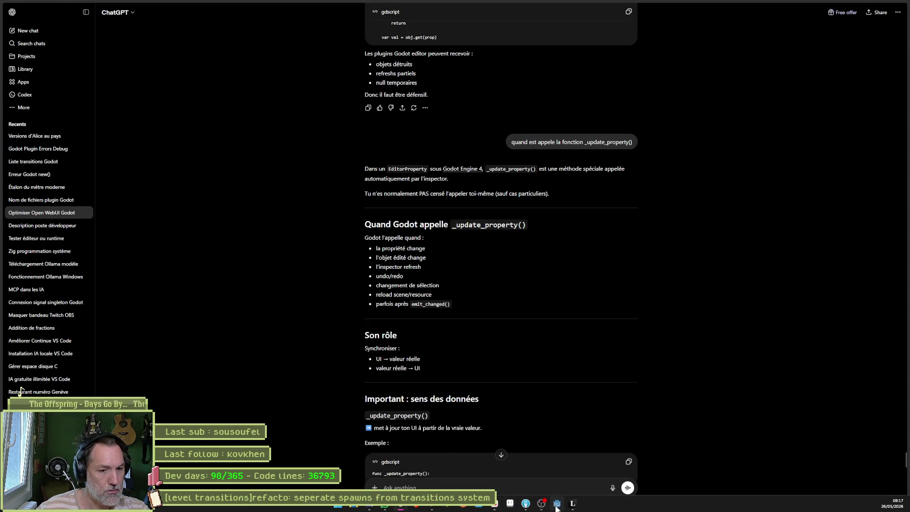
Visit the Godot script editor, return to ChatGPT, and start a new chat.
click(557, 504)
click(406, 218)
mouse_move(558, 510)
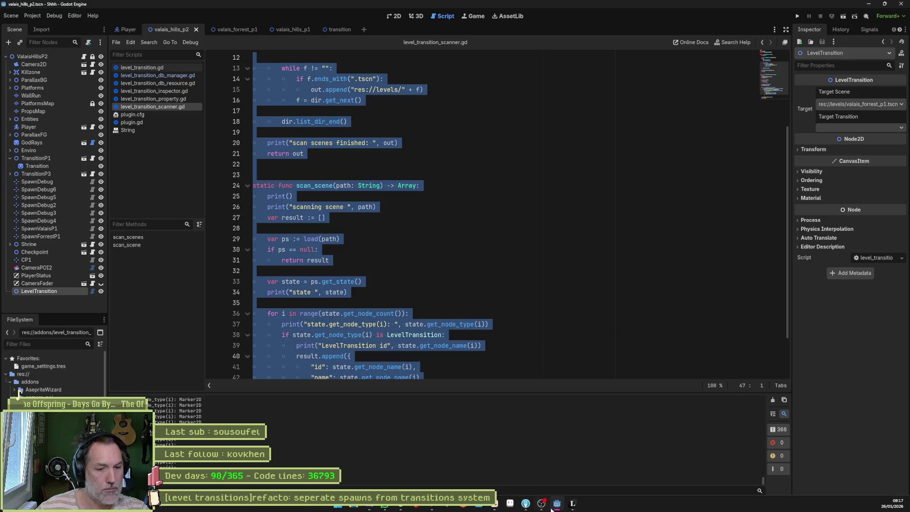
click(404, 508)
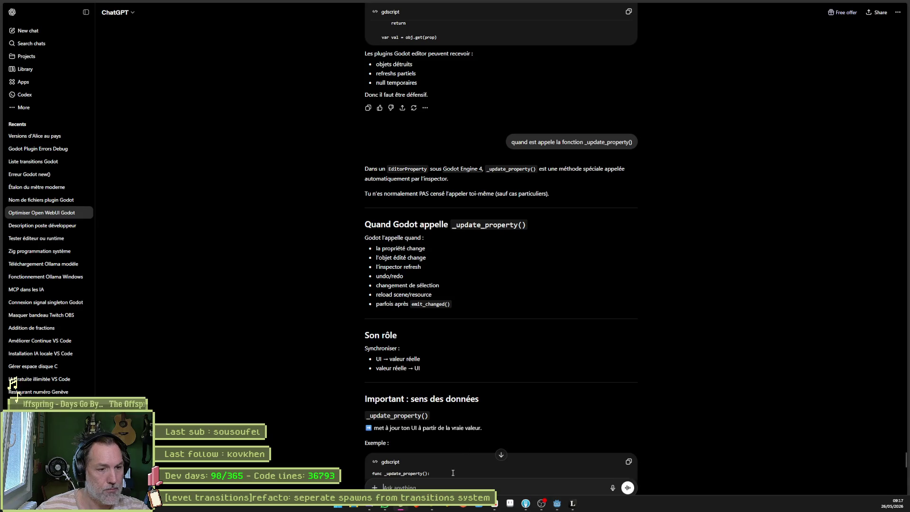
click(45, 37)
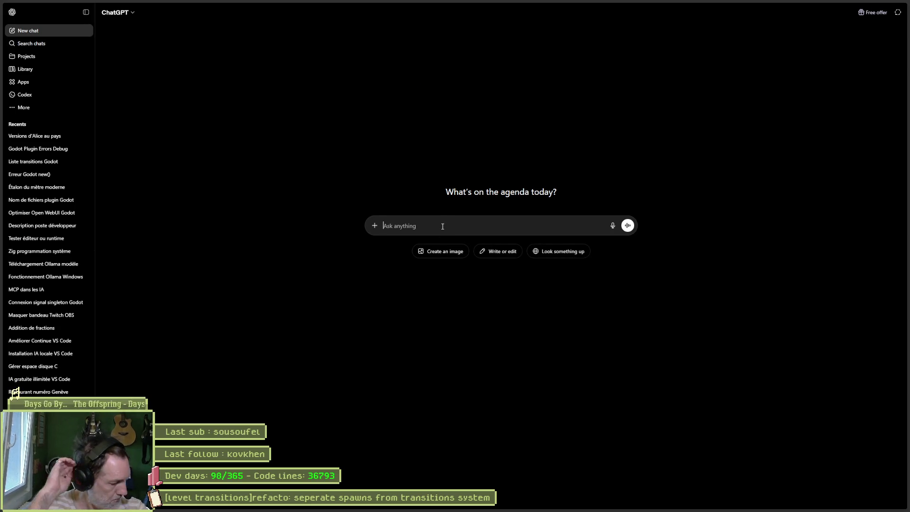
Type in French that an editor-plugin-scripted node must be found by scanning the scene.
text(j'ai un od)
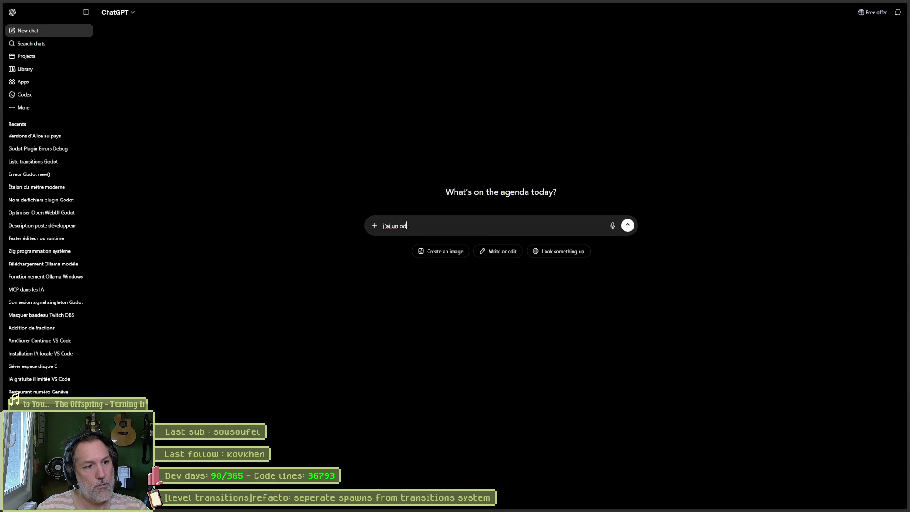
key(BackSpace)
text(node qui a un)
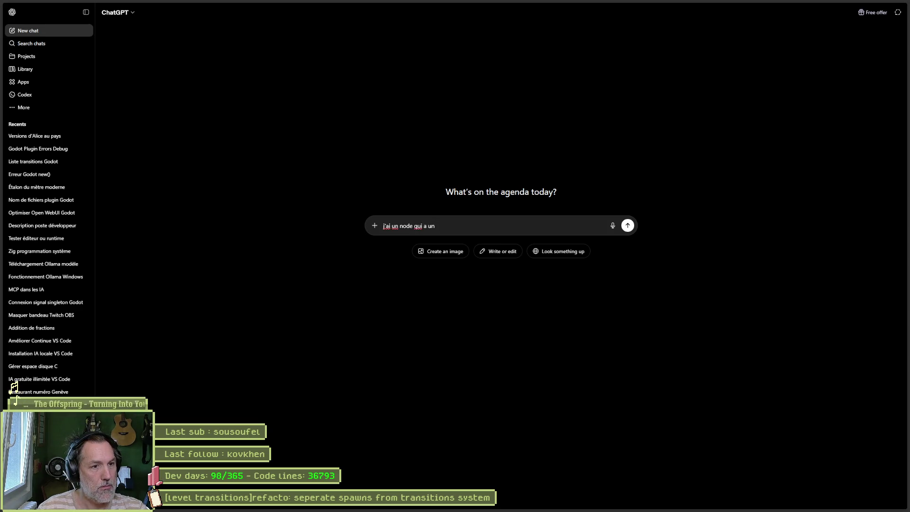
text( plugin)
text(editor )
text(script et je )
text(veux)
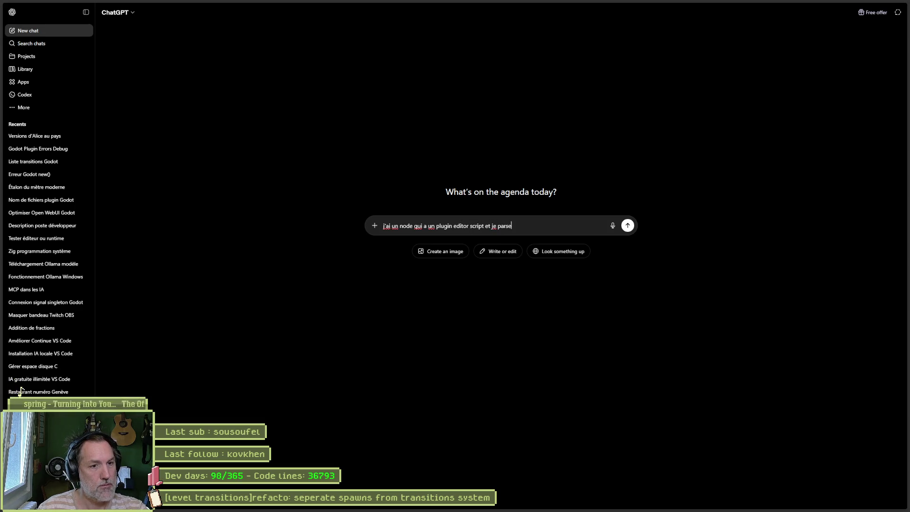
key(BackSpace)
key(BackSpace)
key(BackSpace)
text(scan la scene pour )
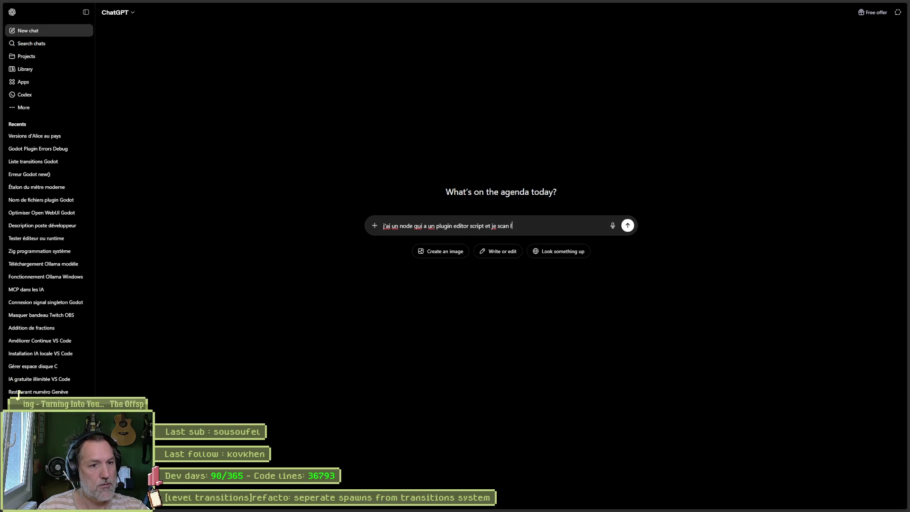
text(trouver tous les noe)
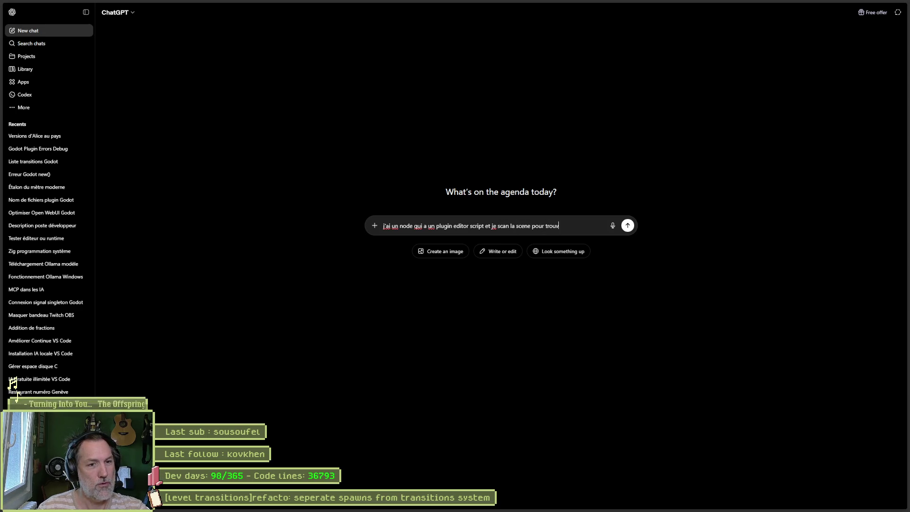
text(es qui sont de ce type)
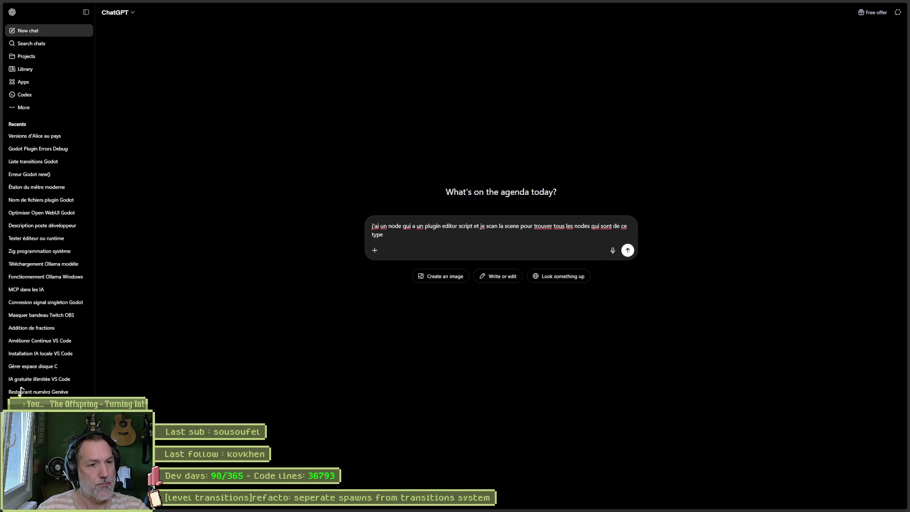
Add that the script only sees the base type, paste the scanner code, and send.
key(alt+Tab)
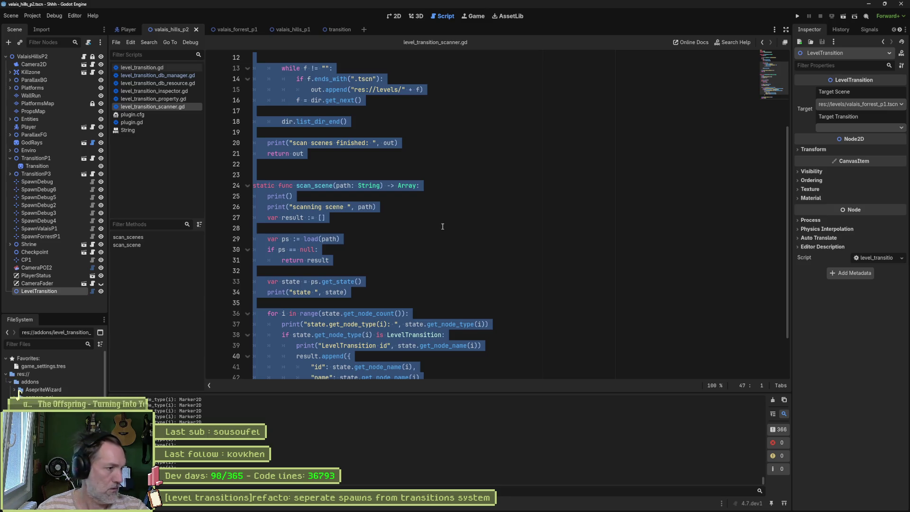
key(alt+Tab)
text(LevelTransition mais )
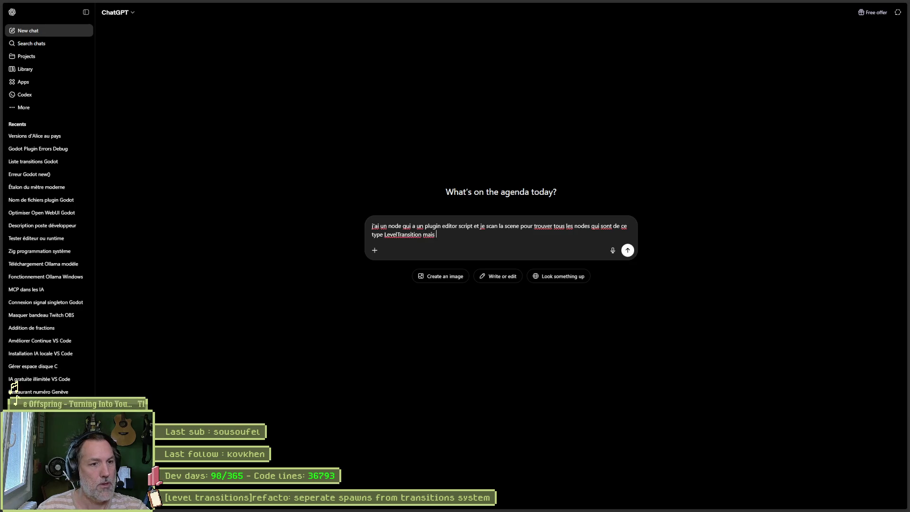
text(dasns mon script)
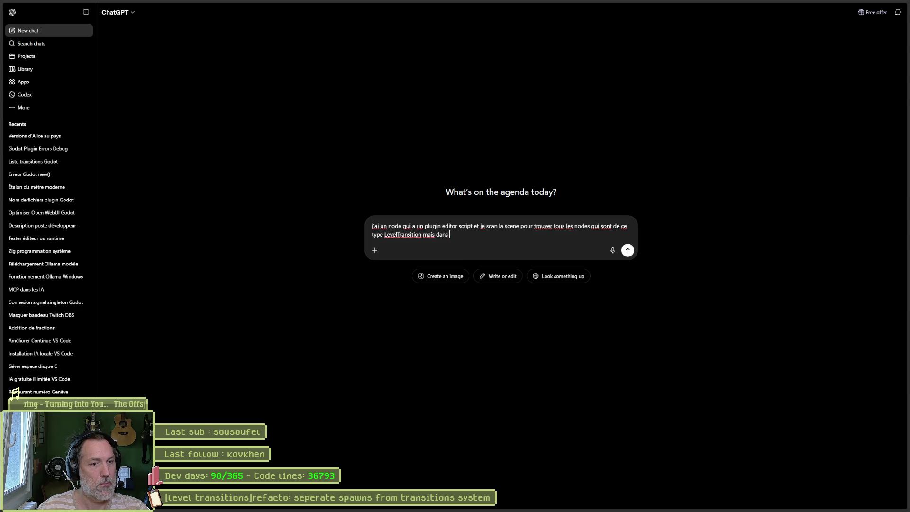
text(, il semble qu'il)
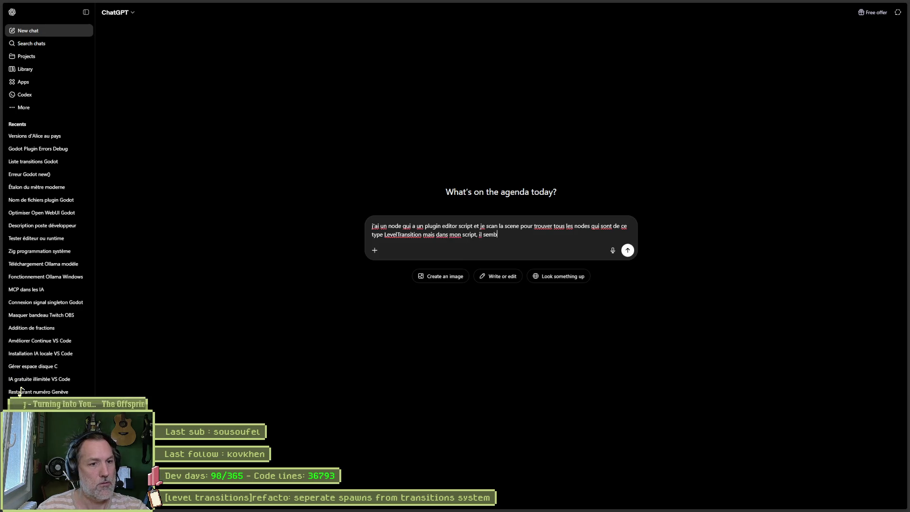
text( ne regarde que)
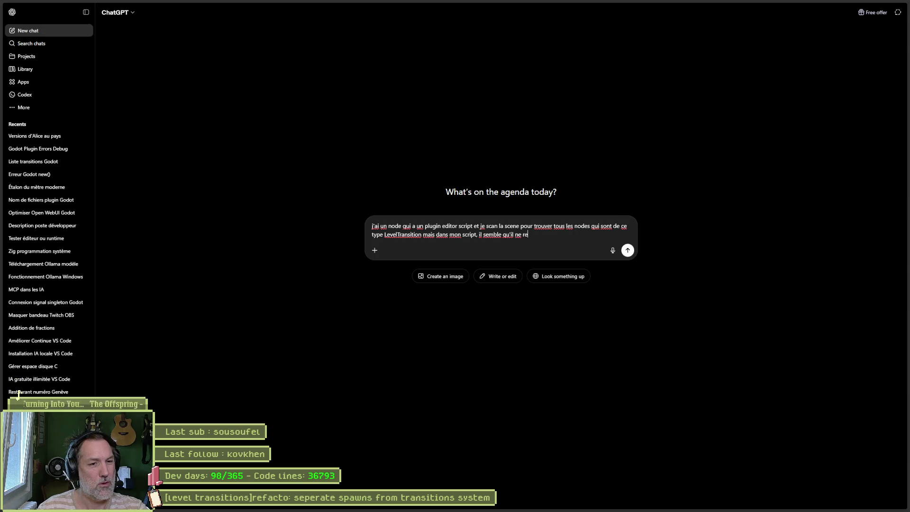
text( le type de)
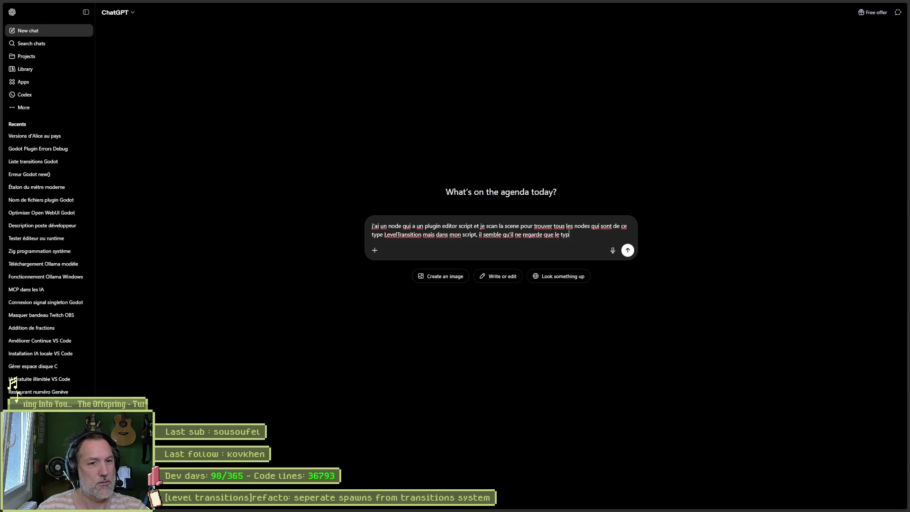
text( base)
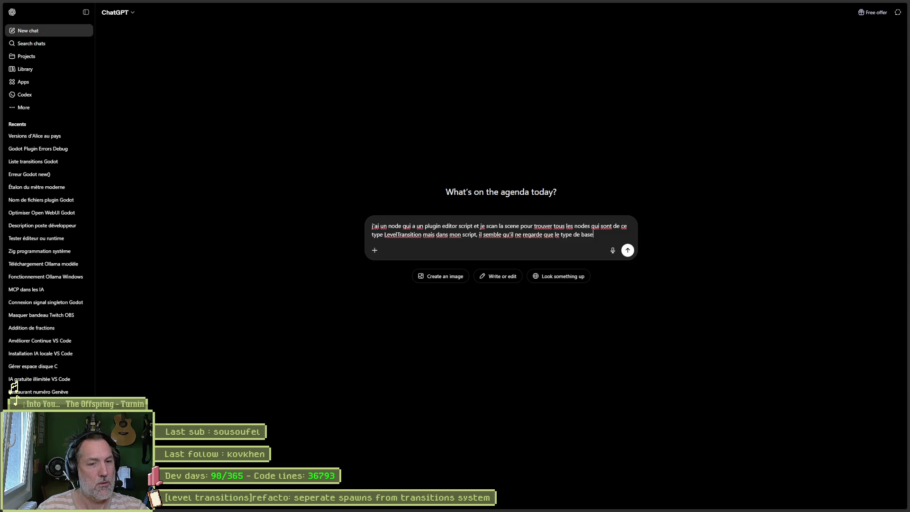
text(Node2D pr)
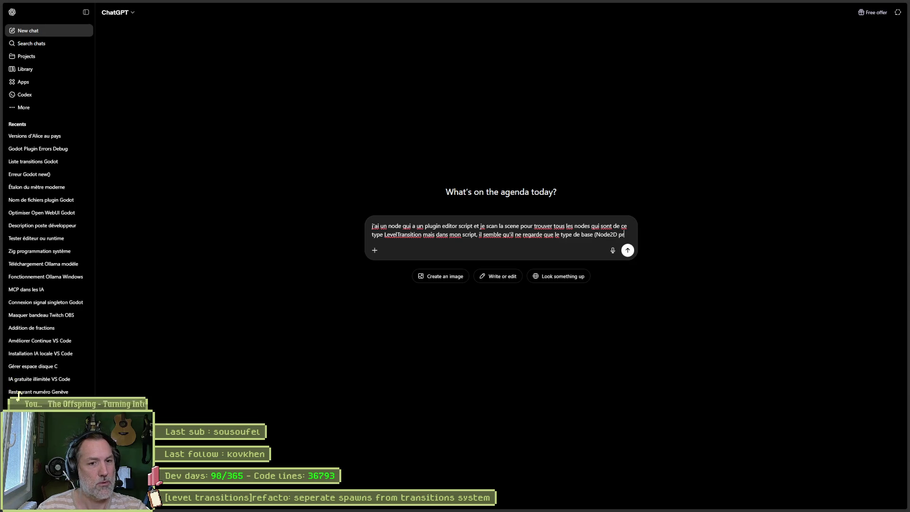
key(ctrl+v)
key(Return)
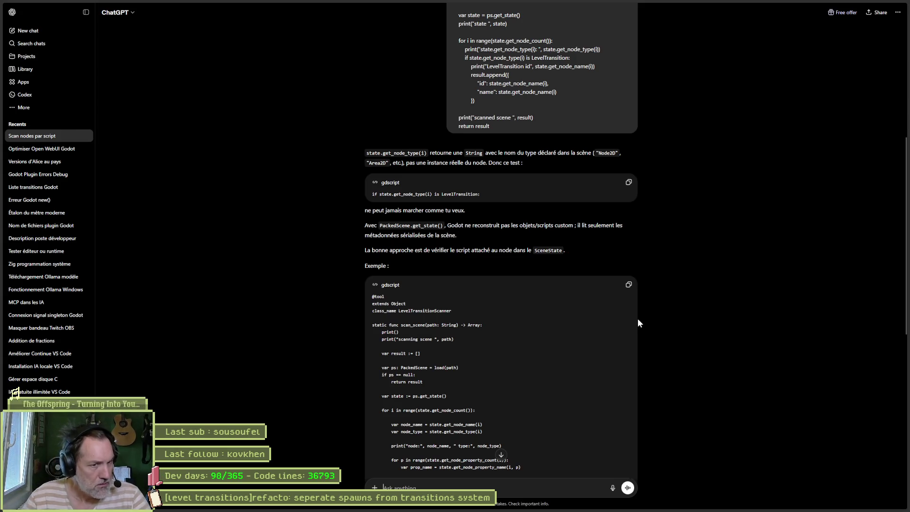
Scroll the reply and select the 'if script.get_global_name() == "LevelTransition":' line.
scroll(715, 337, down, 7)
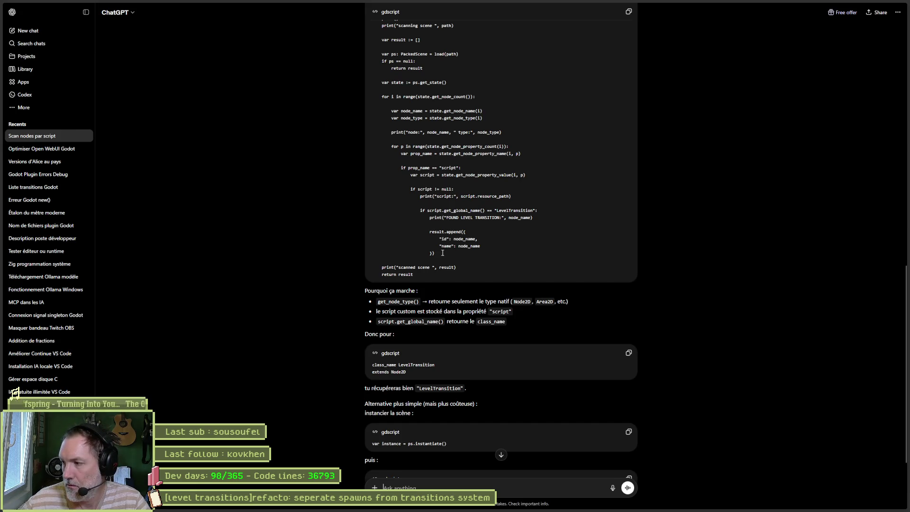
triple_click(543, 208)
key(ctrl+c)
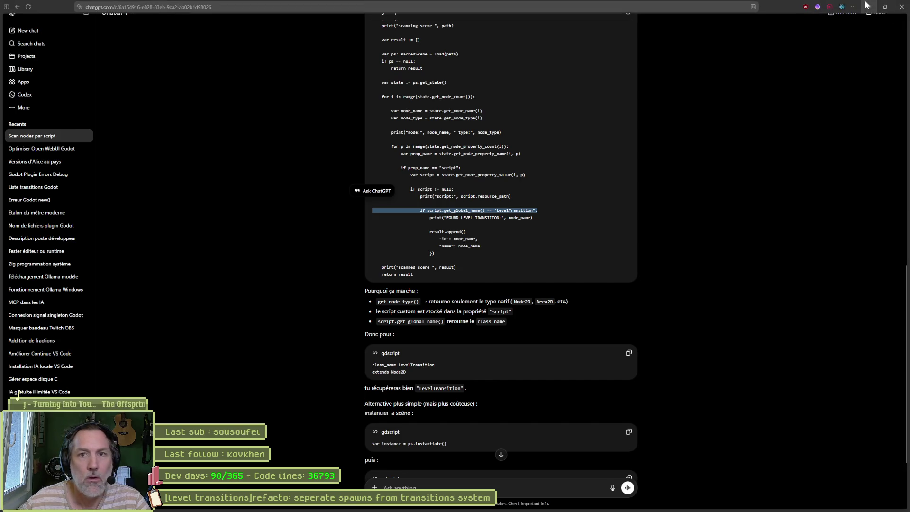
Paste the LevelTransition global-name check below line 37, fix its indent, and add a debug print inside it.
click(867, 5)
click(396, 313)
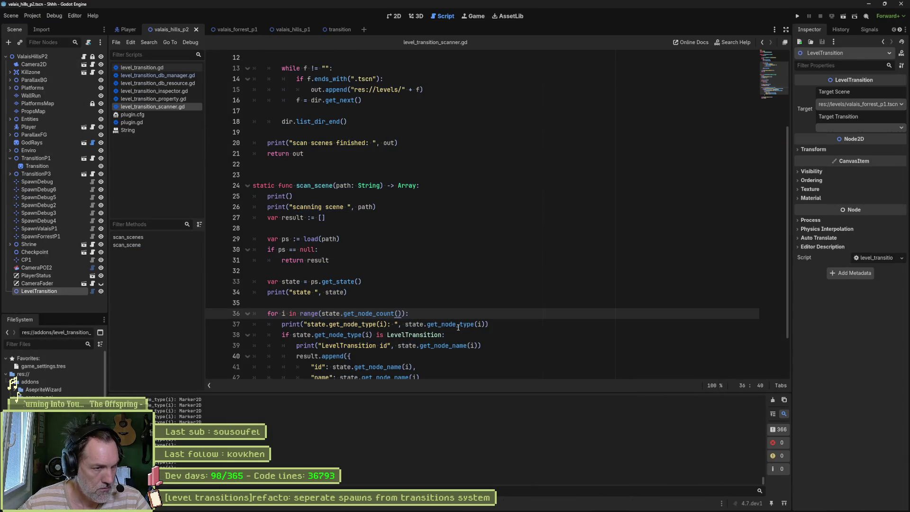
scroll(458, 327, down, 2)
click(491, 273)
key(Return)
key(ctrl+v)
key(shift+Tab)
key(shift+Tab)
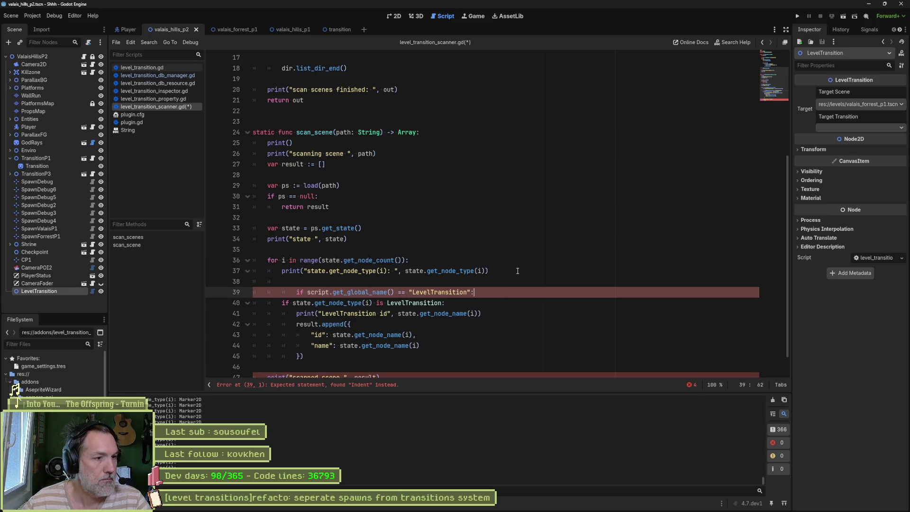
key(Return)
text(print("ou)
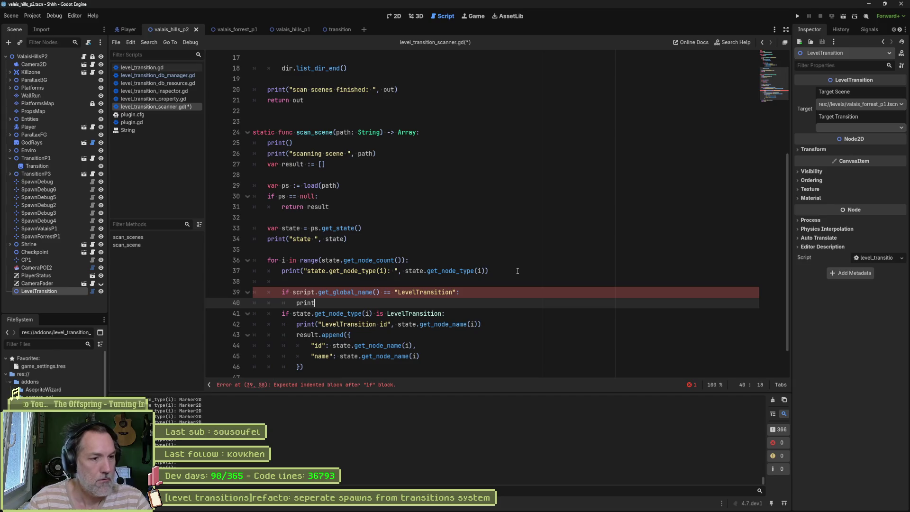
text(aaaaaaaaaaaaaiche)
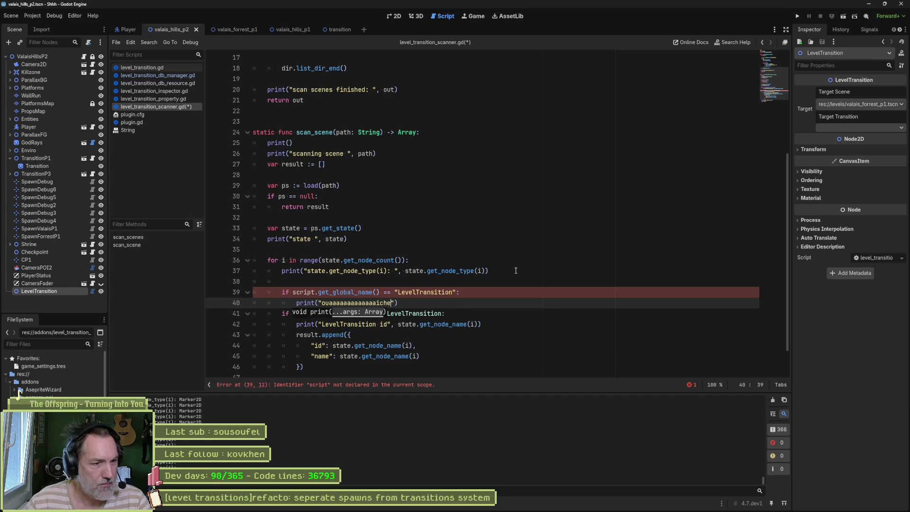
key(End)
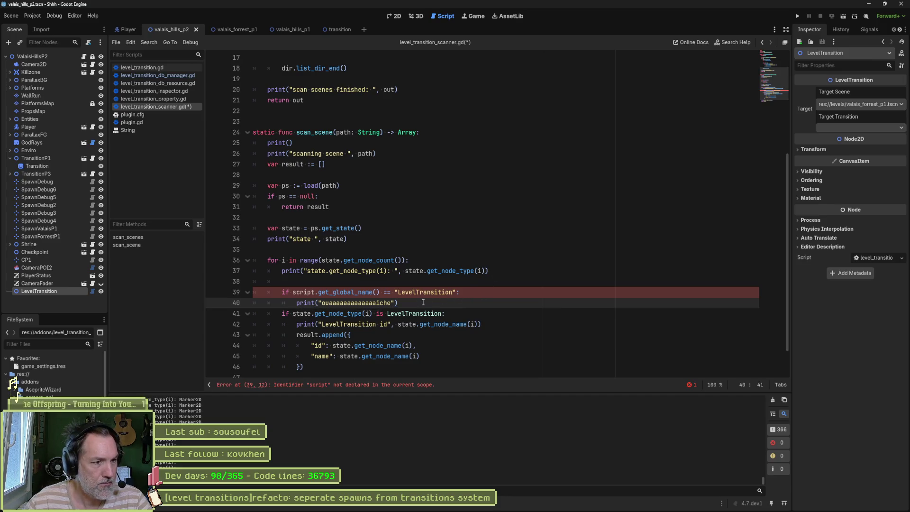
key(Return)
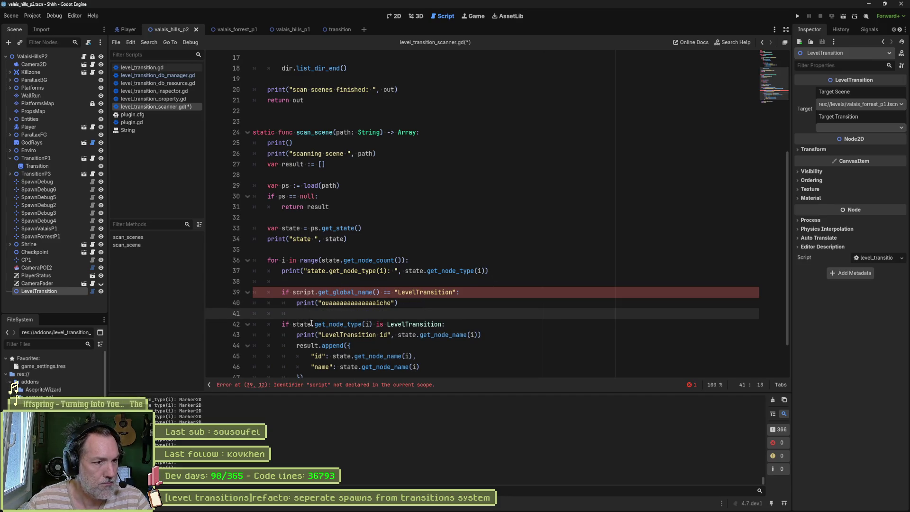
Prefix the script call on line 39 with state.get_node_type(i). and save the scanner script.
drag(293, 326, 373, 325)
key(ctrl+c)
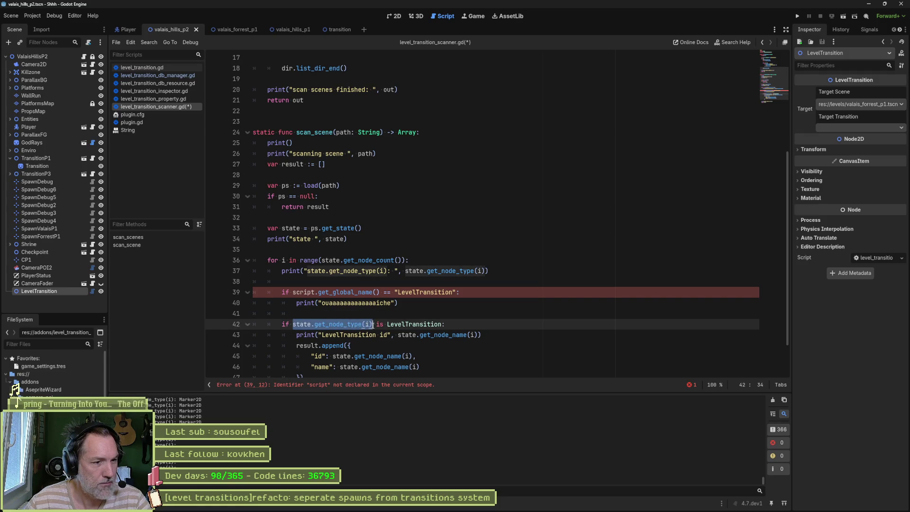
click(293, 292)
key(ctrl+v)
text(.)
key(ctrl+s)
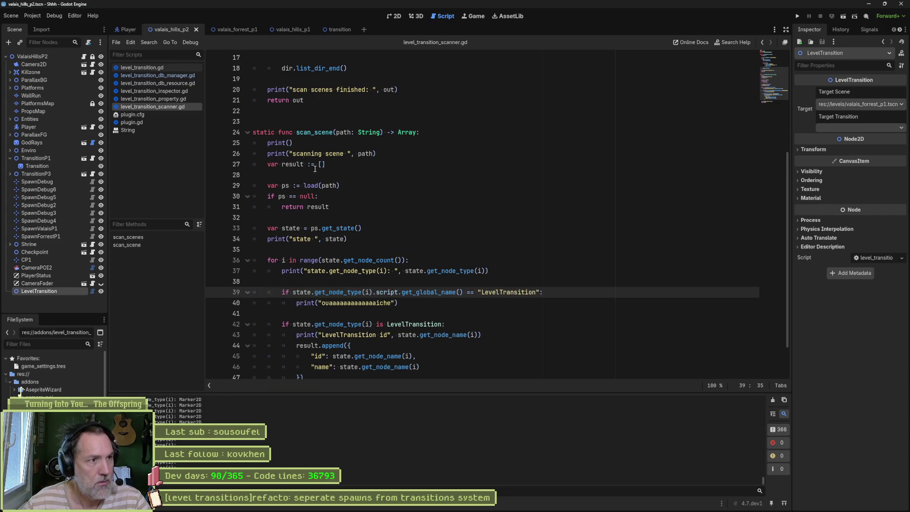
Clear the Output log and rerun the level transition scanner from Project > Tools.
click(774, 400)
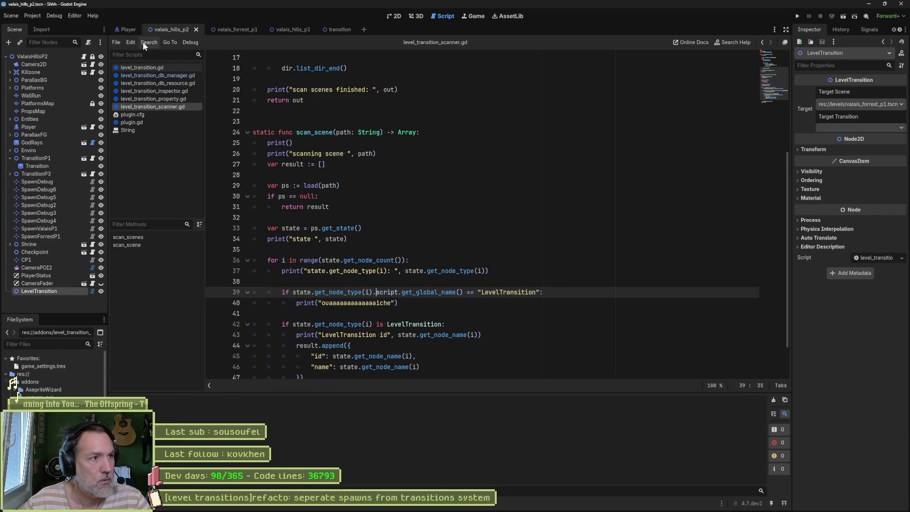
click(34, 16)
mouse_move(57, 93)
click(211, 124)
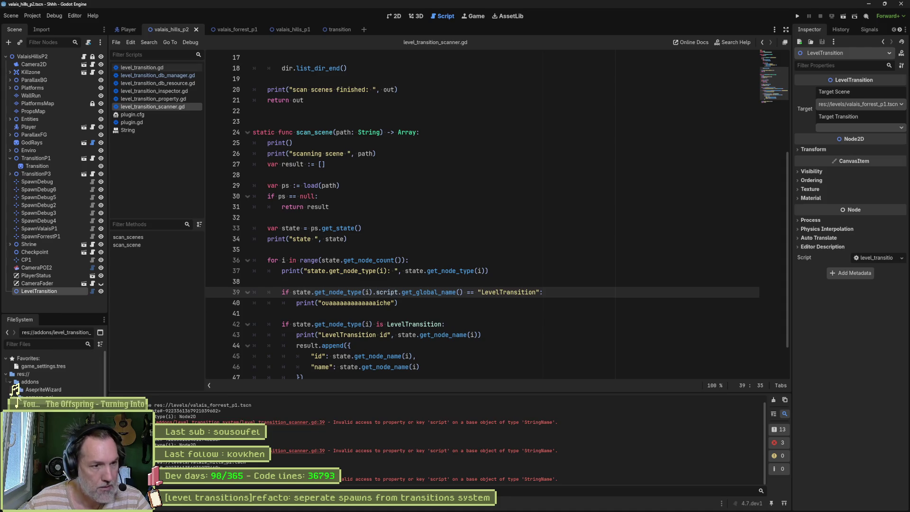
click(401, 507)
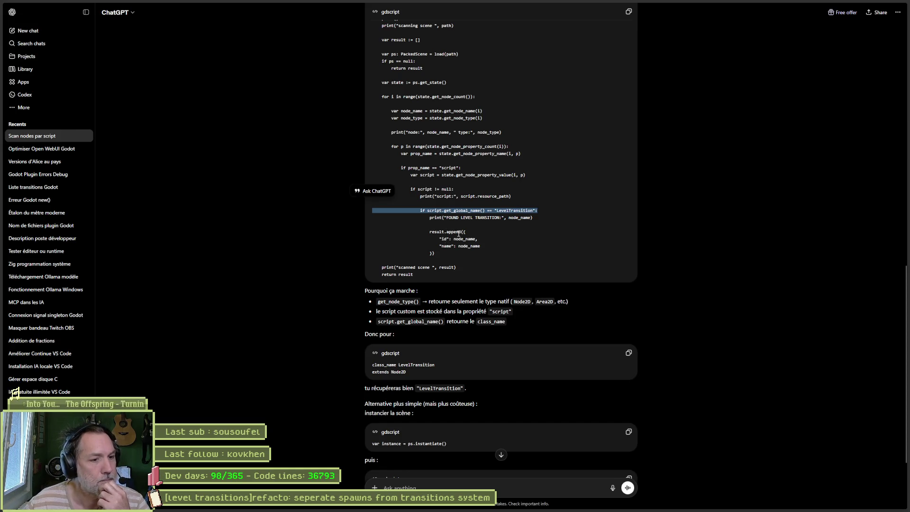
Reread ChatGPT's reply and select its scan_scene function from 'static func' to 'return result'.
scroll(748, 264, down, 2)
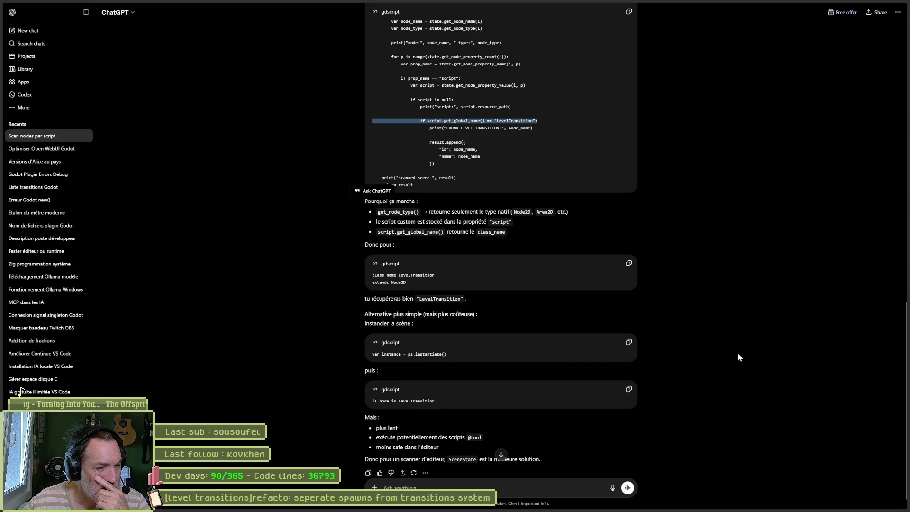
scroll(744, 356, down, 1)
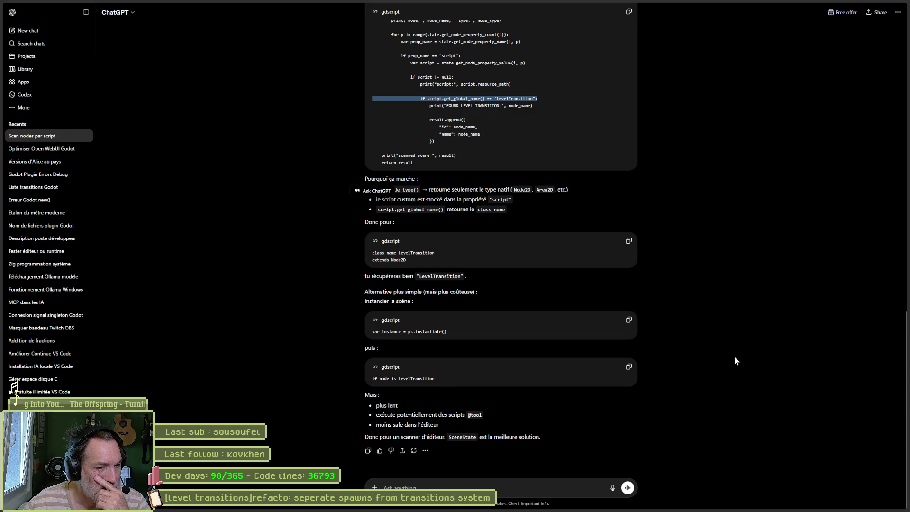
scroll(728, 356, up, 5)
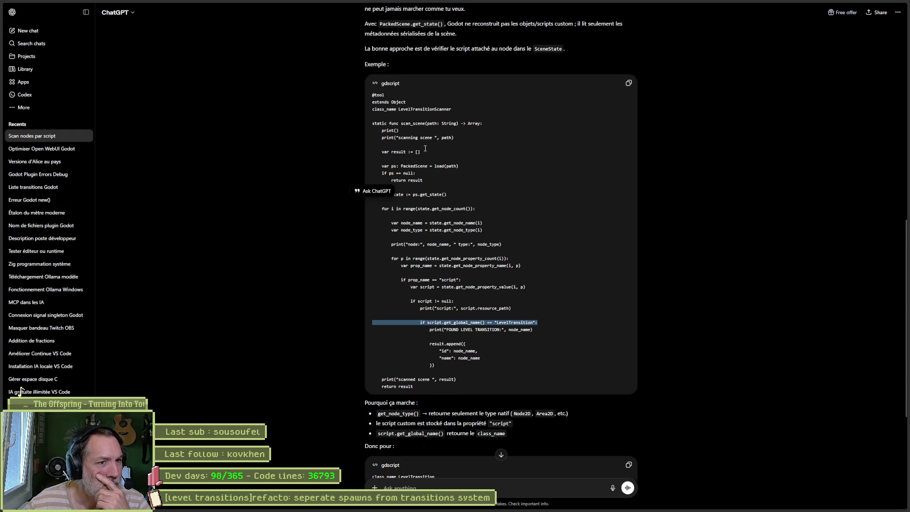
click(428, 174)
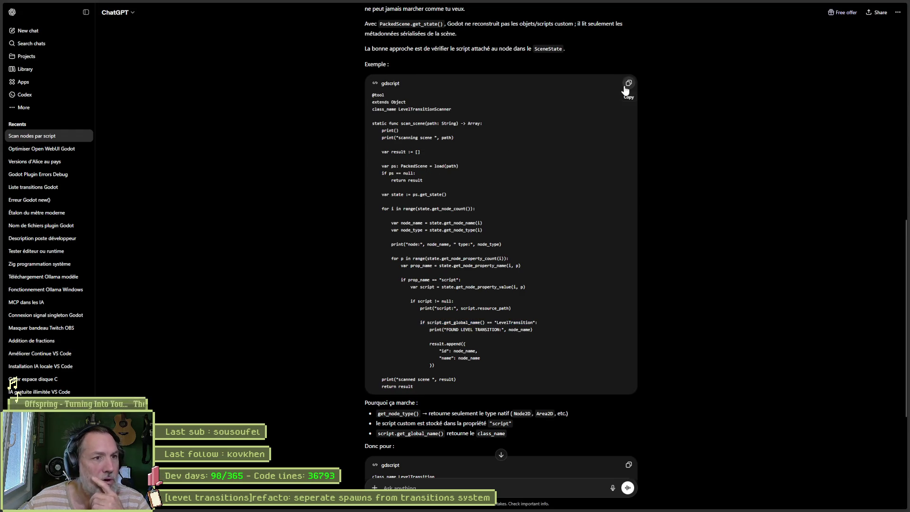
mouse_move(448, 365)
mouse_down()
mouse_move(432, 379)
mouse_move(368, 109)
mouse_move(363, 124)
mouse_up()
key(ctrl+c)
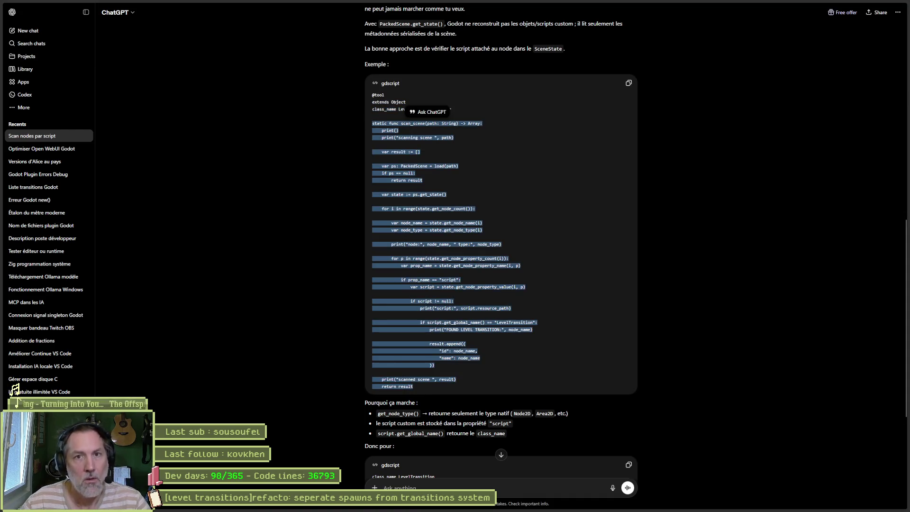
Paste the new scan_scene at line 23, rename the old function to scan_scene_old, and save.
key(alt+Tab)
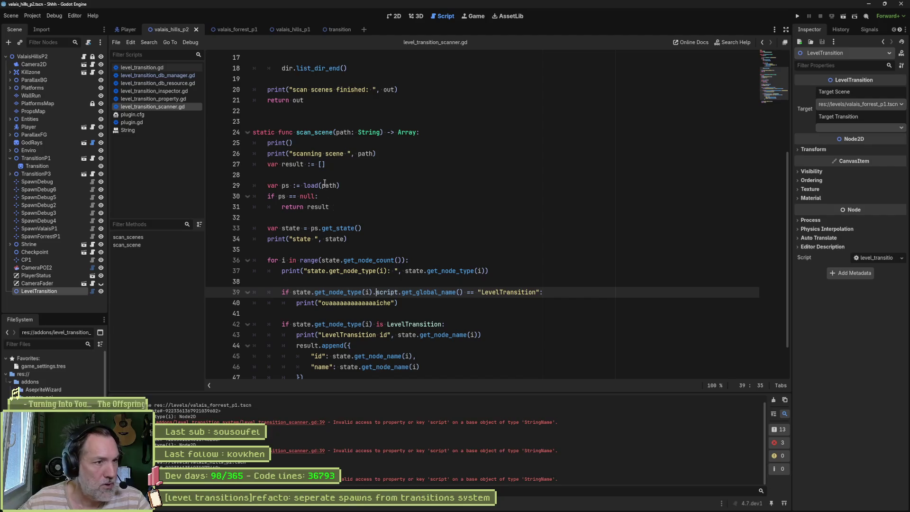
click(289, 123)
key(ctrl+v)
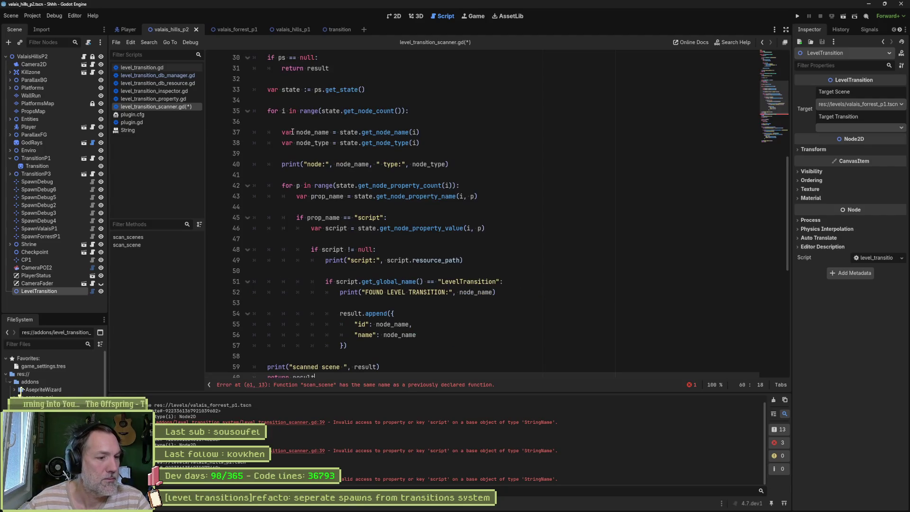
scroll(292, 131, down, 10)
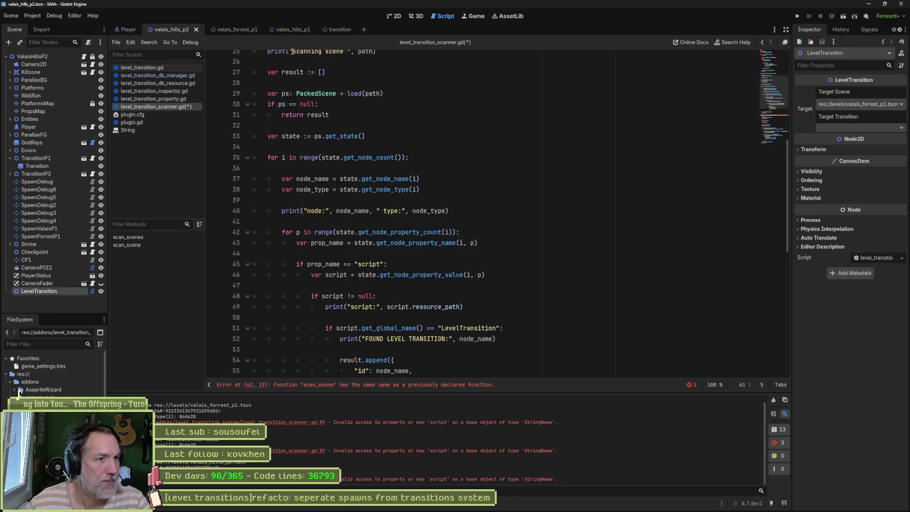
scroll(310, 270, up, 7)
click(332, 255)
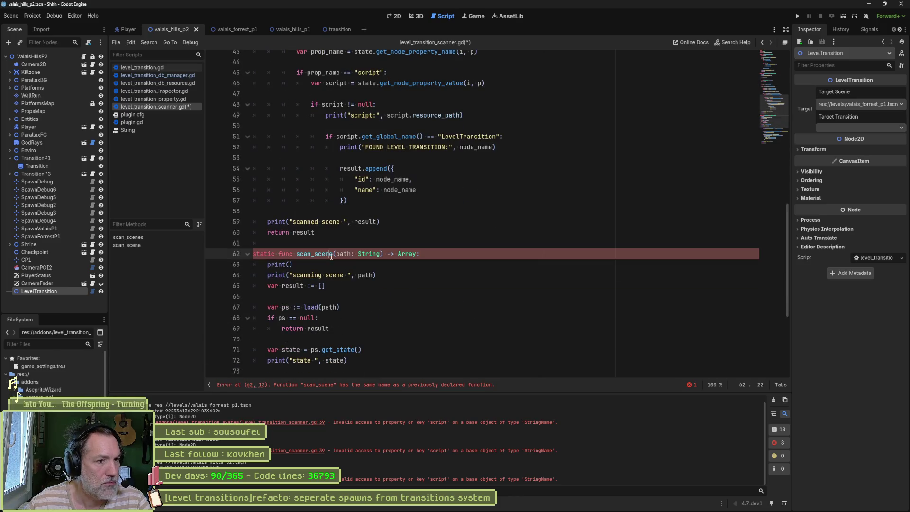
text(_old)
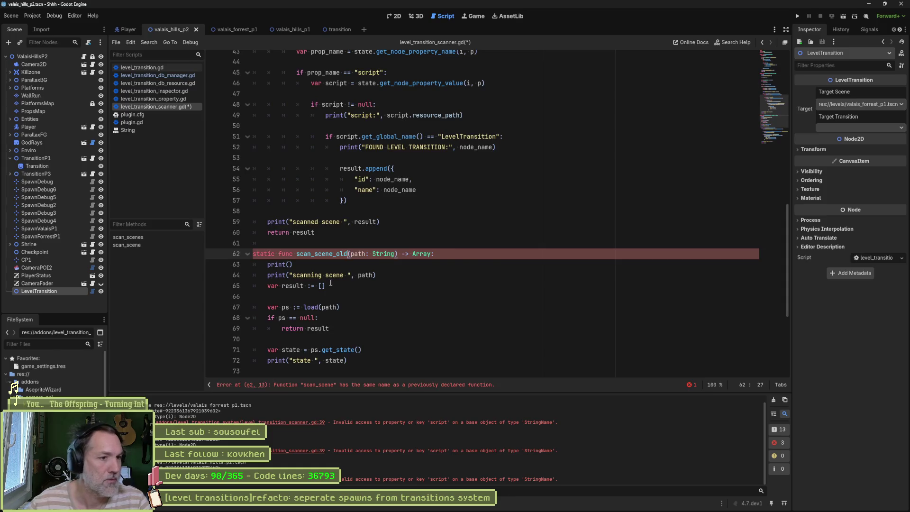
key(ctrl+s)
Clear the Output log, run Resync Transitions from Project > Tools, and review the scan results.
scroll(366, 237, up, 7)
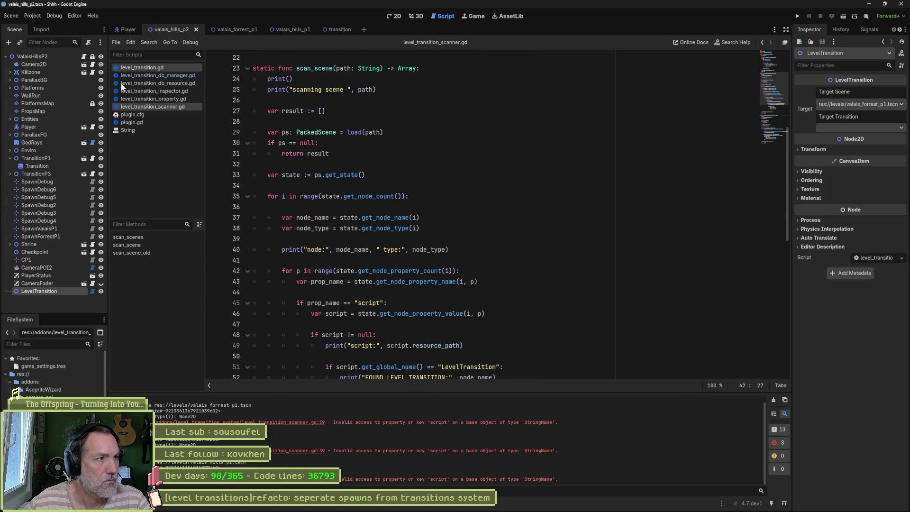
click(774, 399)
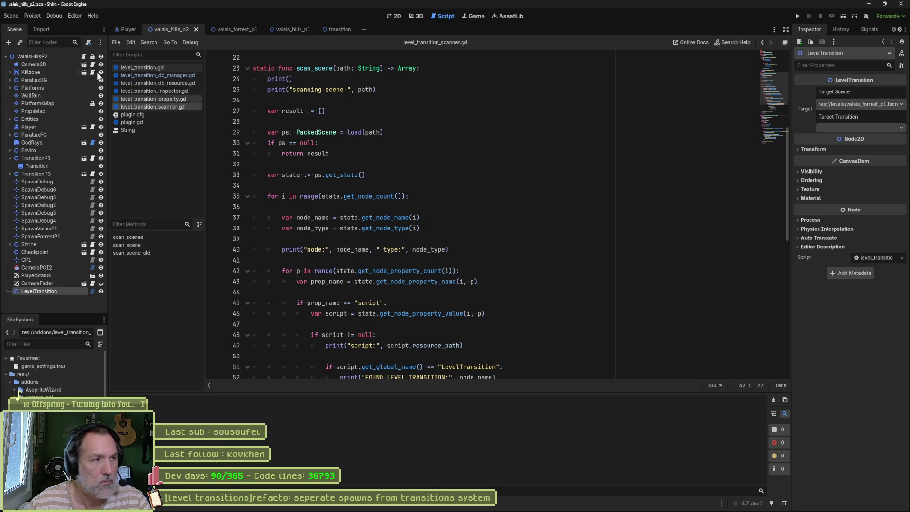
click(32, 15)
mouse_move(105, 95)
click(192, 126)
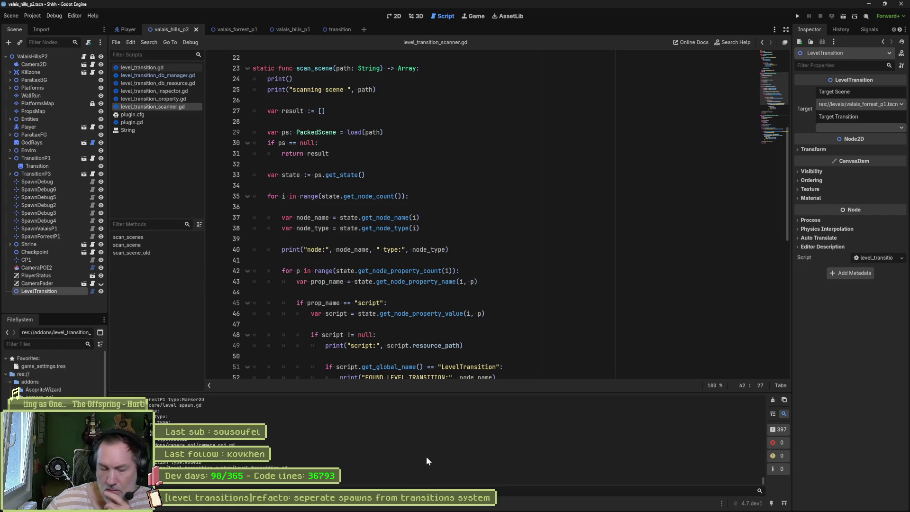
scroll(426, 456, up, 5)
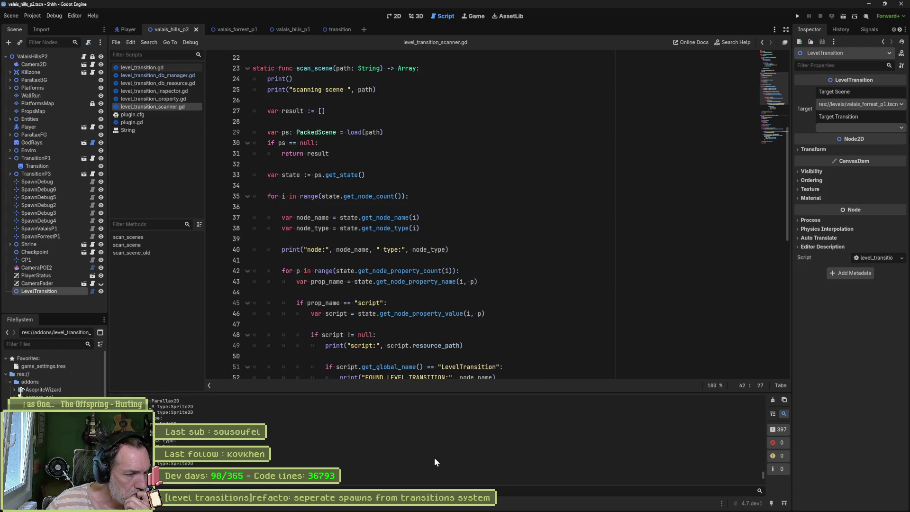
scroll(426, 456, down, 5)
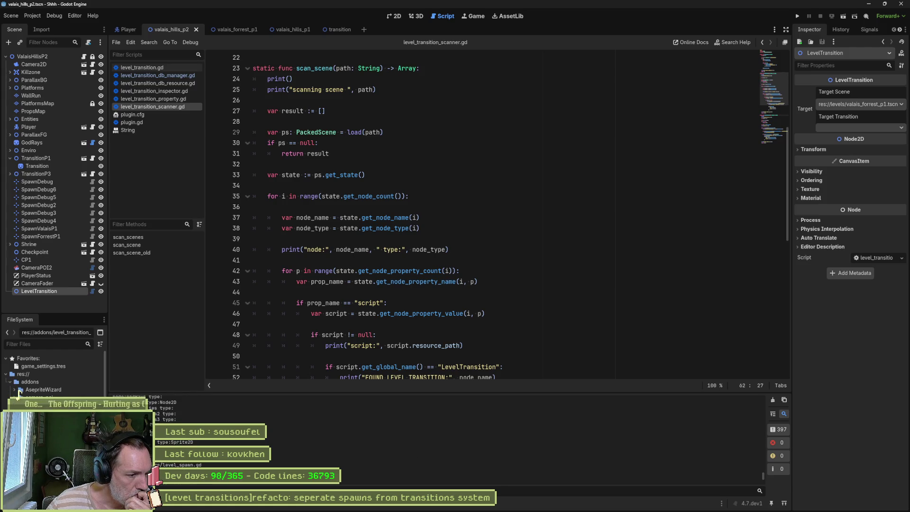
scroll(426, 456, down, 3)
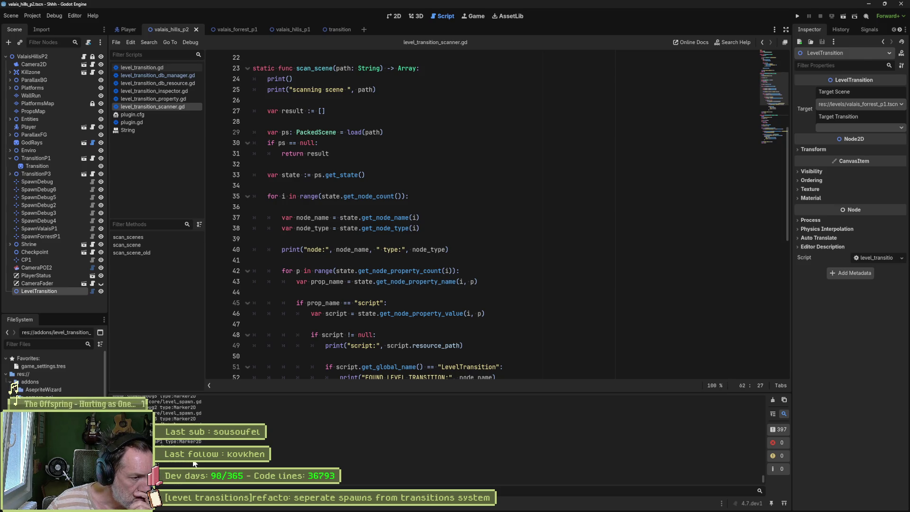
scroll(190, 464, down, 2)
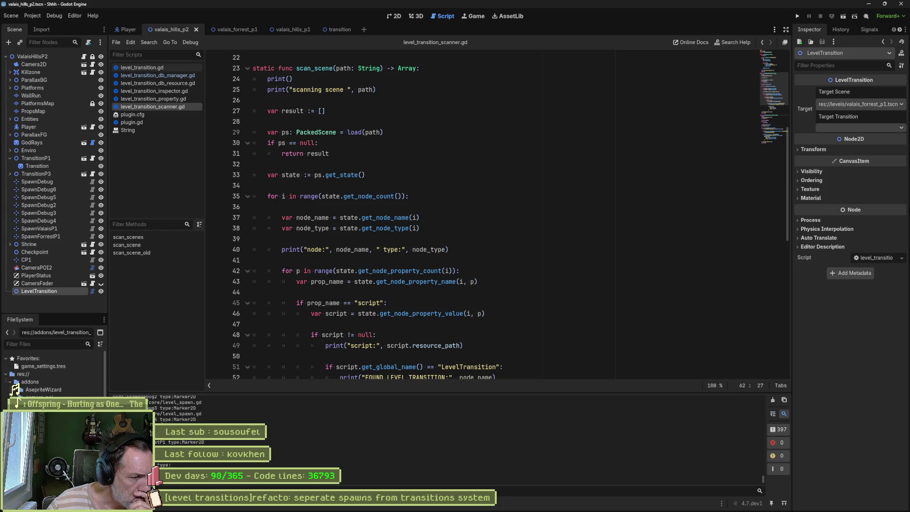
scroll(221, 464, down, 1)
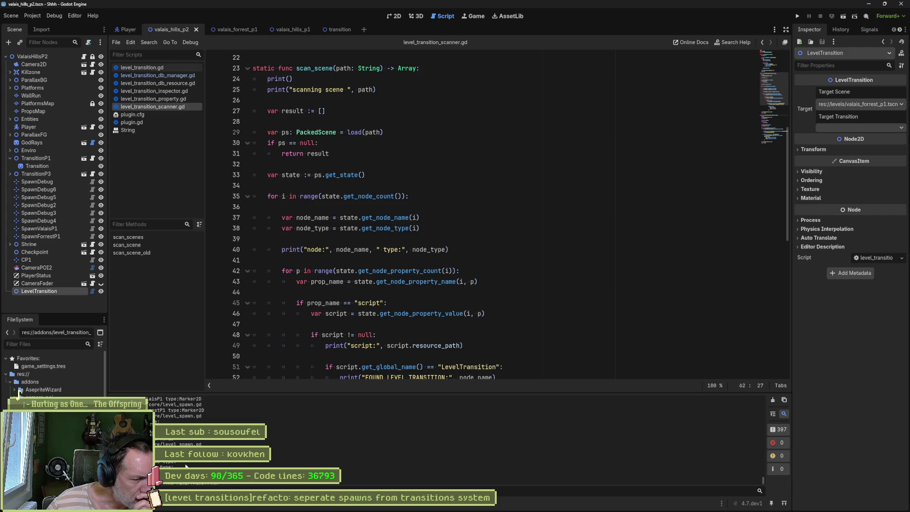
scroll(281, 483, down, 1)
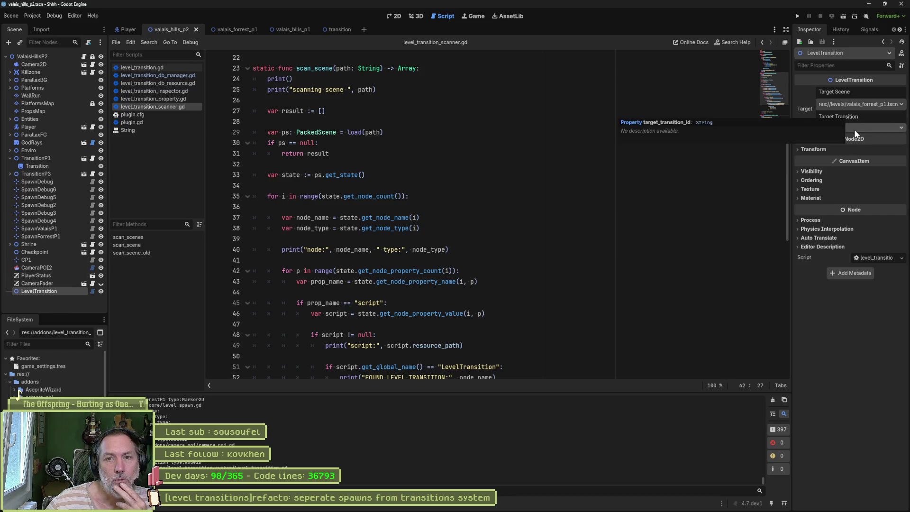
Set the LevelTransition node's Target Scene to res://levels/valais_hills_p2.tscn in the Inspector.
click(64, 275)
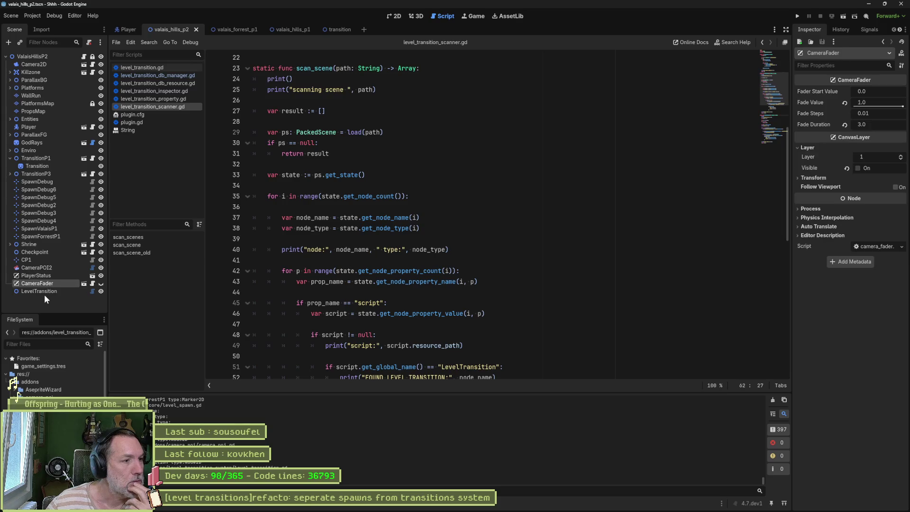
click(45, 291)
click(871, 103)
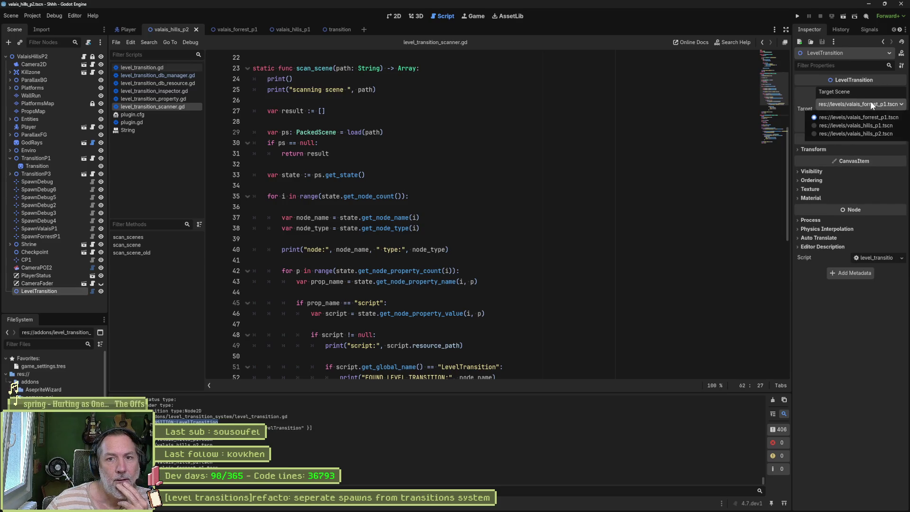
click(872, 133)
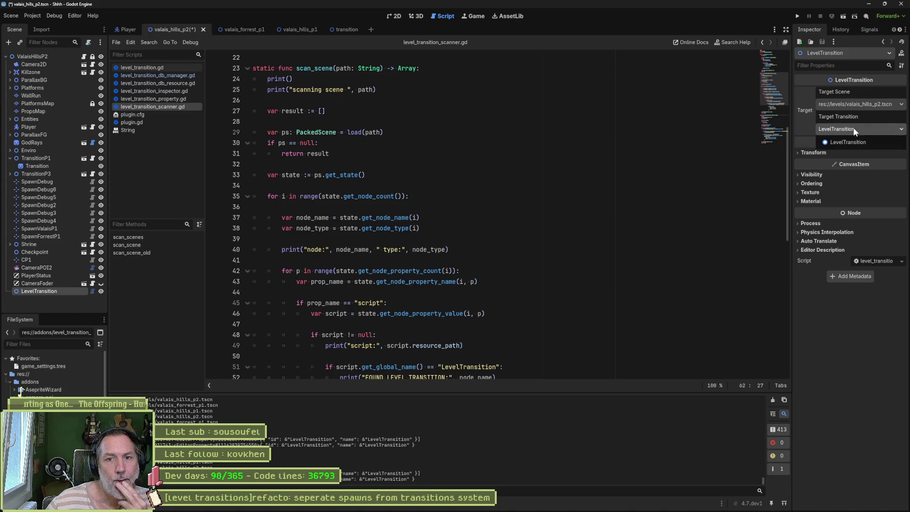
click(481, 304)
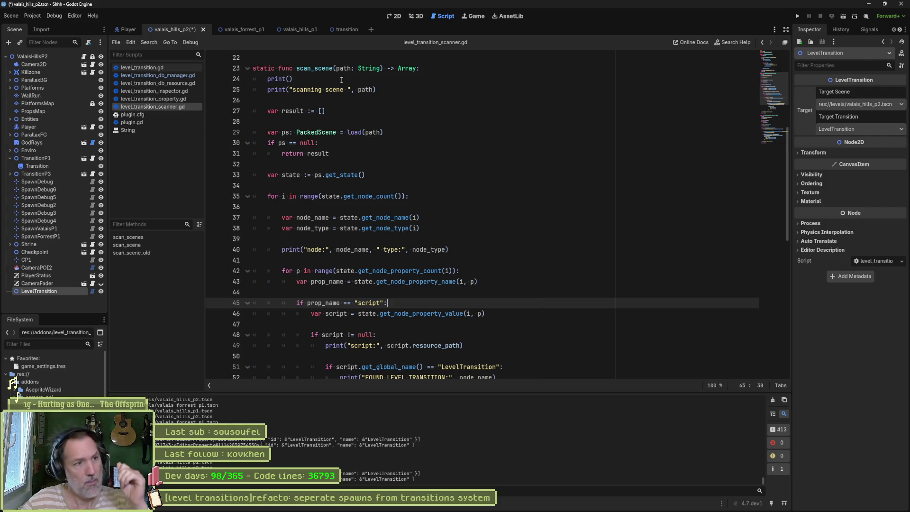
Move the PackedScene load line under the result declaration, save, and inspect load(path) and PackedScene.
click(321, 124)
key(alt+Down)
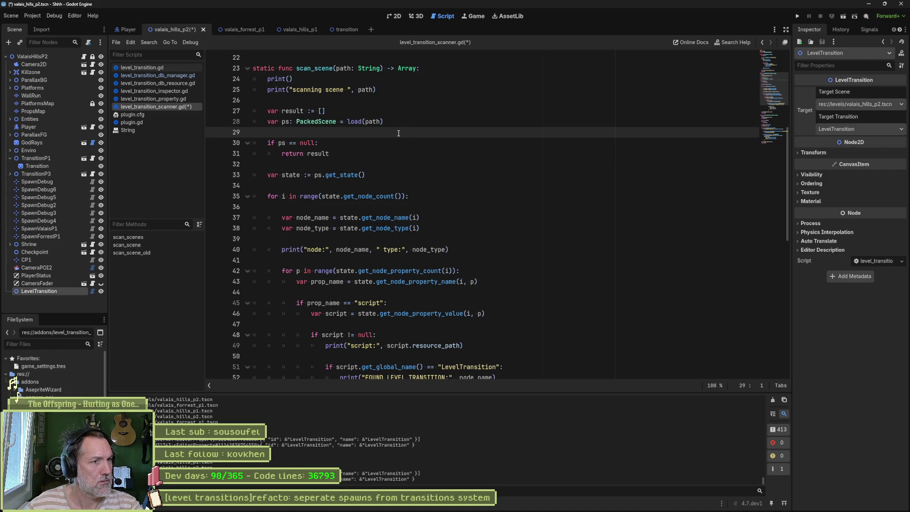
key(ctrl+s)
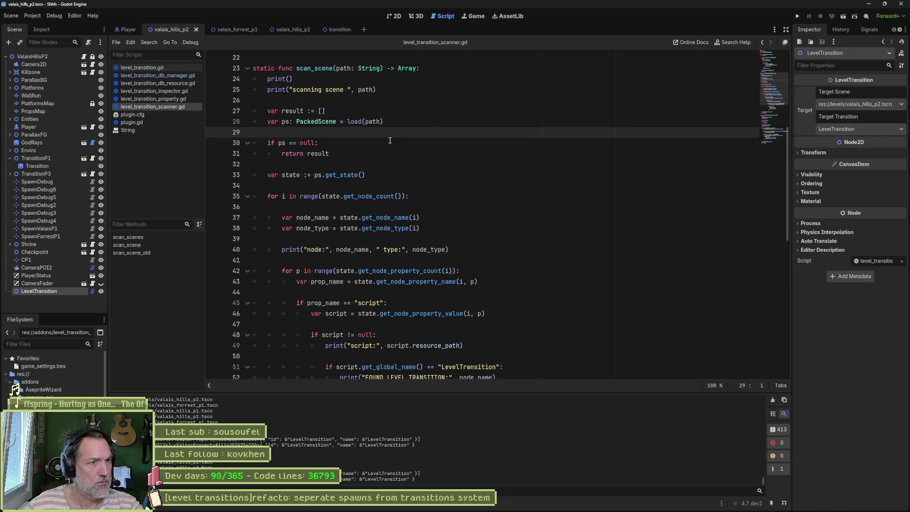
scroll(389, 223, down, 6)
scroll(388, 228, down, 3)
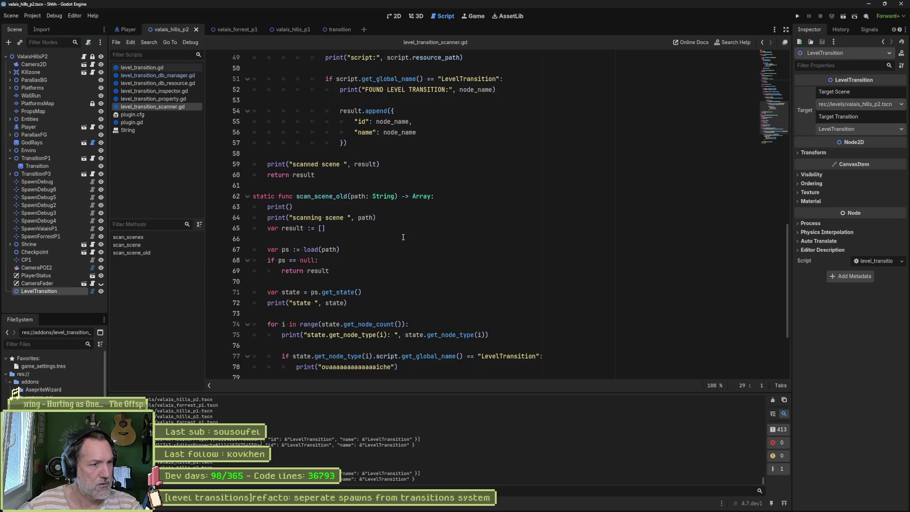
drag(351, 252, 304, 250)
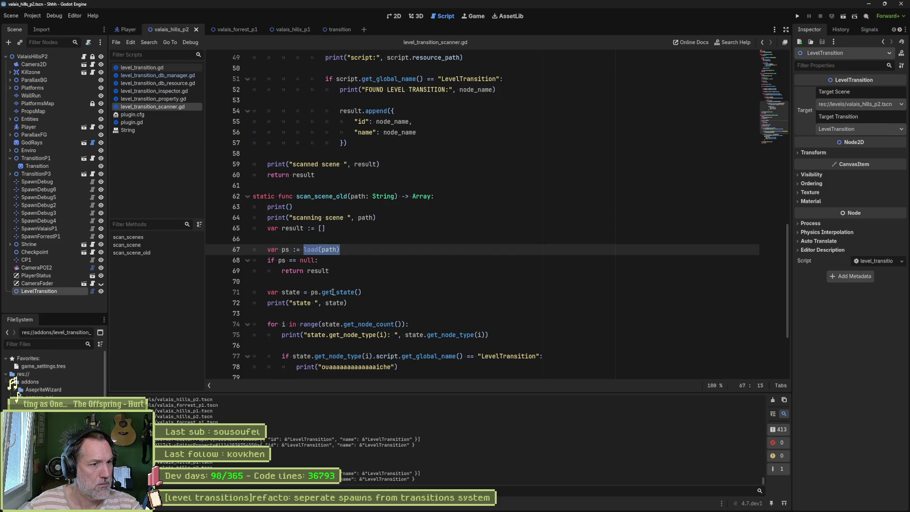
scroll(405, 277, up, 9)
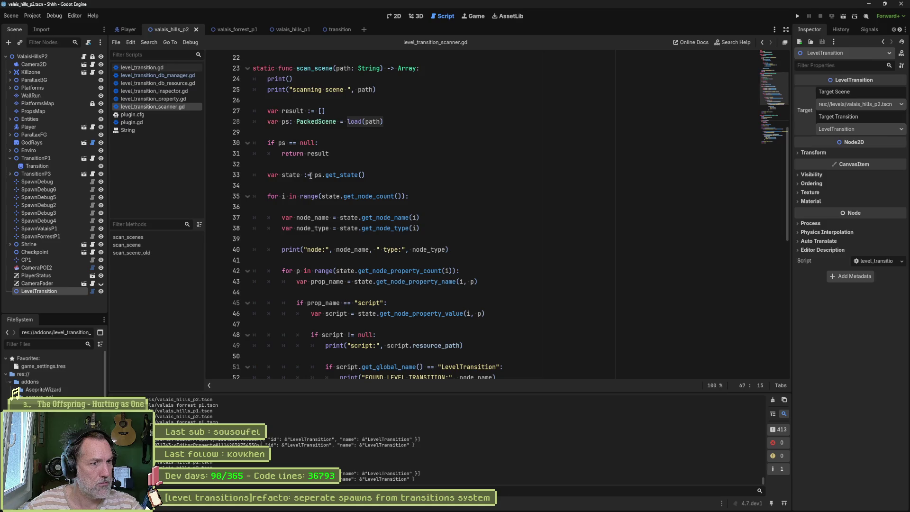
double_click(316, 122)
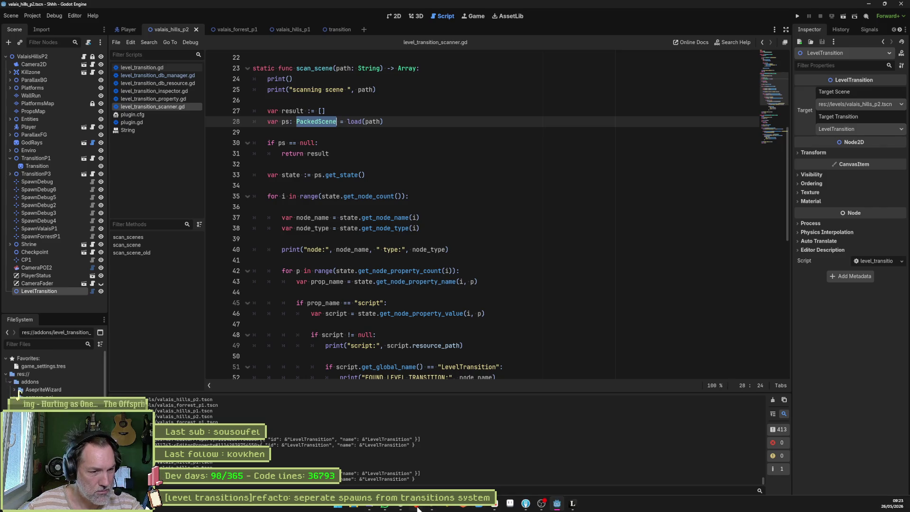
click(418, 507)
Ask ChatGPT what get_state does and read that it returns a SceneState without instancing.
text(que fait otate)
key(Return)
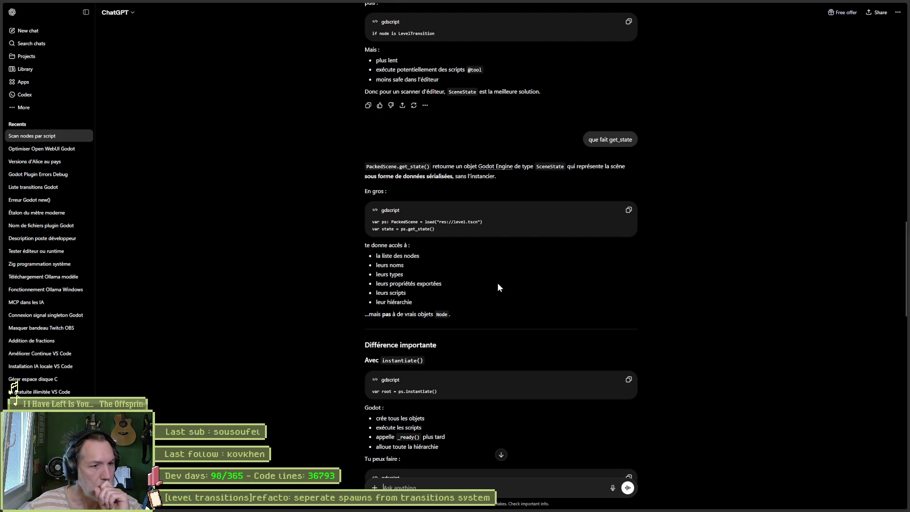
key(alt+Tab)
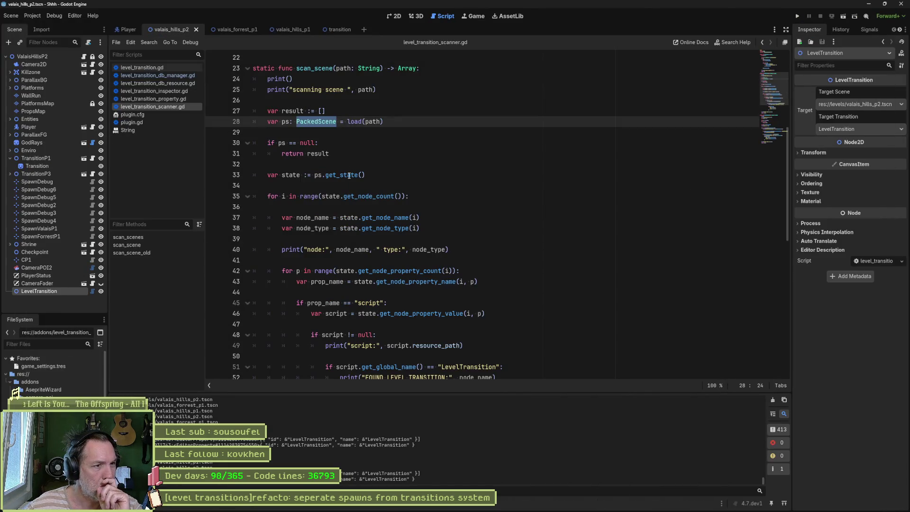
double_click(301, 175)
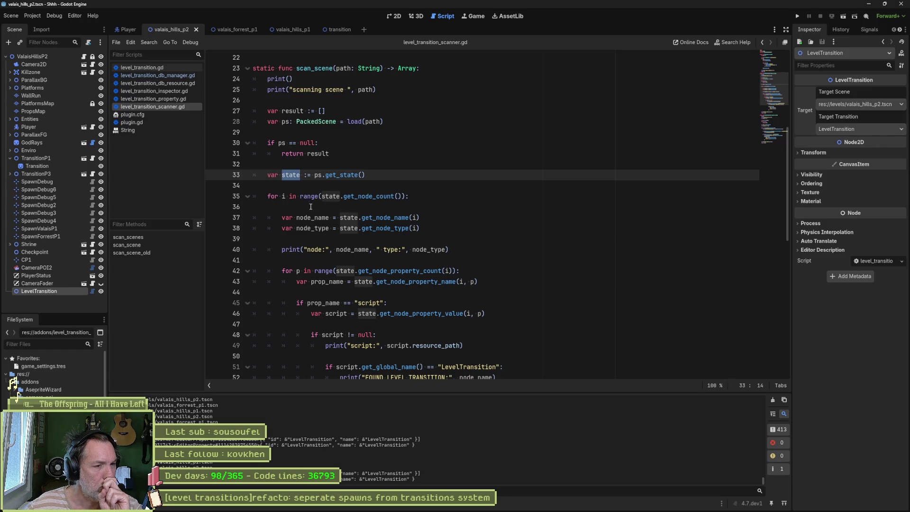
scroll(320, 198, down, 1)
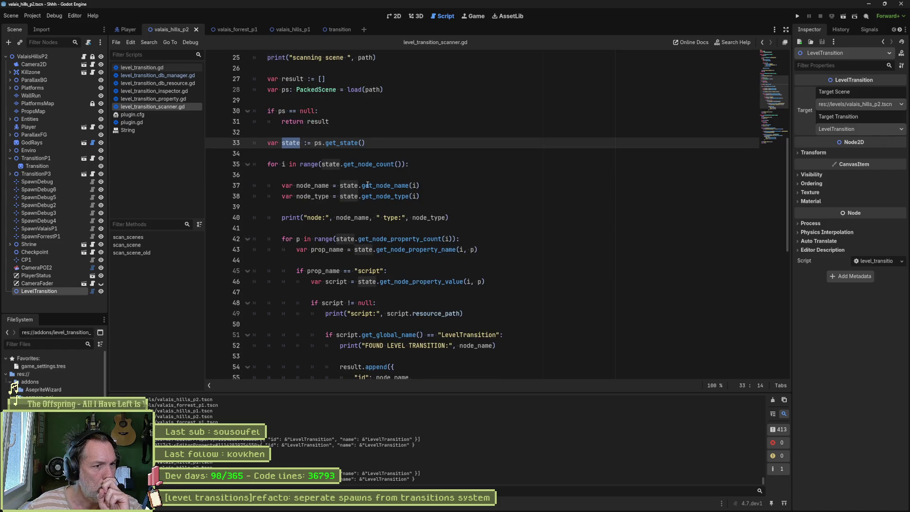
double_click(313, 185)
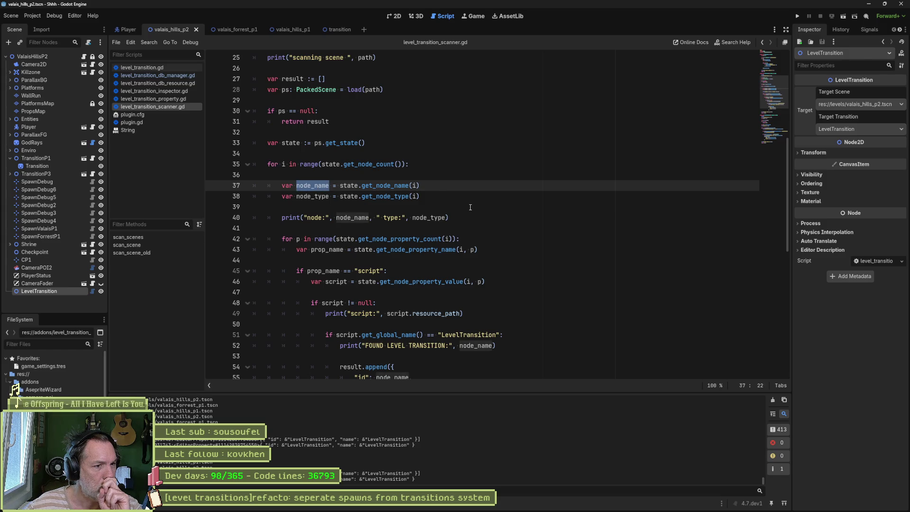
scroll(470, 208, down, 2)
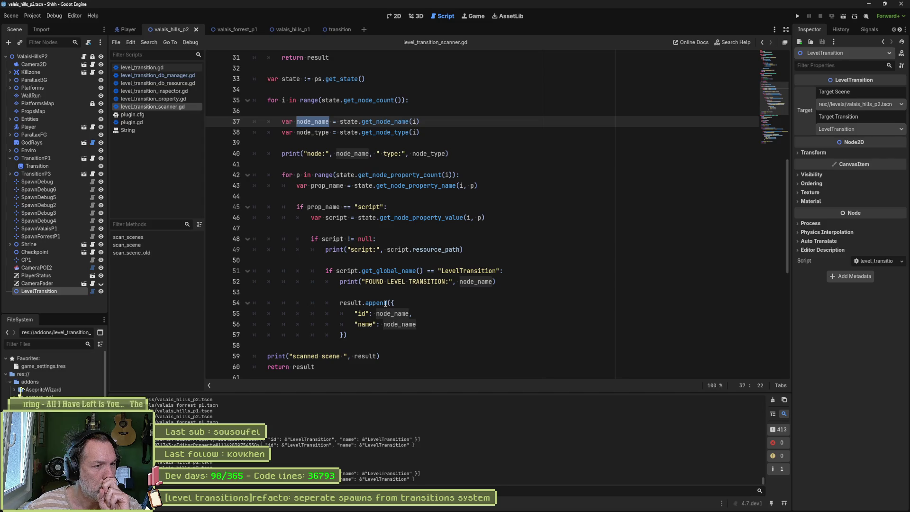
mouse_move(384, 326)
scroll(413, 132, up, 5)
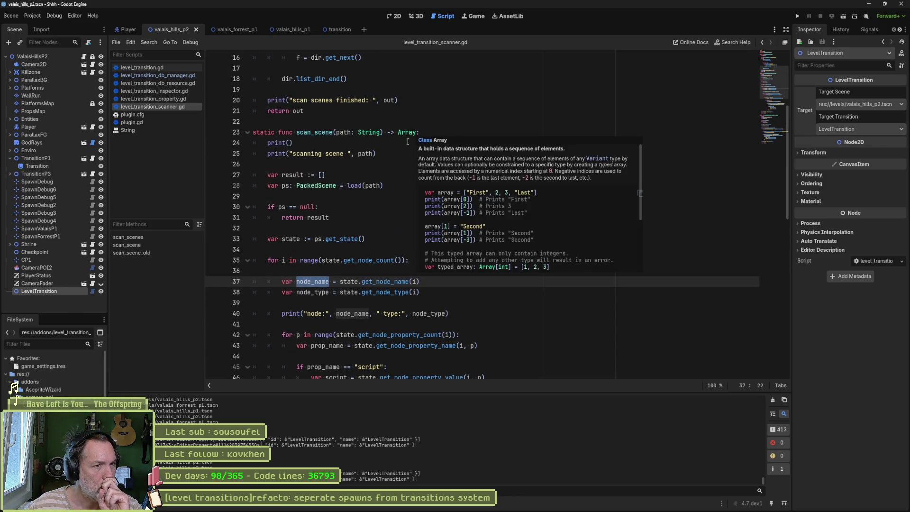
scroll(407, 219, down, 6)
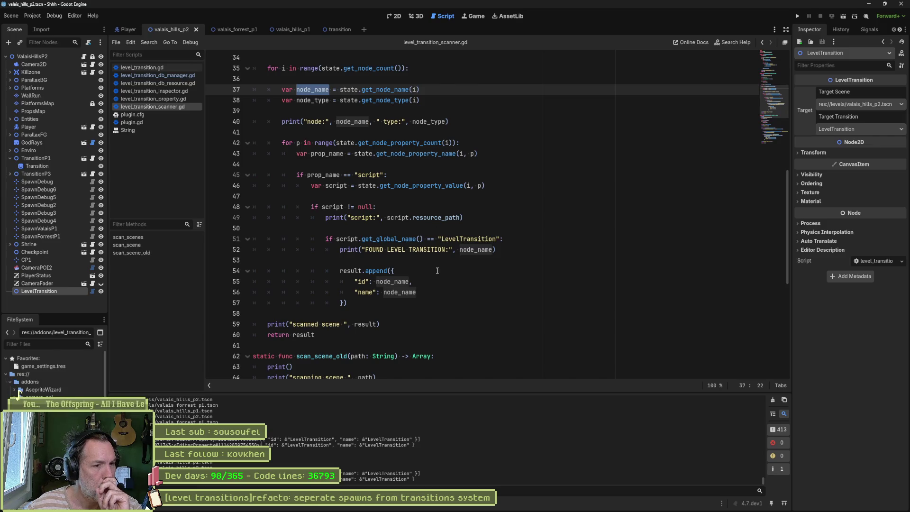
double_click(306, 100)
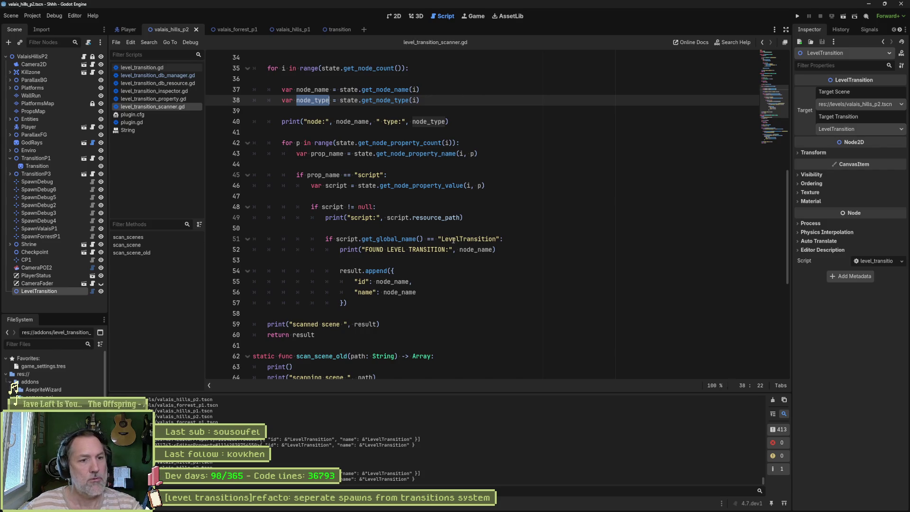
drag(442, 239, 491, 239)
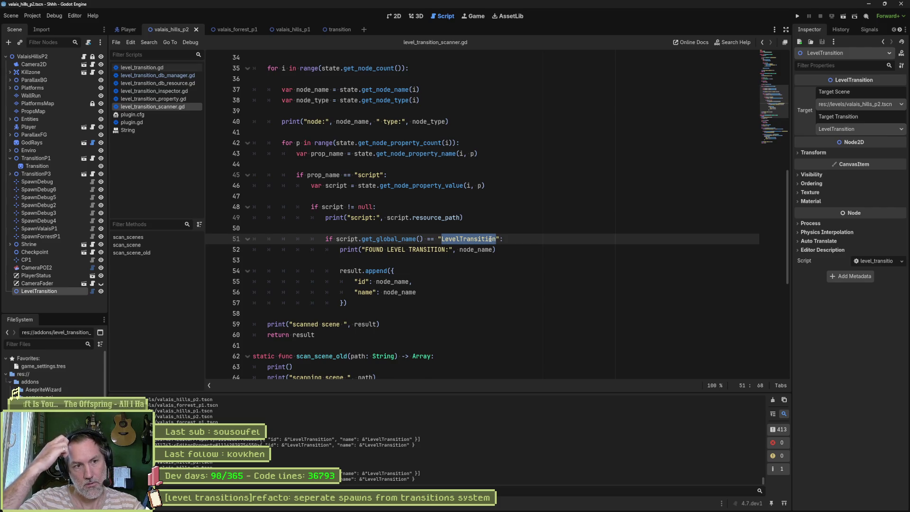
click(439, 239)
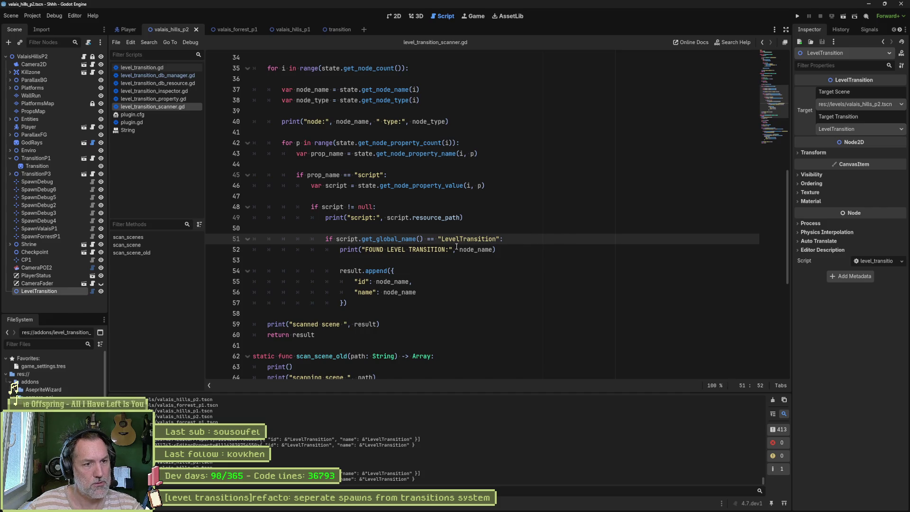
mouse_move(442, 239)
mouse_down()
mouse_move(498, 239)
mouse_move(437, 239)
mouse_up()
key(ctrl+c)
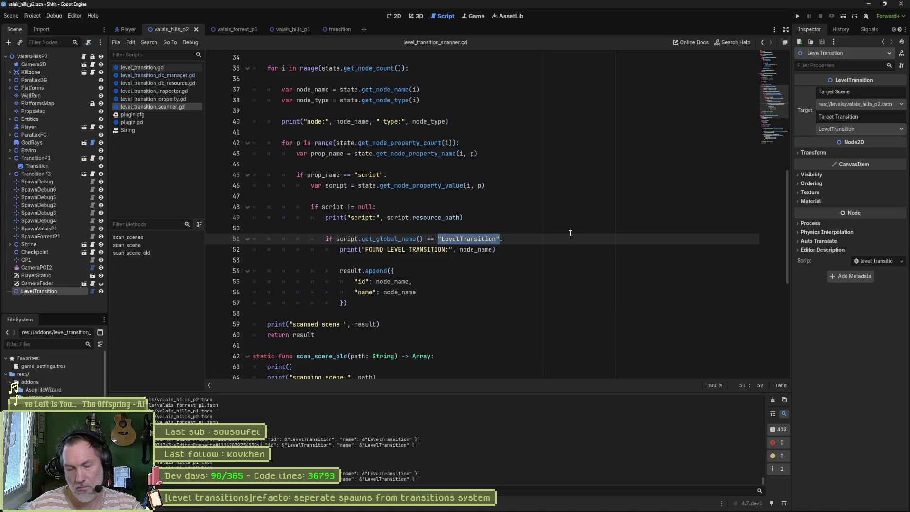
Replace the hard-coded "LevelTransition" string on line 51 with LEVEL_TRANSITION_NAME.
key(BackSpace)
text(LEVEL_TRANSITION_NAME)
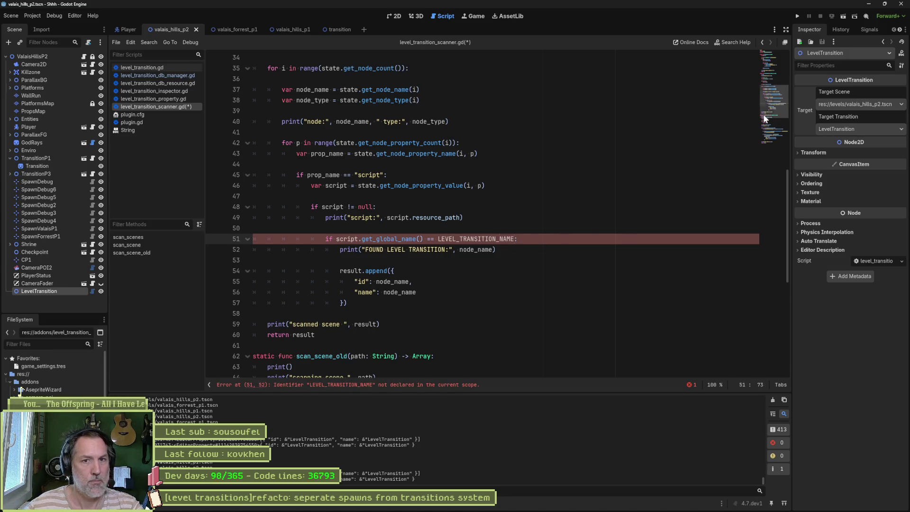
scroll(765, 121, up, 10)
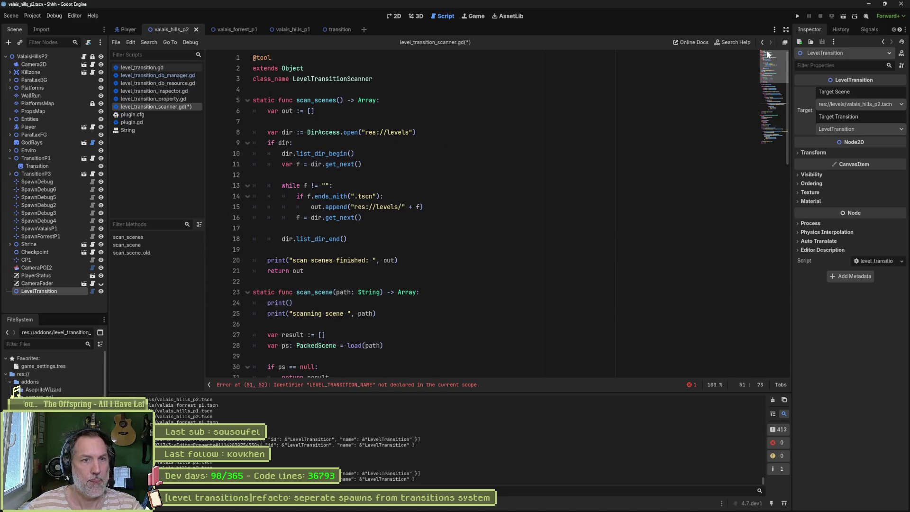
click(409, 93)
key(Return)
key(Return)
key(Up)
key(Up)
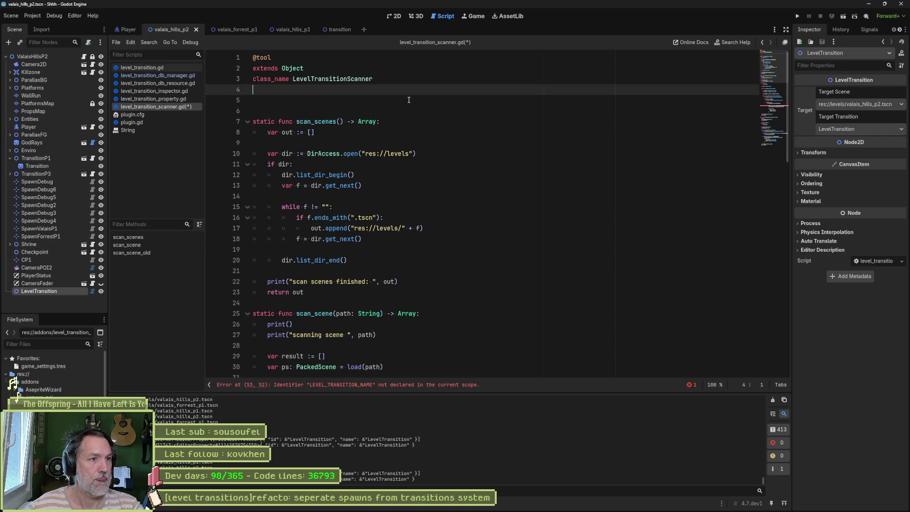
key(Return)
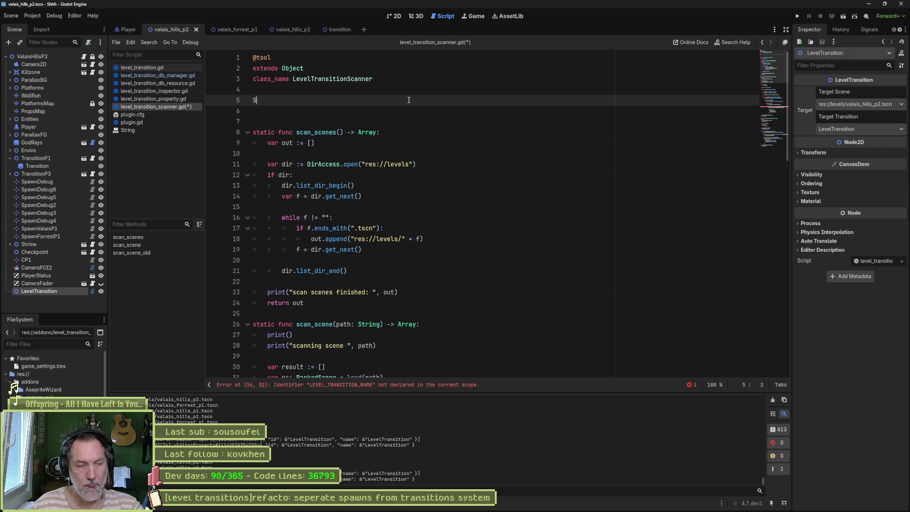
Declare static var LEVEL_TRANSITION_NAME := "LevelTransition" on line 5 and save the script.
text(TATIC)
key(BackSpace)
key(BackSpace)
key(BackSpace)
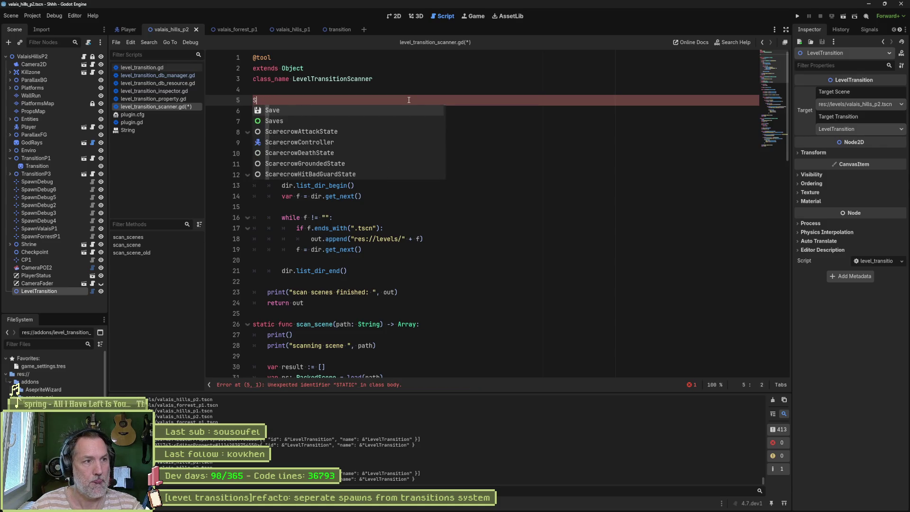
key(BackSpace)
text(static )
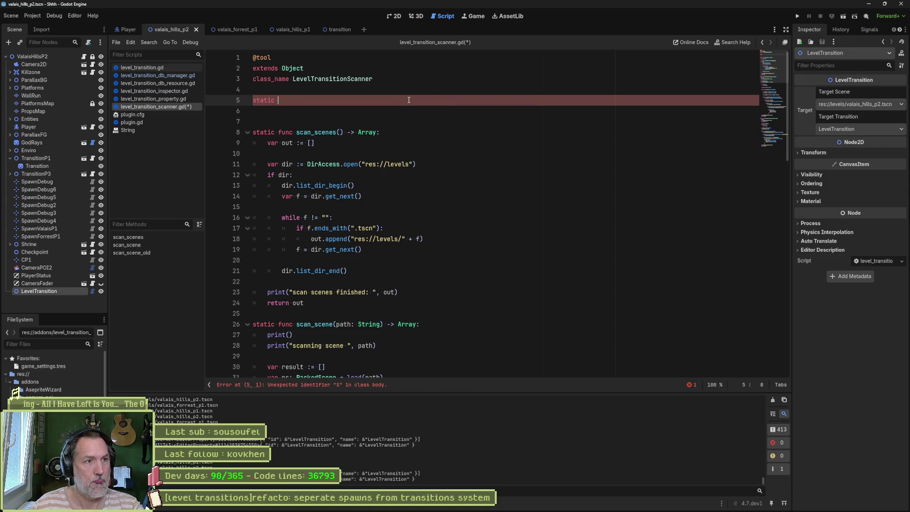
text(var)
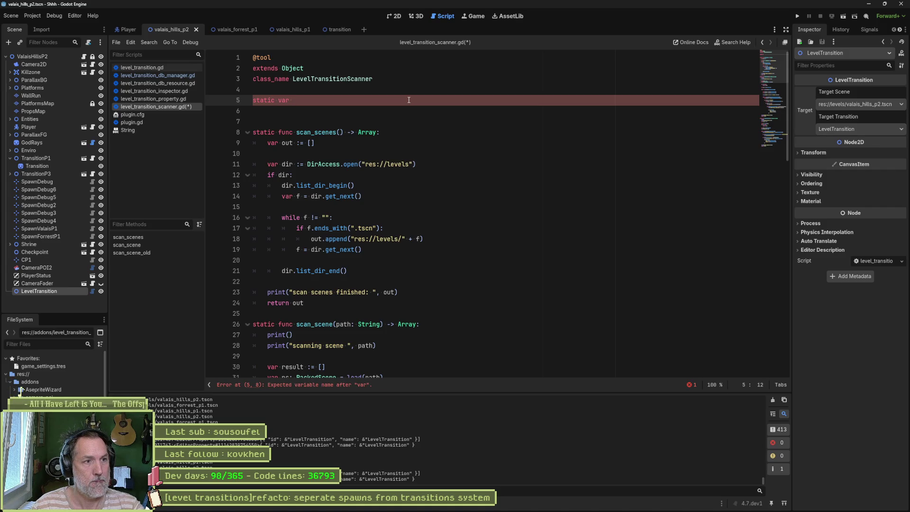
key(ctrl+v)
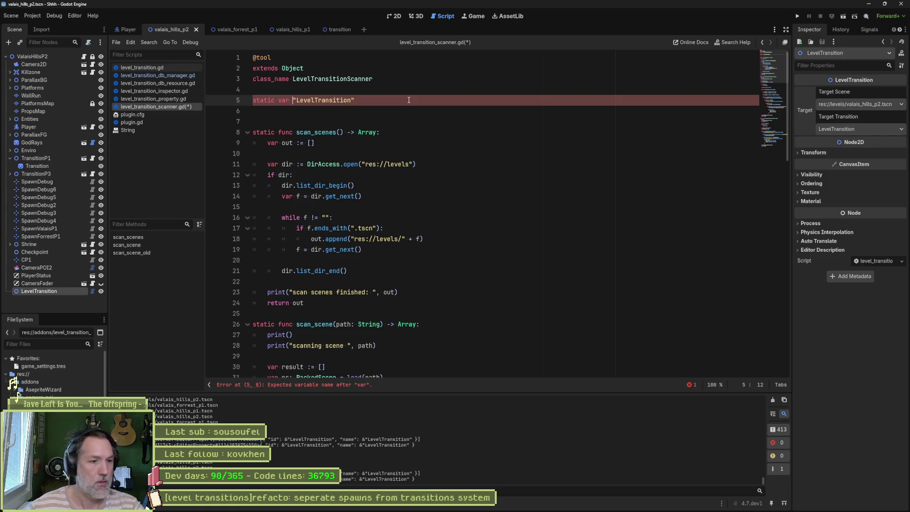
scroll(356, 362, down, 8)
double_click(476, 334)
key(ctrl+c)
scroll(388, 204, up, 7)
click(292, 69)
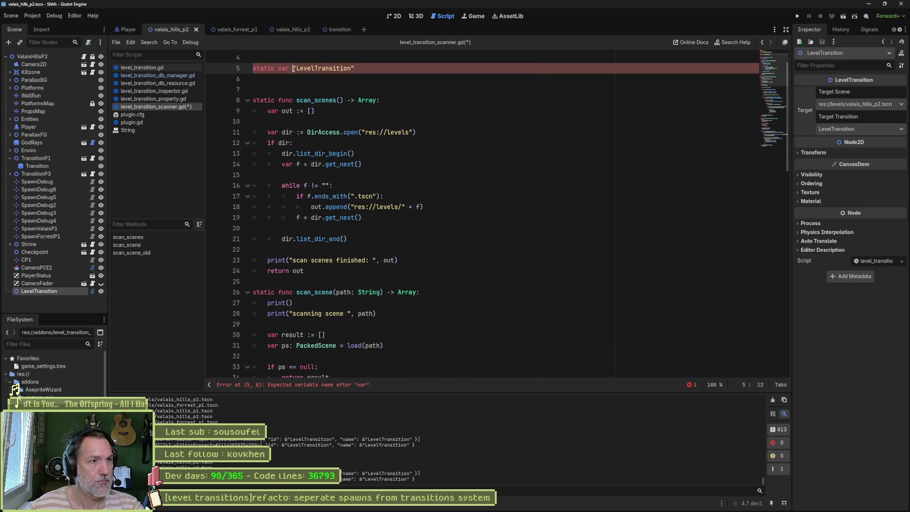
key(ctrl+v)
text(:=)
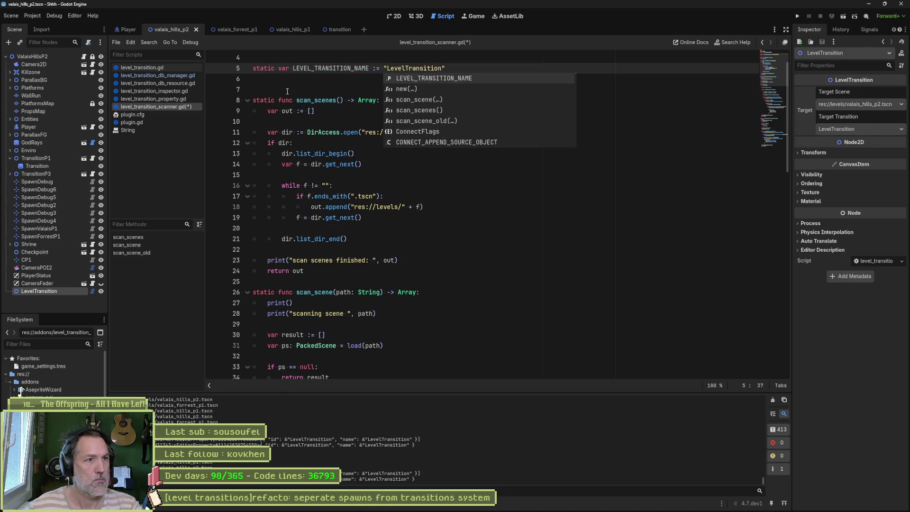
scroll(322, 85, up, 1)
key(ctrl+s)
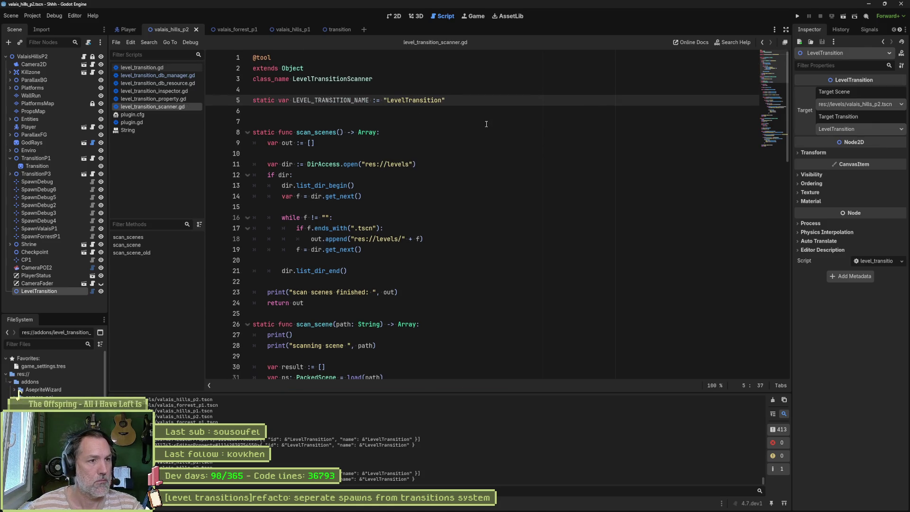
scroll(446, 129, down, 15)
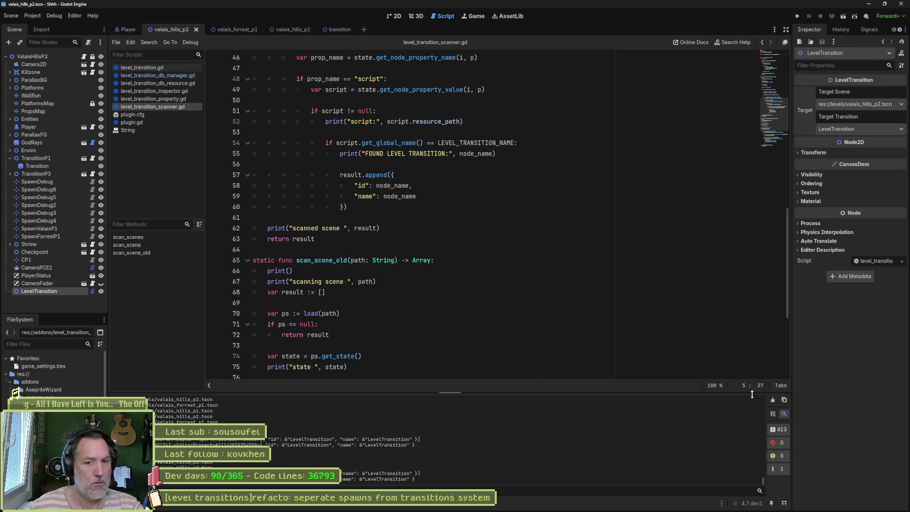
Clear the Output log and rerun the level transition scan from Project > Tools.
click(773, 400)
click(35, 15)
mouse_move(62, 94)
click(203, 127)
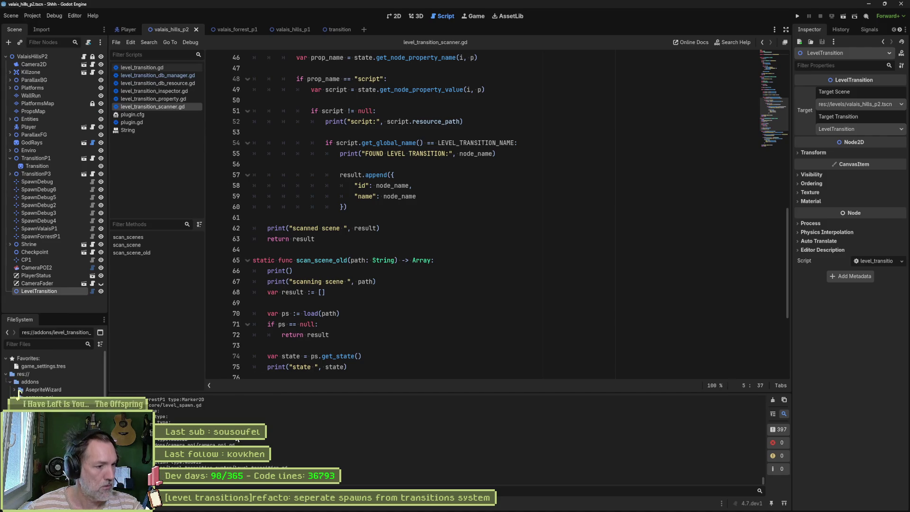
Delete the "scan scenes finished" print line from scan_scenes, save, and fold the function.
click(417, 260)
scroll(456, 265, up, 2)
scroll(455, 265, up, 10)
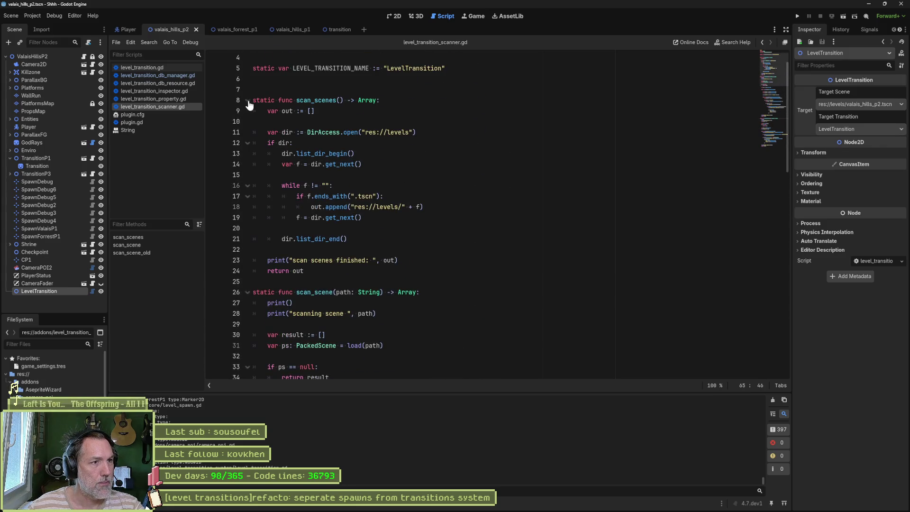
click(247, 100)
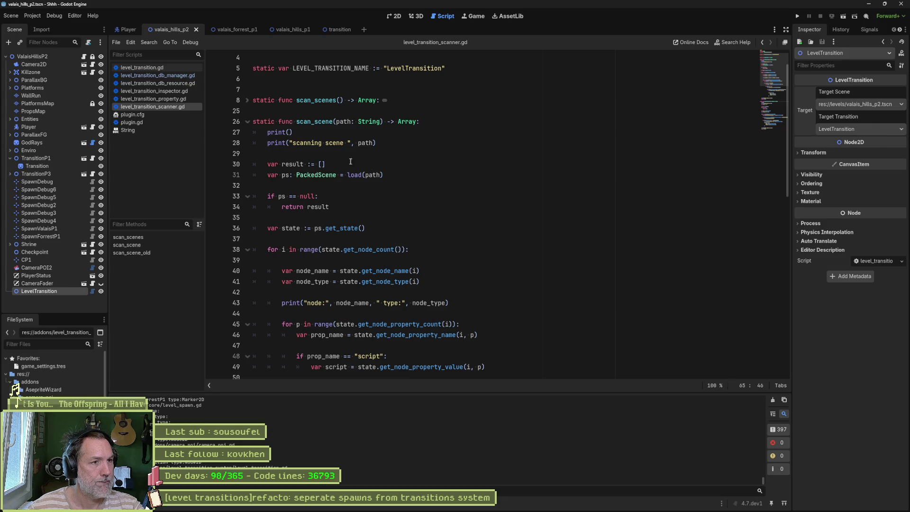
click(247, 100)
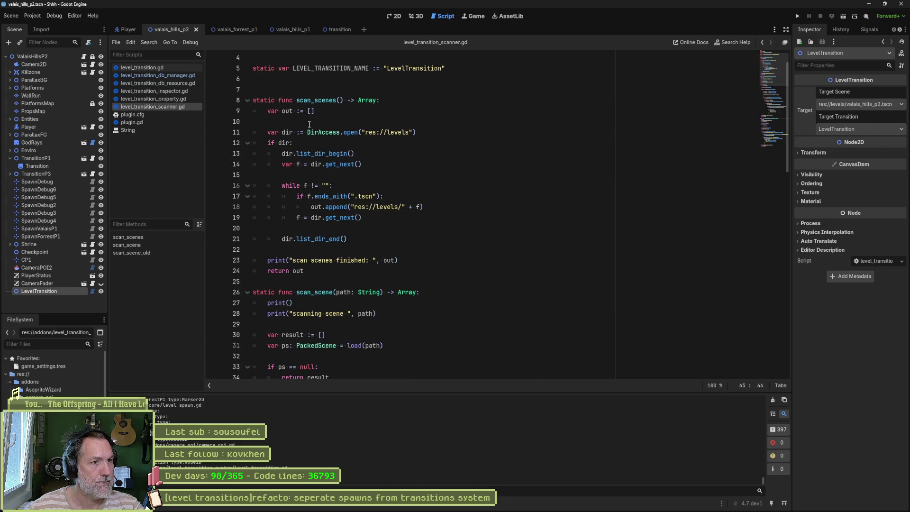
click(352, 261)
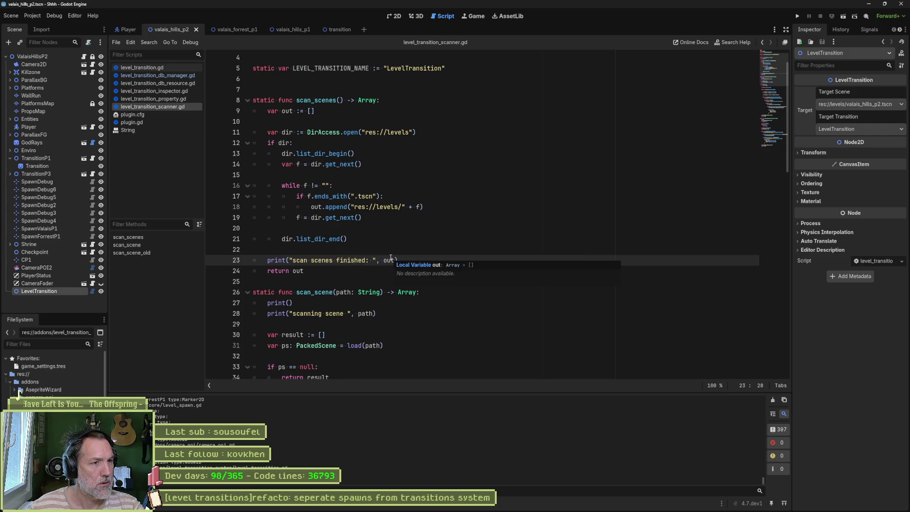
key(ctrl+shift+k)
key(ctrl+s)
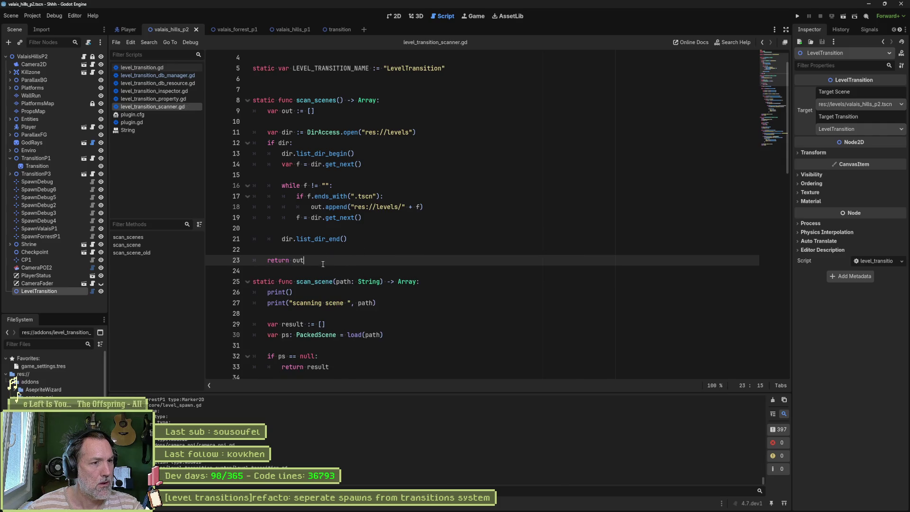
key(Return)
key(ctrl+s)
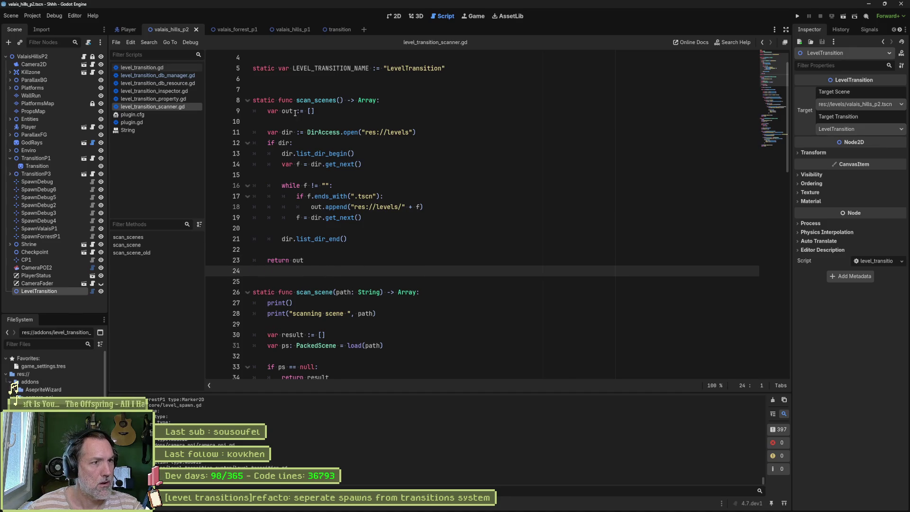
click(248, 100)
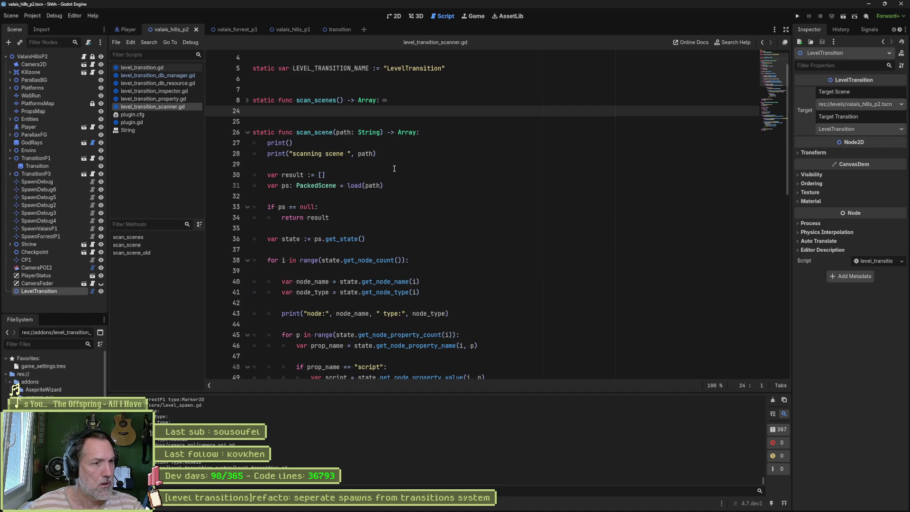
scroll(407, 187, down, 1)
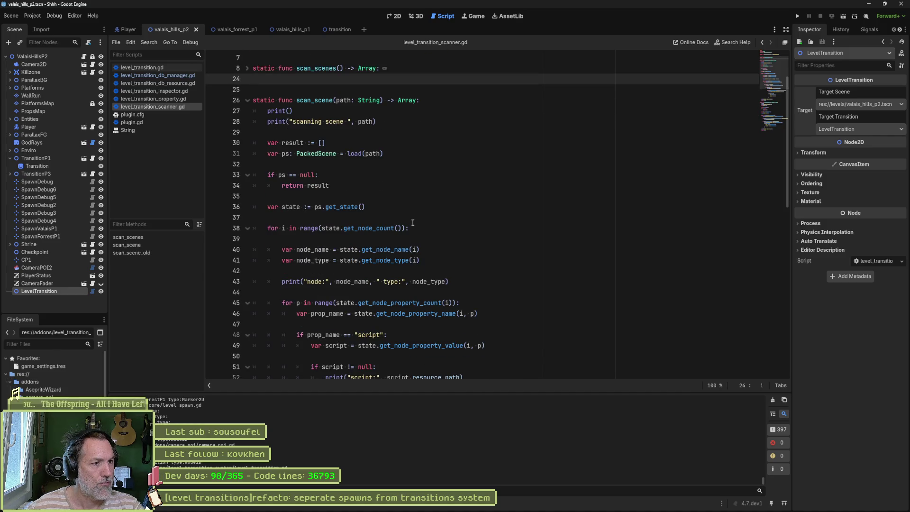
Remove the node-name, script-path and FOUND LEVEL TRANSITION prints and stray blank lines from scan_scene, then save.
click(417, 239)
key(Delete)
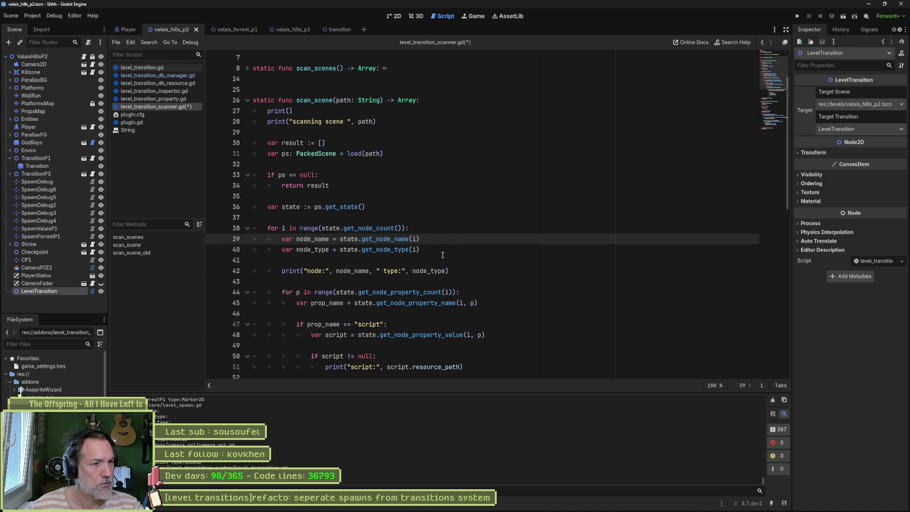
scroll(442, 256, down, 1)
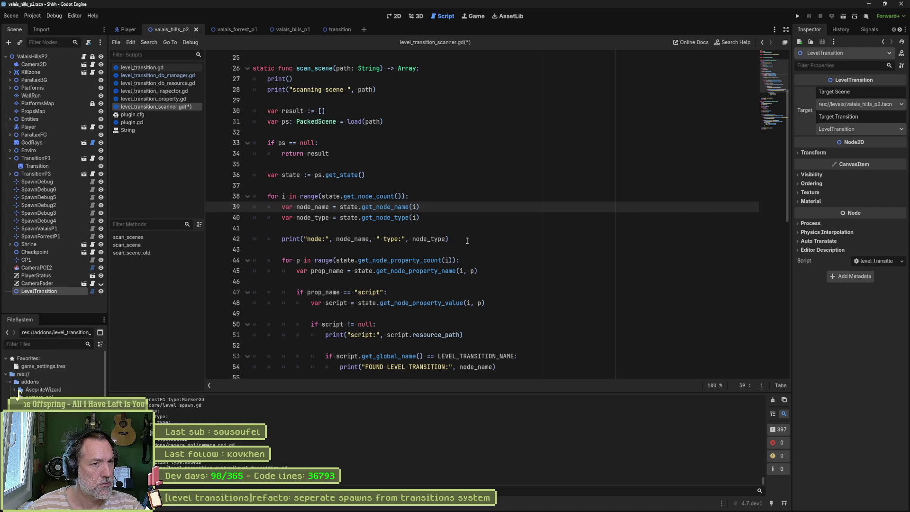
click(491, 239)
key(ctrl+shift+k)
key(ctrl+shift+k)
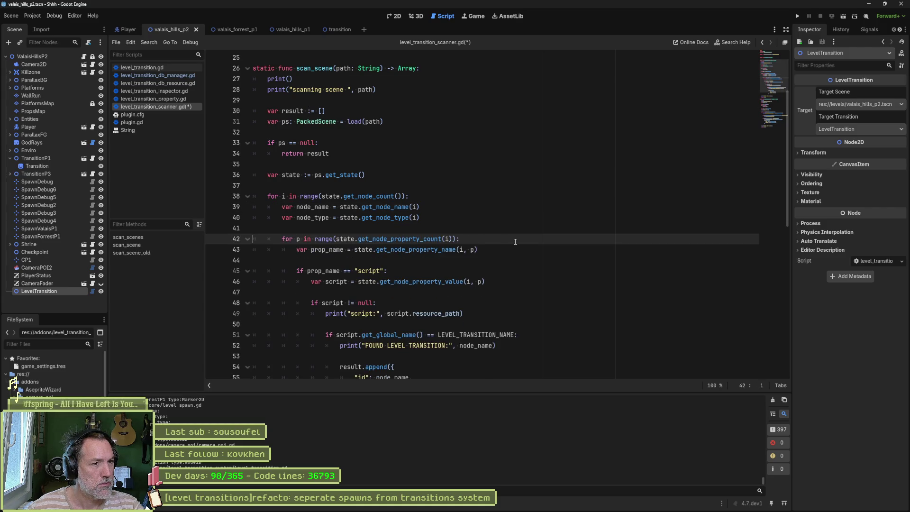
scroll(515, 242, down, 2)
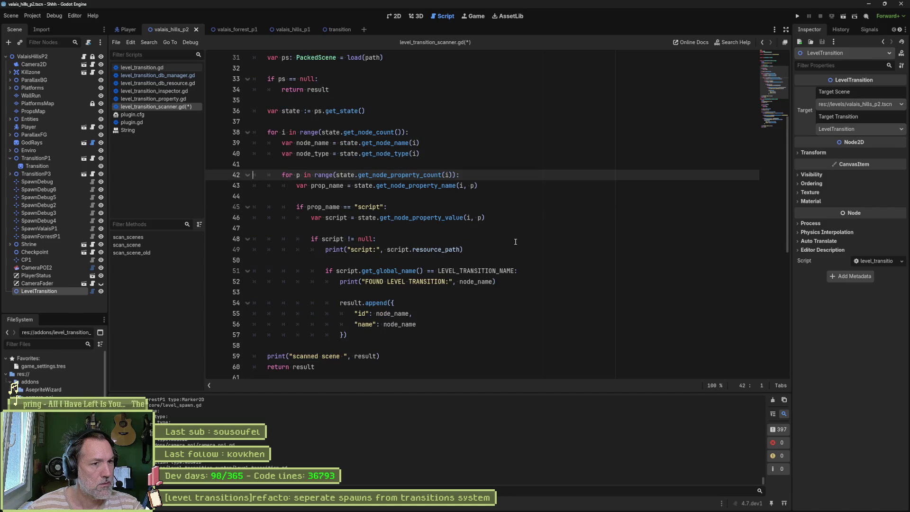
click(405, 249)
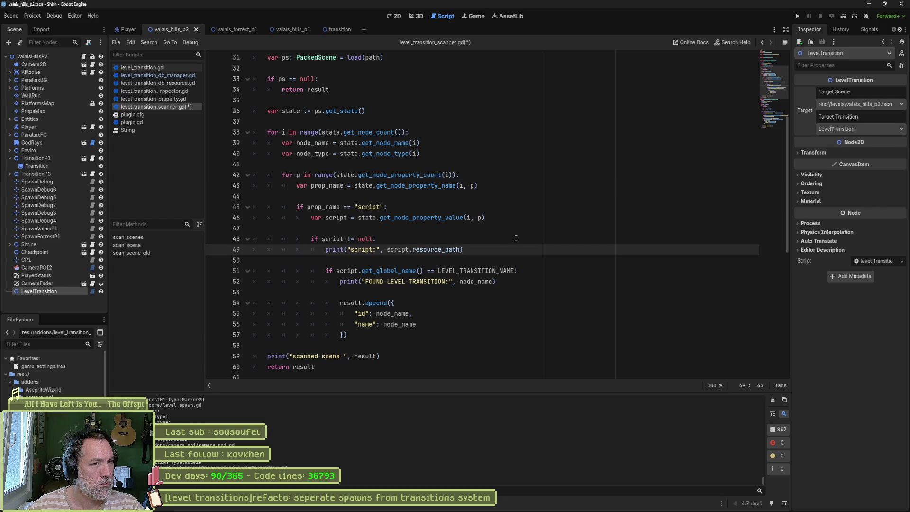
key(ctrl+shift+k)
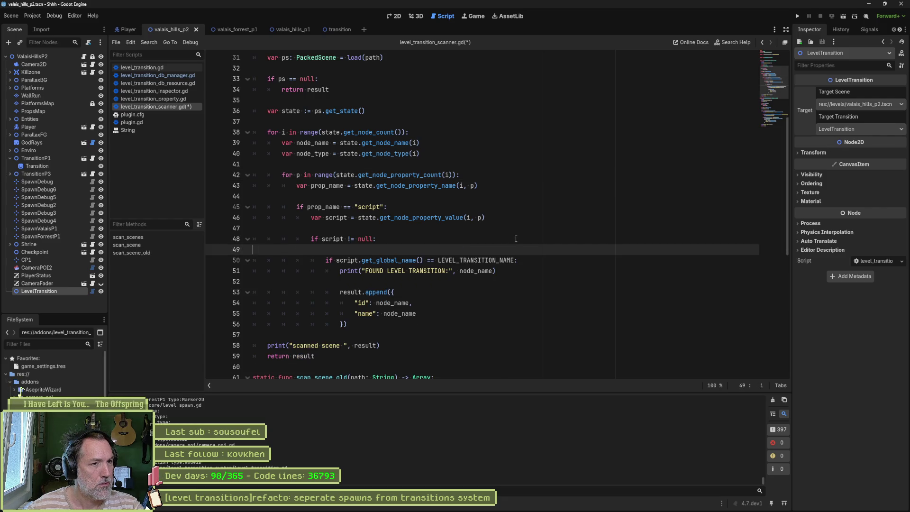
key(ctrl+shift+k)
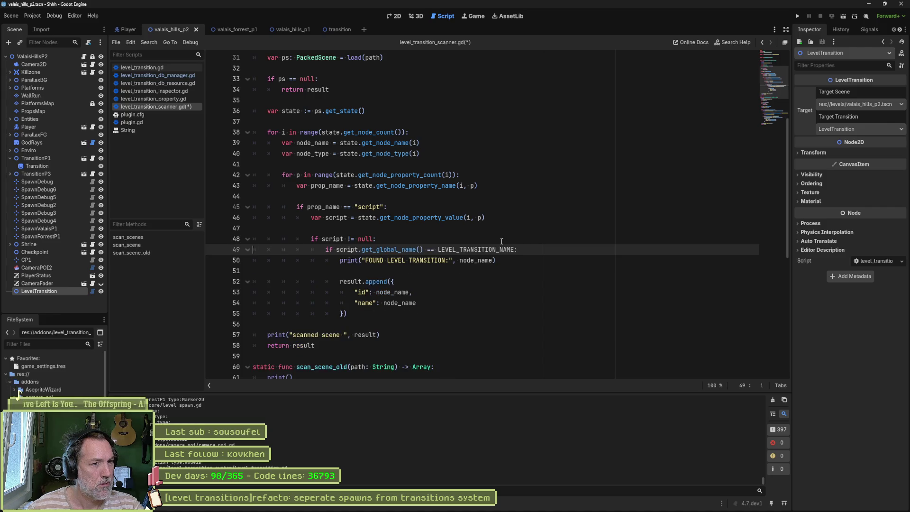
click(507, 268)
key(ctrl+shift+k)
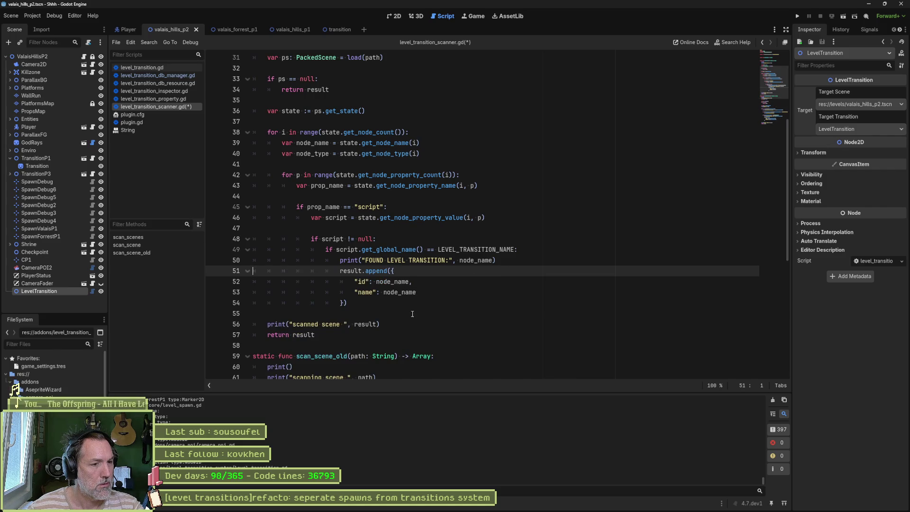
double_click(372, 326)
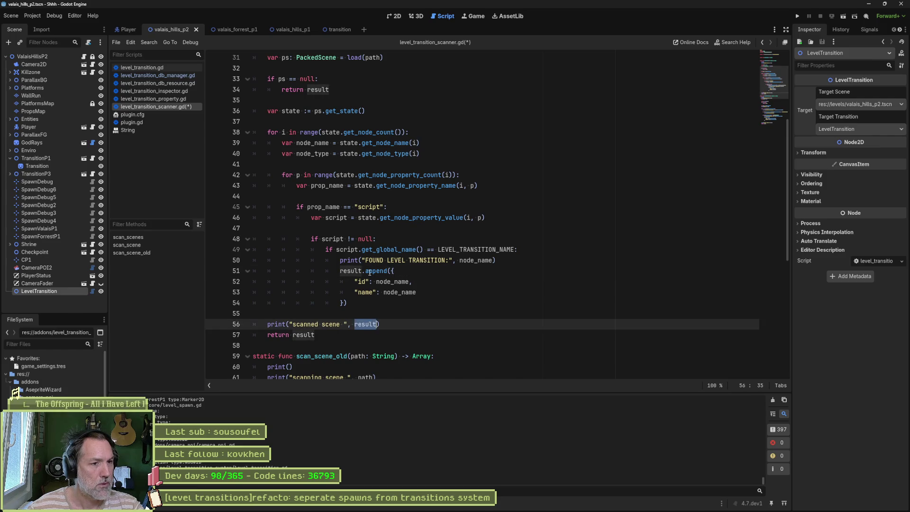
click(416, 261)
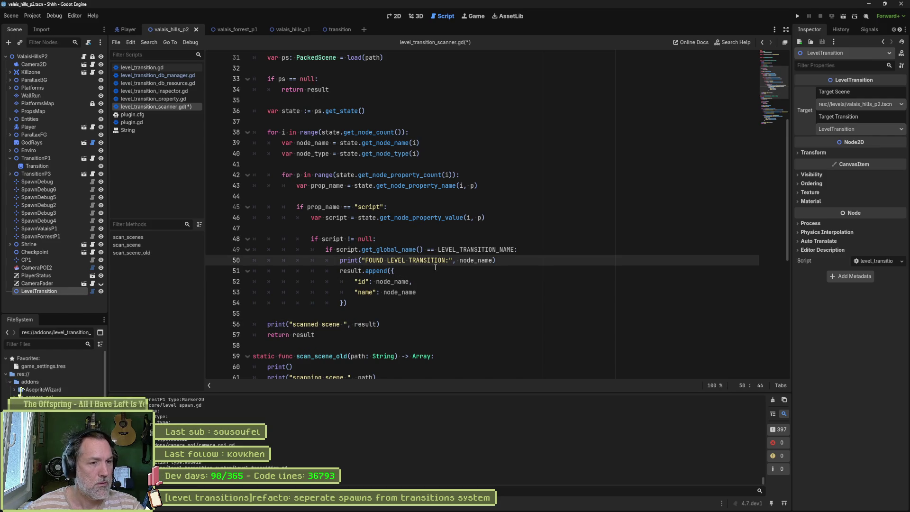
key(ctrl+shift+k)
key(ctrl+s)
Delete the entire scan_scene_old function and save the scanner script.
scroll(385, 323, down, 2)
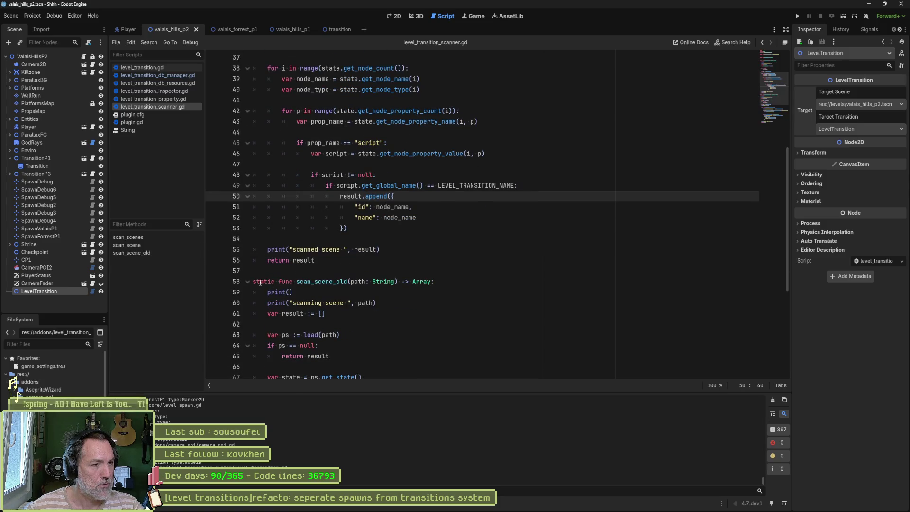
scroll(370, 325, down, 6)
click(332, 368)
scroll(357, 332, up, 6)
shift+click(343, 270)
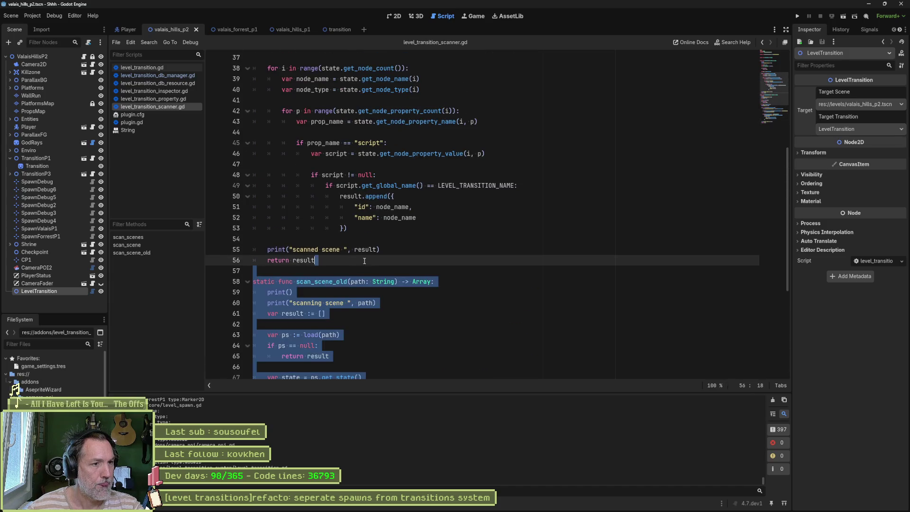
key(BackSpace)
key(BackSpace)
key(ctrl+s)
scroll(459, 267, up, 4)
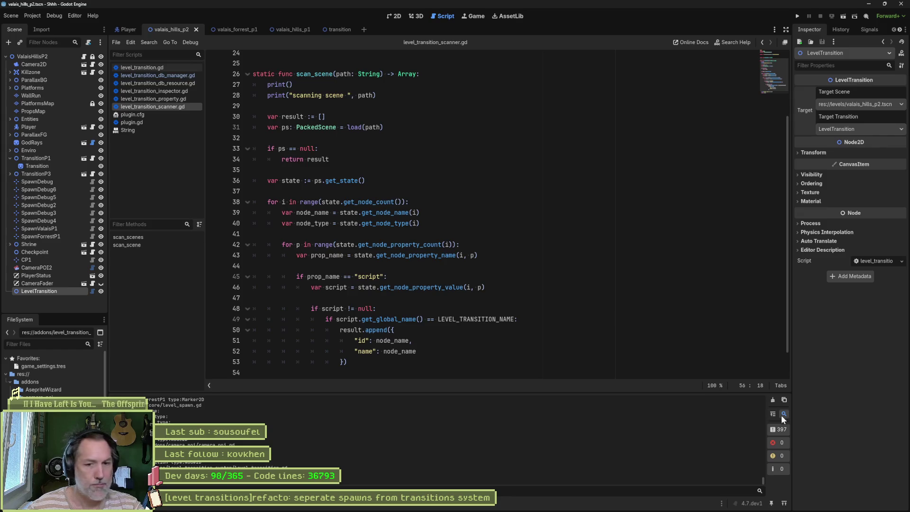
Clear Output, run the transition scanner from Project > Tools, and switch to the valais_forrest_p1 scene.
click(772, 400)
click(32, 15)
mouse_move(103, 95)
click(214, 127)
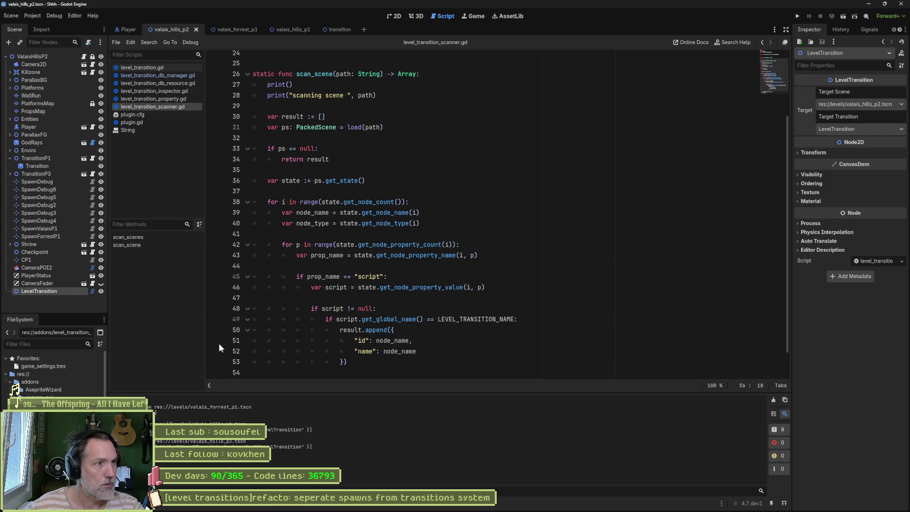
click(229, 30)
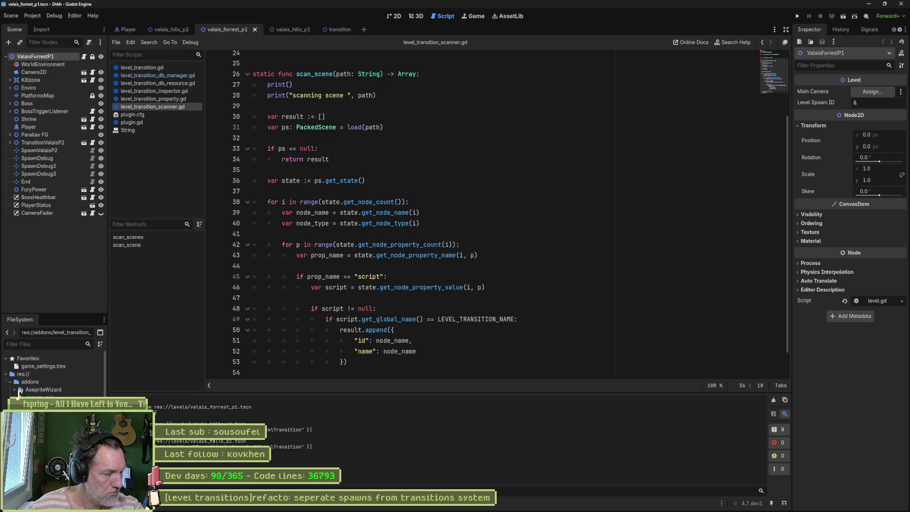
In valais_forrest_p1, filter the scene tree with t:Tran, select TransitionValaisP2, then clear the filter.
click(283, 25)
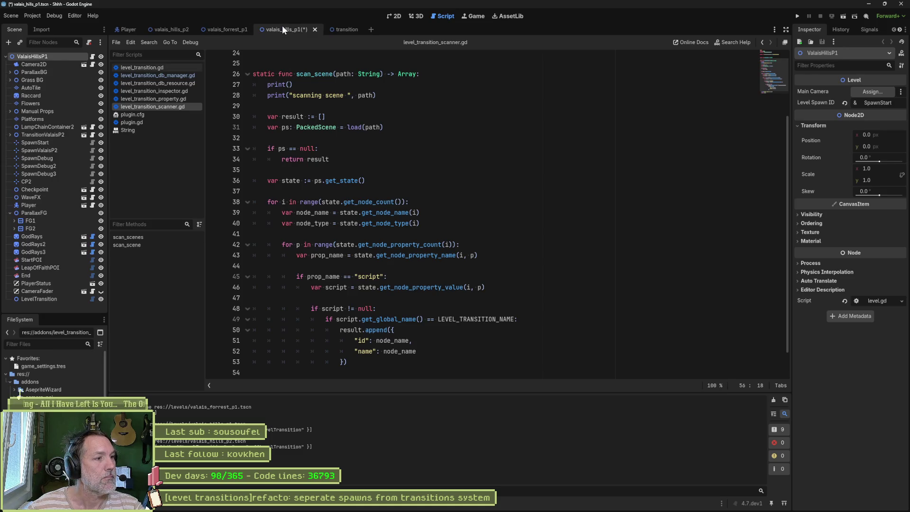
click(225, 28)
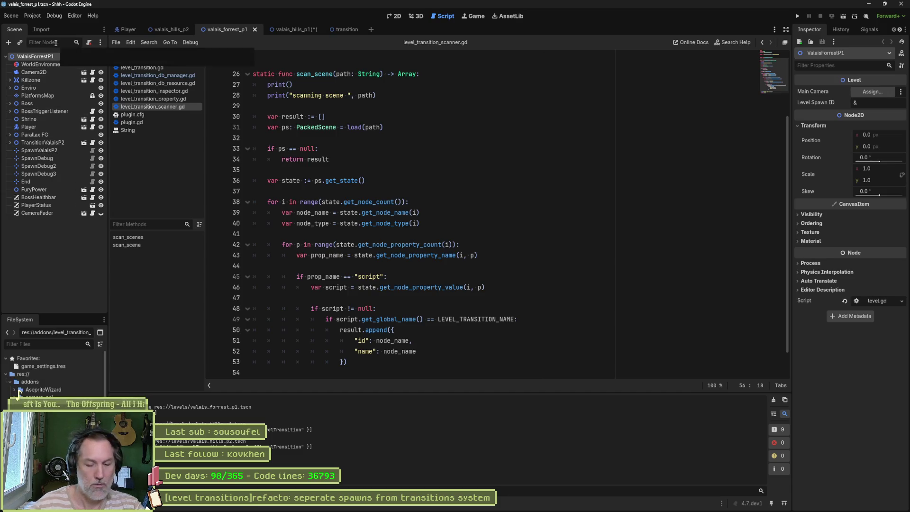
text(t:Le)
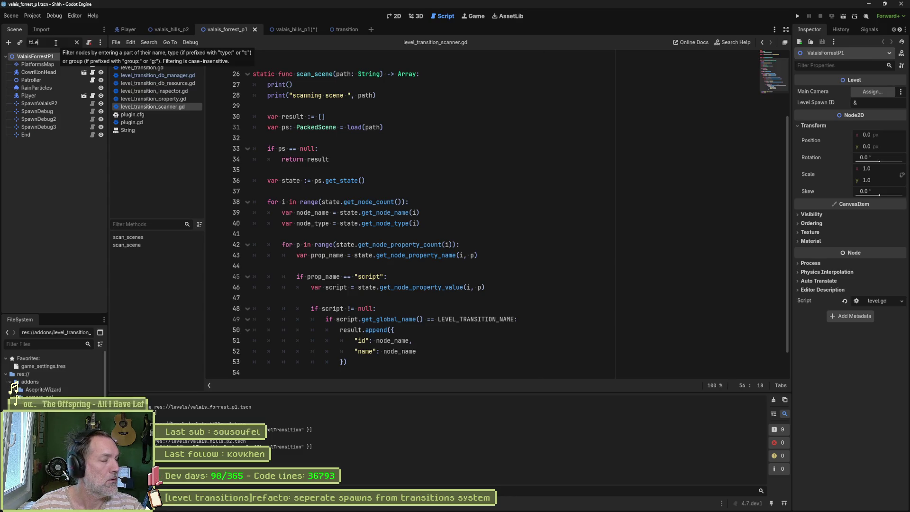
key(BackSpace)
key(BackSpace)
text(mark)
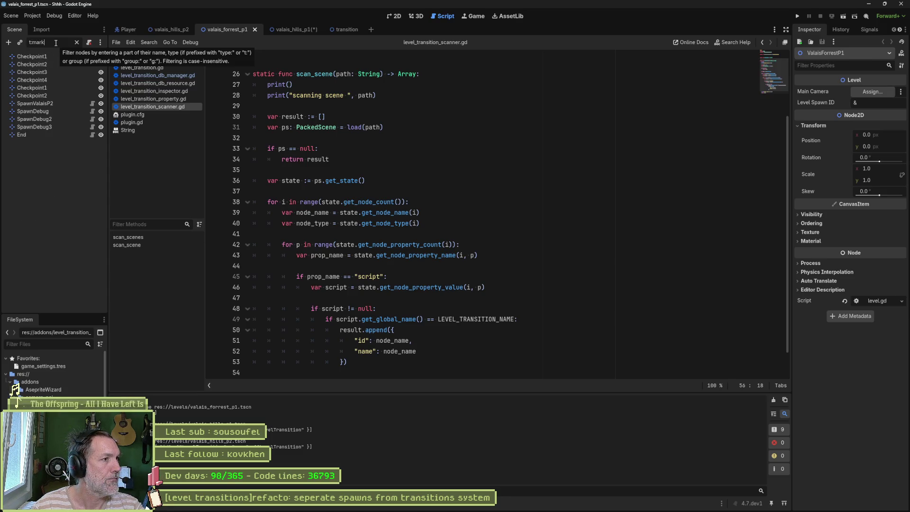
key(BackSpace)
key(BackSpace)
key(BackSpace)
text(Level)
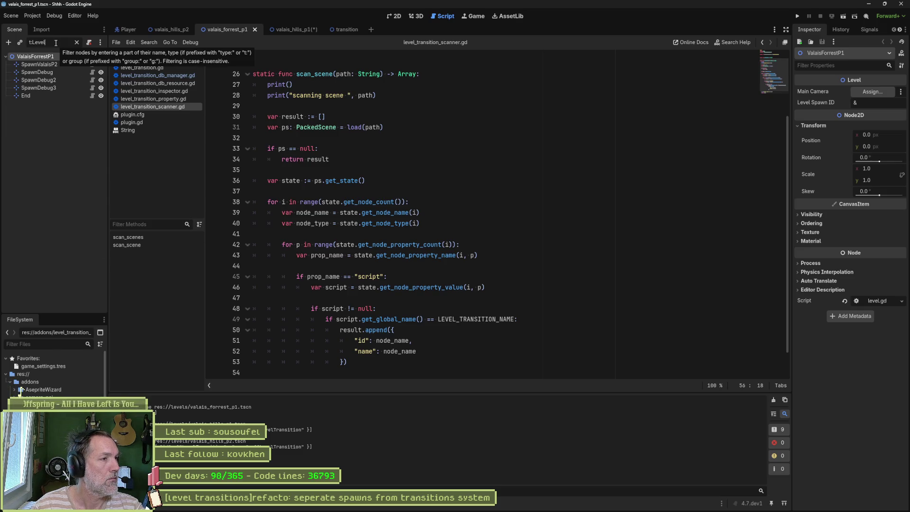
key(BackSpace)
key(BackSpace)
key(BackSpace)
text(Tran)
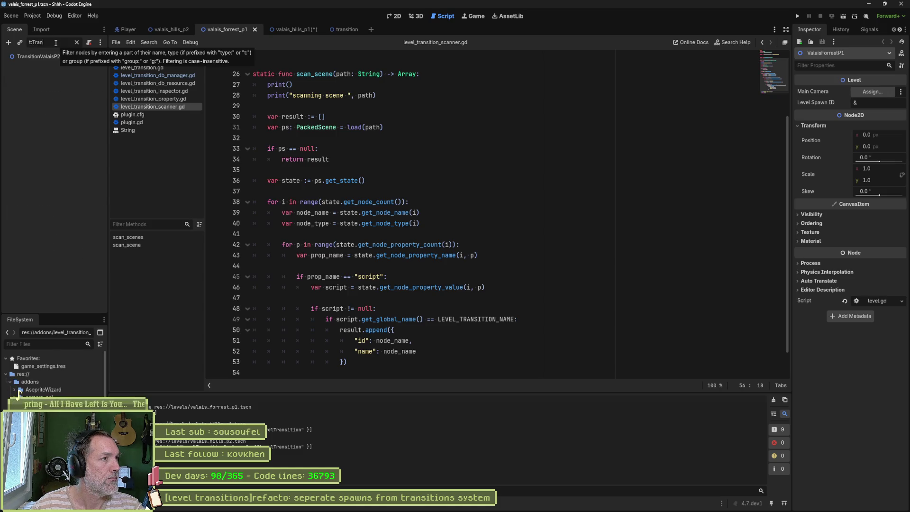
click(43, 56)
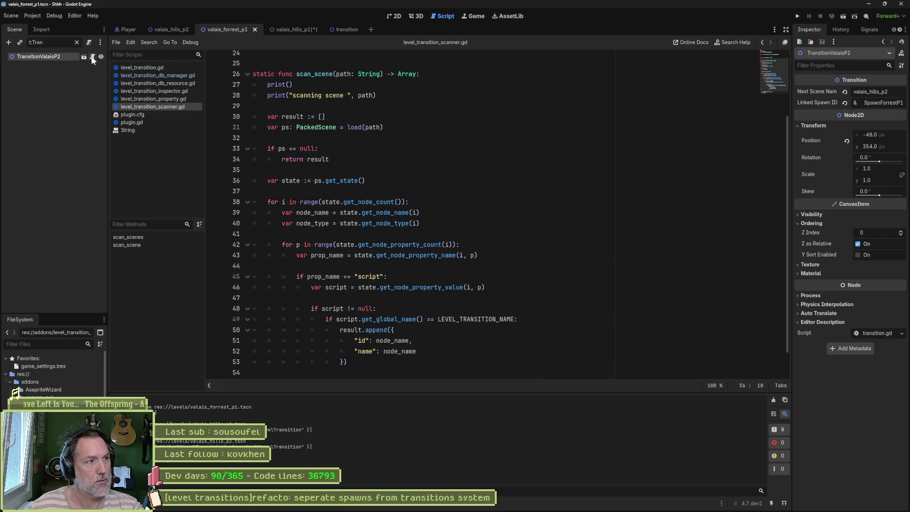
click(78, 42)
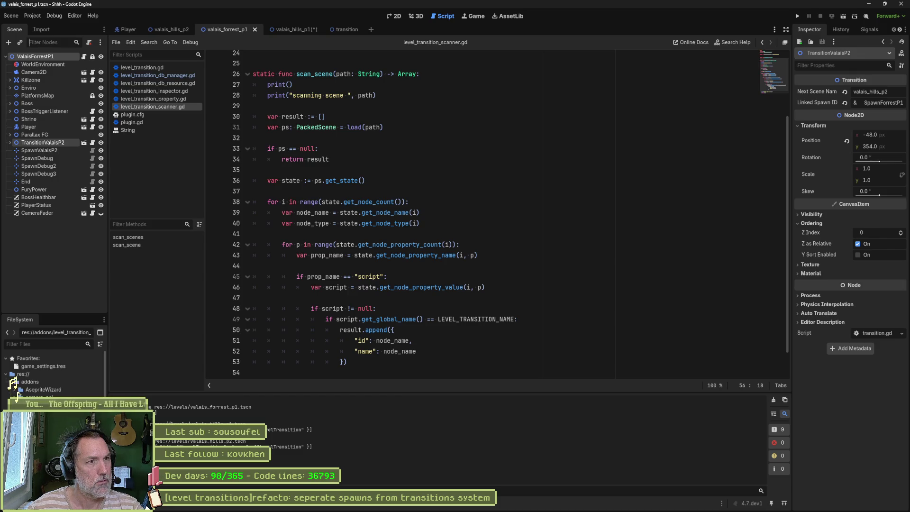
Save the valais_hills_p1 scene and return to the valais_hills_p2 scene.
click(278, 29)
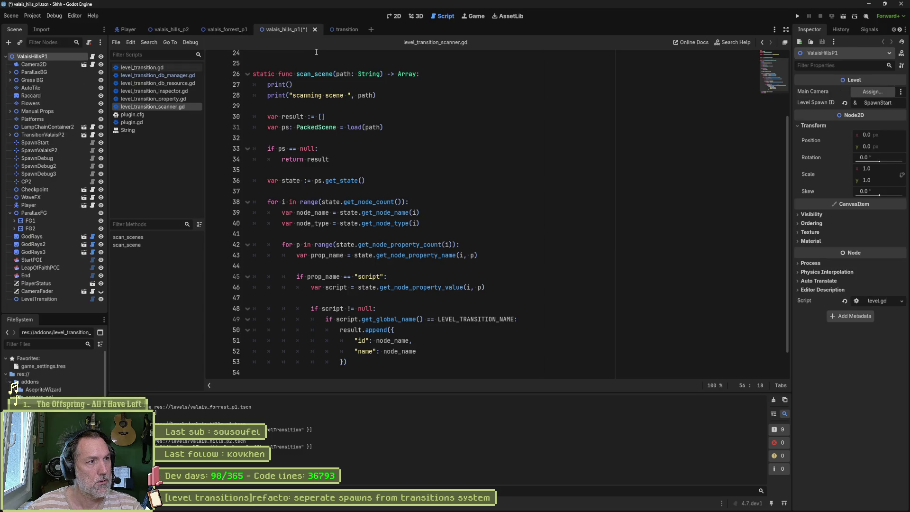
key(ctrl+s)
click(224, 30)
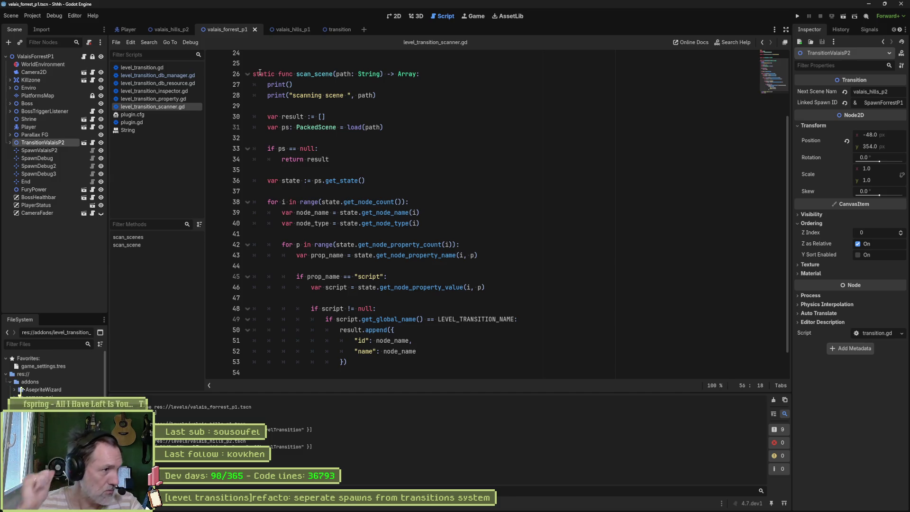
click(168, 29)
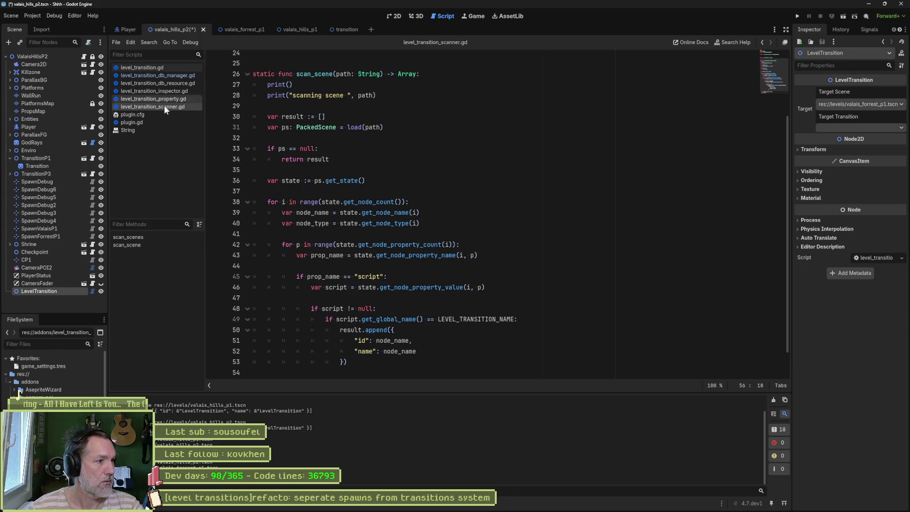
Save valais_hills_p2 and set LevelTransition's Target Scene to res://levels/valais_hills_p2.tscn.
key(ctrl+s)
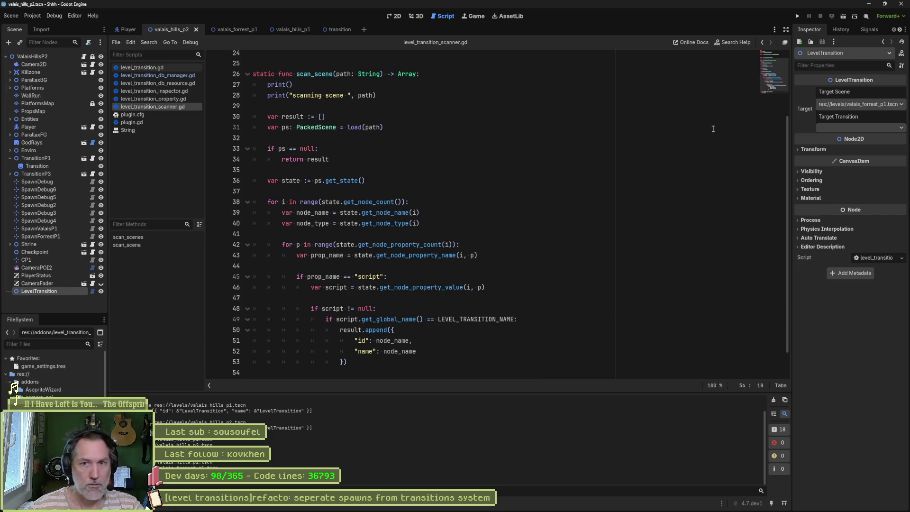
click(852, 104)
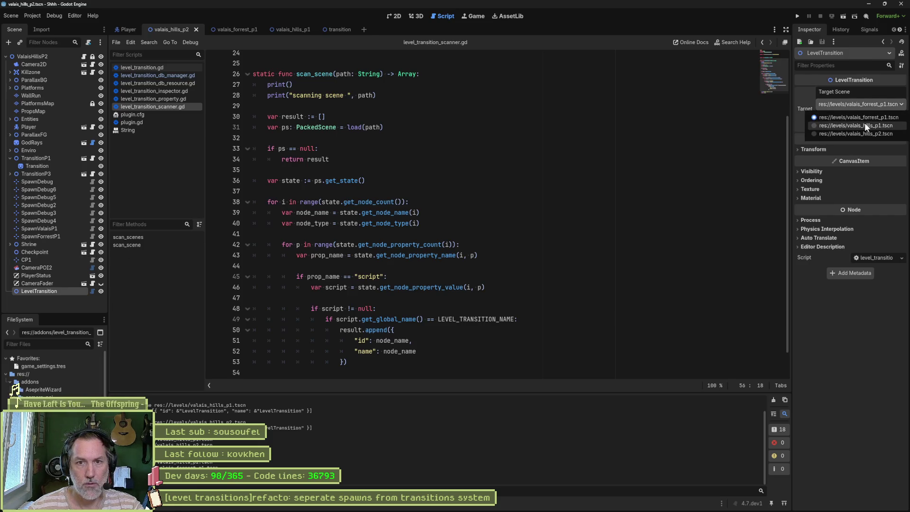
click(865, 124)
click(866, 102)
click(861, 133)
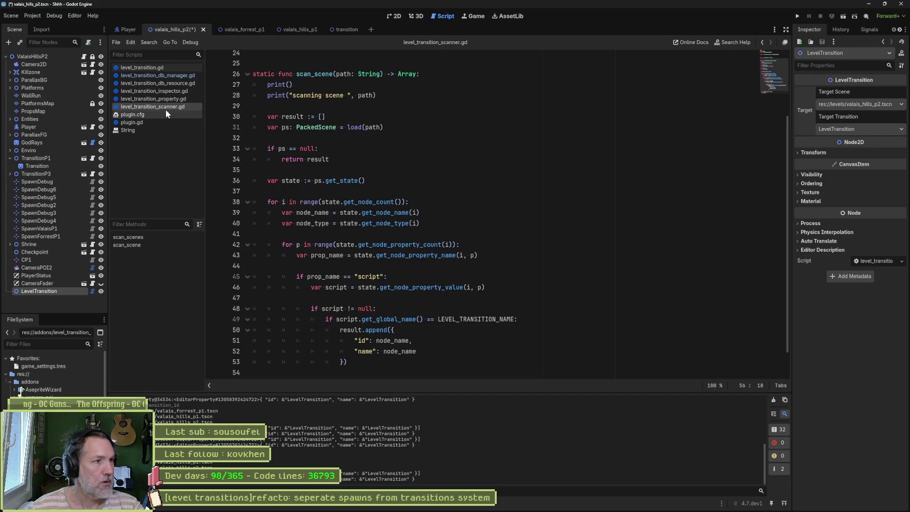
click(160, 98)
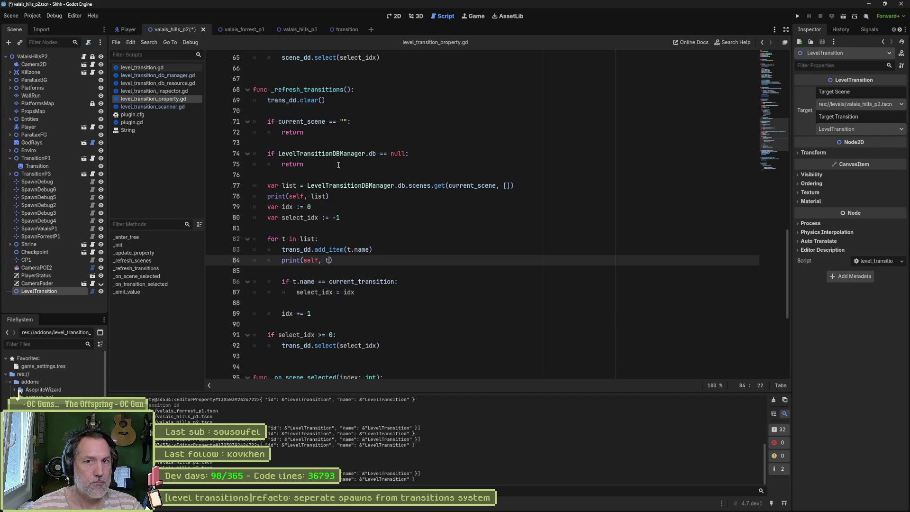
Fold all functions in level_transition_property.gd, then expand only _init to view its label-creation lines.
scroll(358, 184, up, 10)
key(ctrl+alt+f)
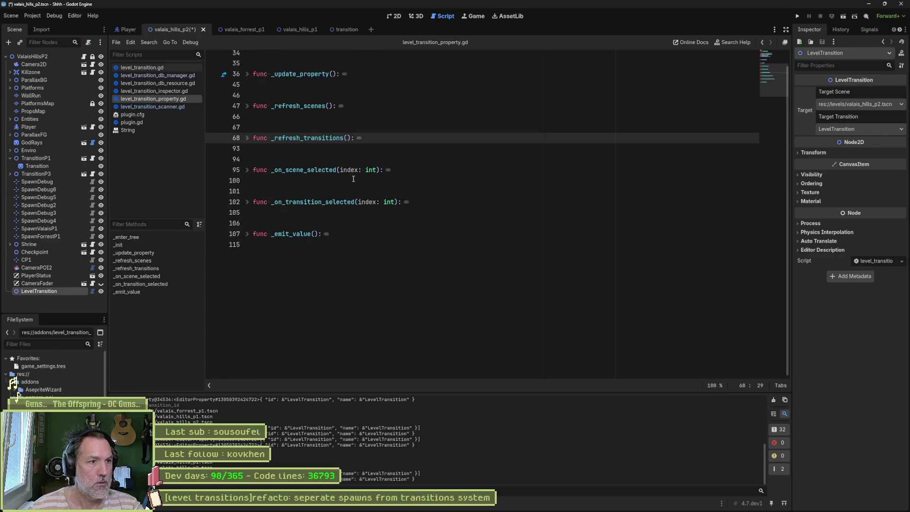
scroll(353, 180, up, 5)
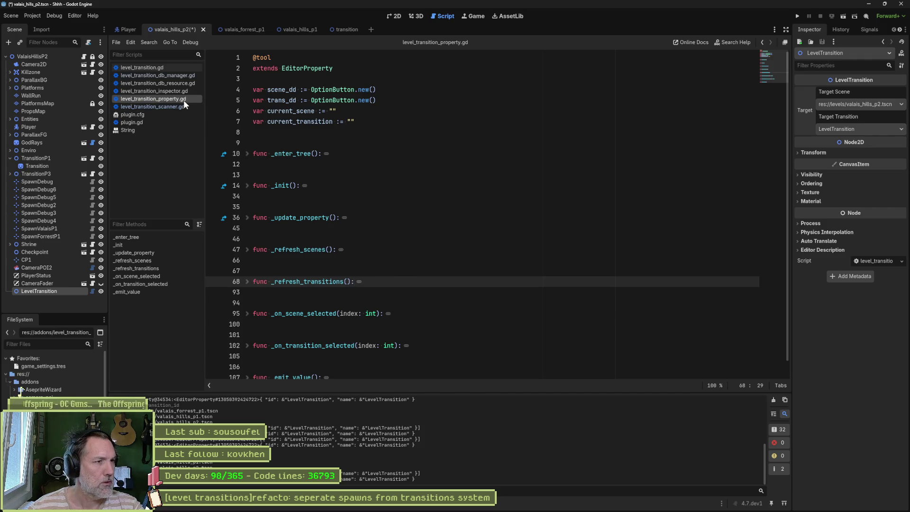
click(247, 154)
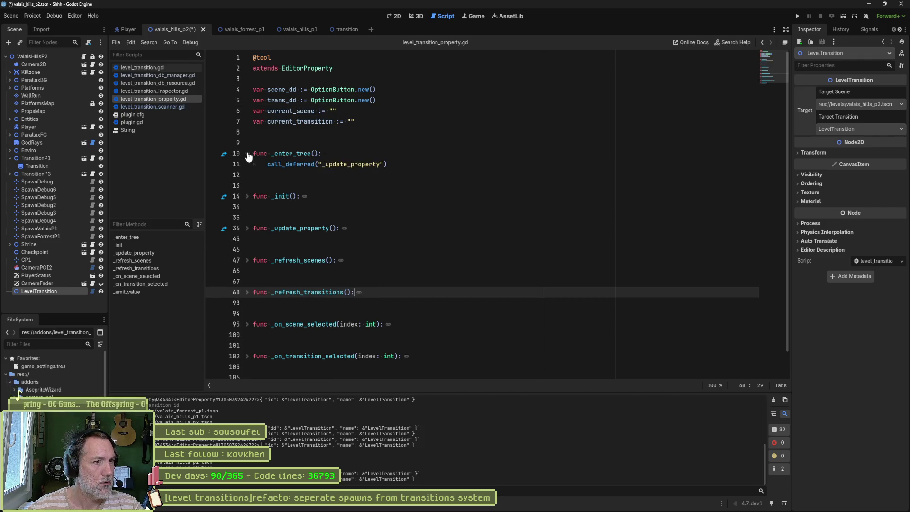
click(248, 153)
click(247, 186)
scroll(375, 187, down, 2)
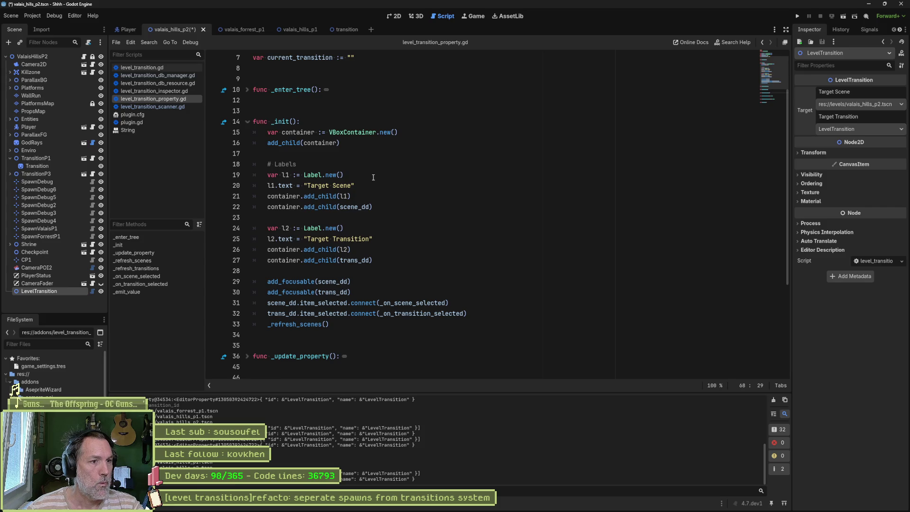
click(373, 177)
Delete the l1/l2 Label lines from _init, save, and reselect LevelTransition to refresh the Inspector.
key(ctrl+shift+k)
key(ctrl+shift+k)
key(ctrl+shift+k)
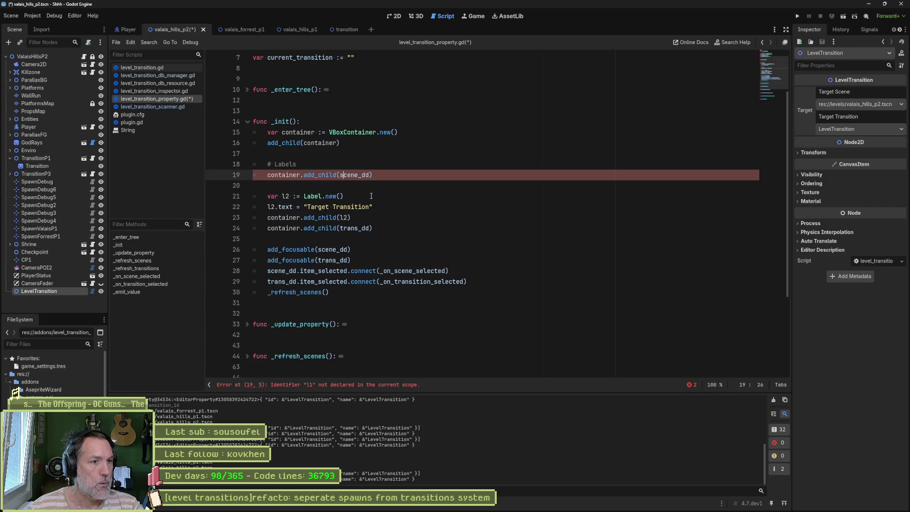
click(370, 196)
key(ctrl+shift+k)
key(ctrl+shift+k)
key(ctrl+shift+k)
key(ctrl+s)
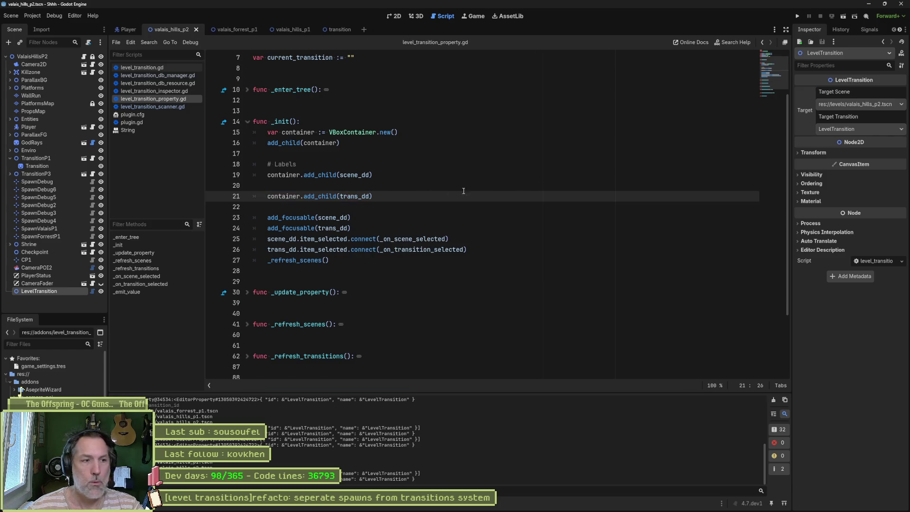
click(61, 277)
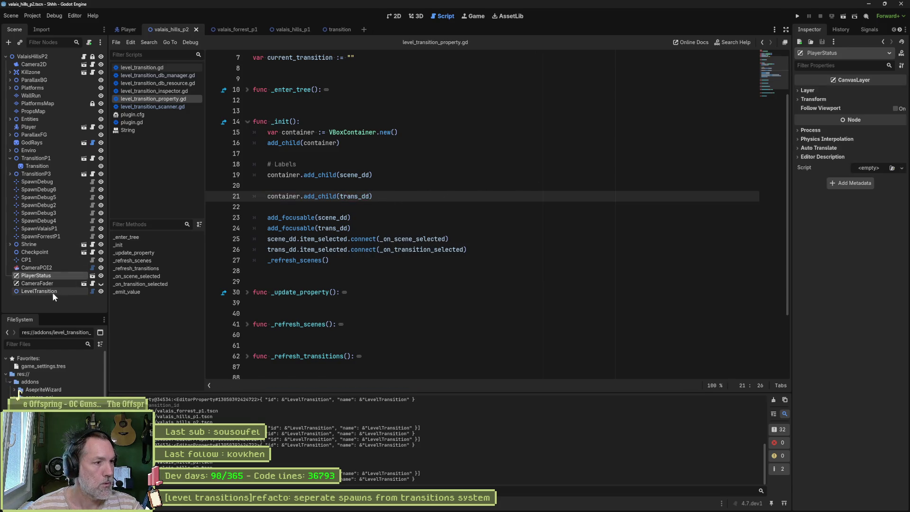
click(53, 292)
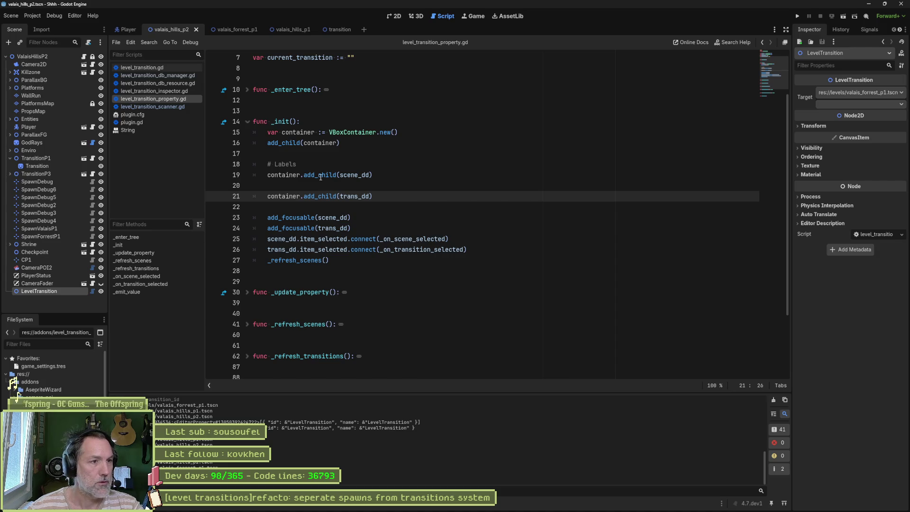
Remove the # Labels comment and leftover blank lines in _init, save, and recheck LevelTransition.
key(Up)
key(ctrl+shift+k)
key(Up)
key(Up)
key(ctrl+shift+k)
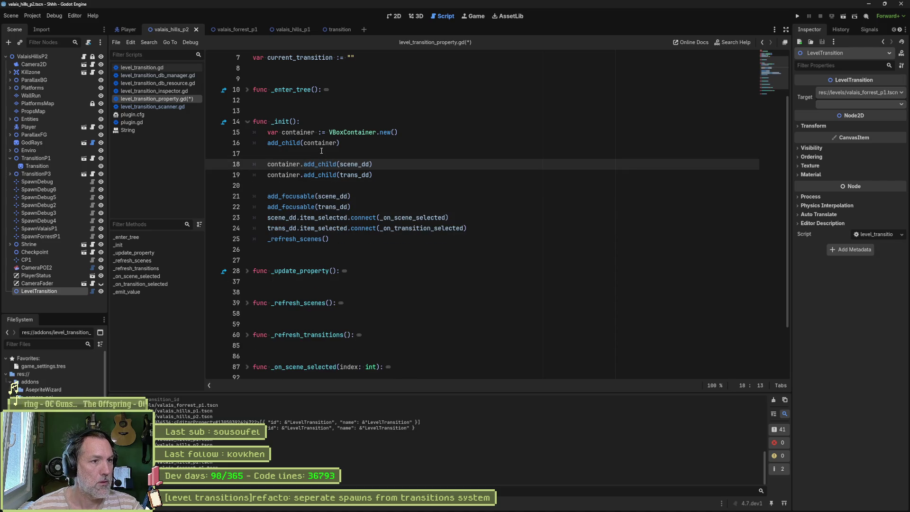
key(Up)
key(ctrl+shift+k)
key(Down)
key(Down)
key(ctrl+shift+k)
key(ctrl+s)
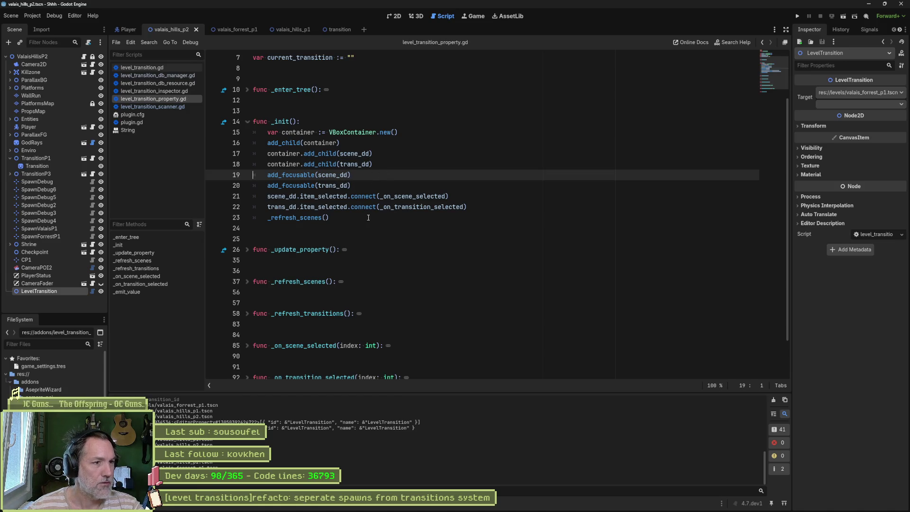
click(56, 283)
click(54, 291)
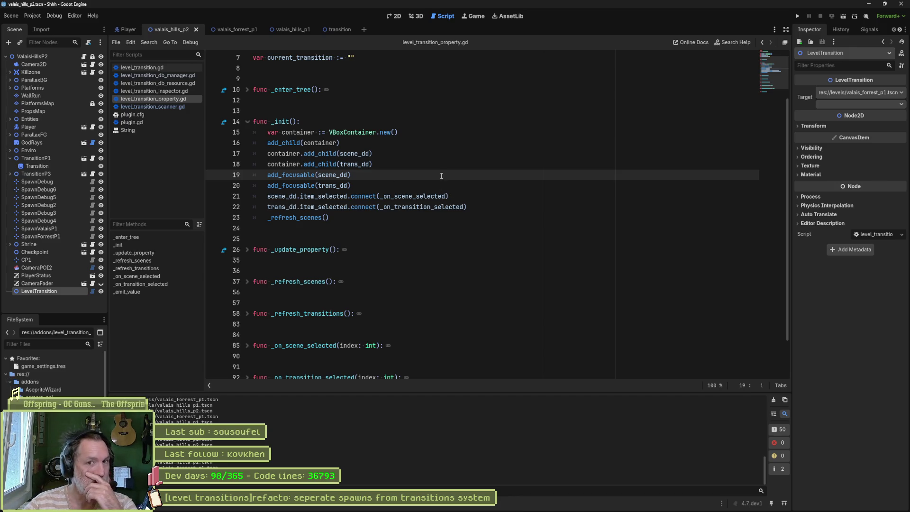
Check the empty Target Transition list, then review _update_property and level_transition.gd.
click(852, 103)
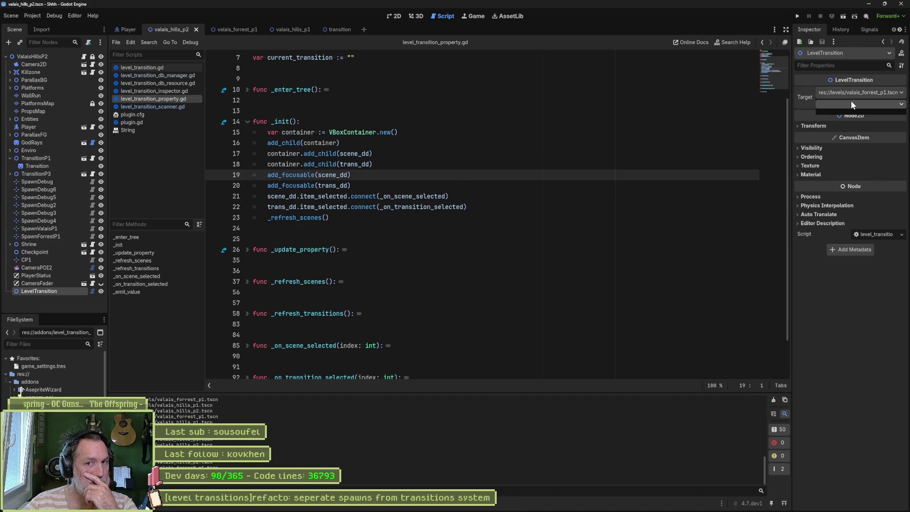
click(828, 104)
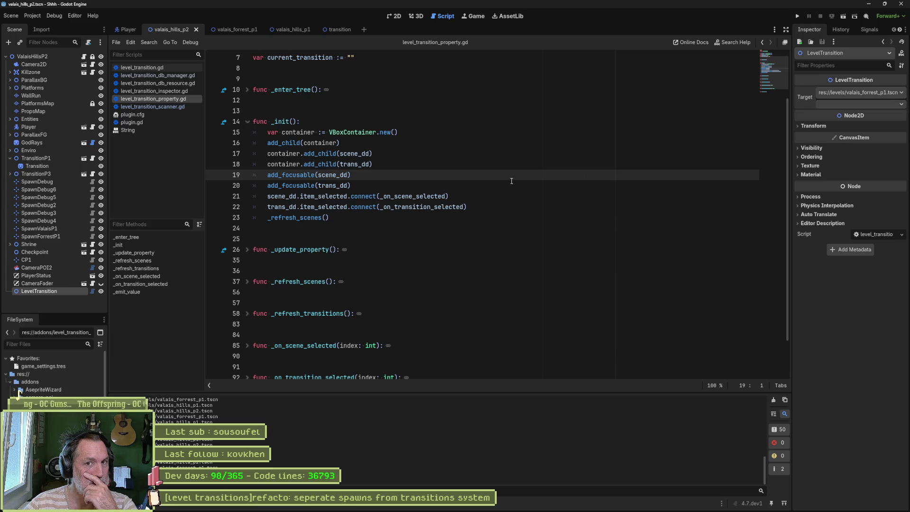
click(247, 122)
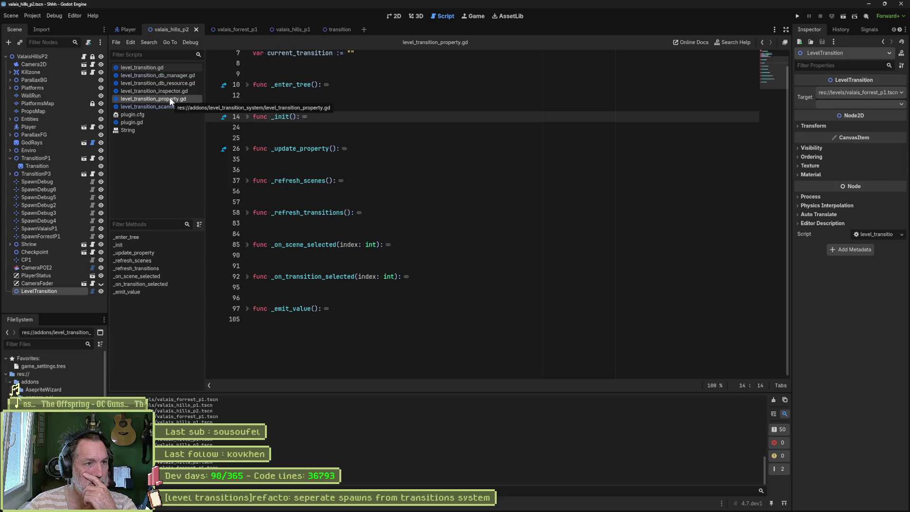
click(247, 148)
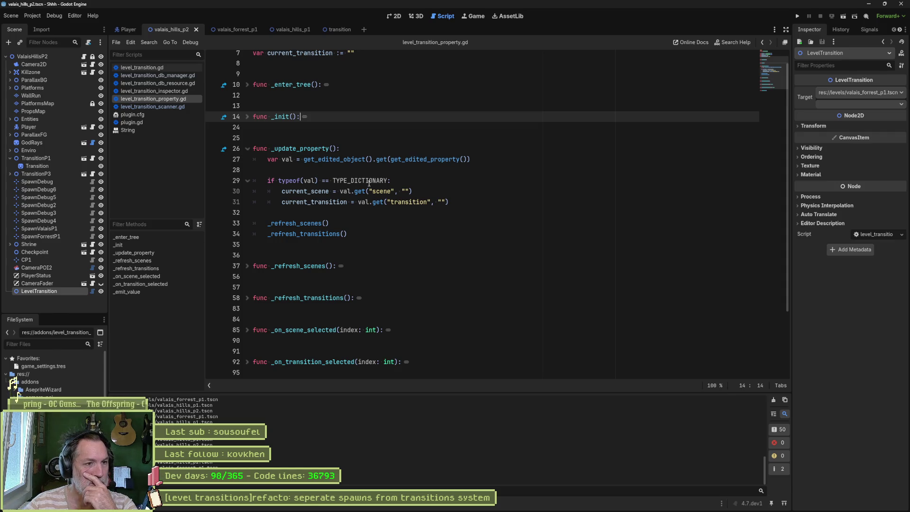
mouse_move(369, 182)
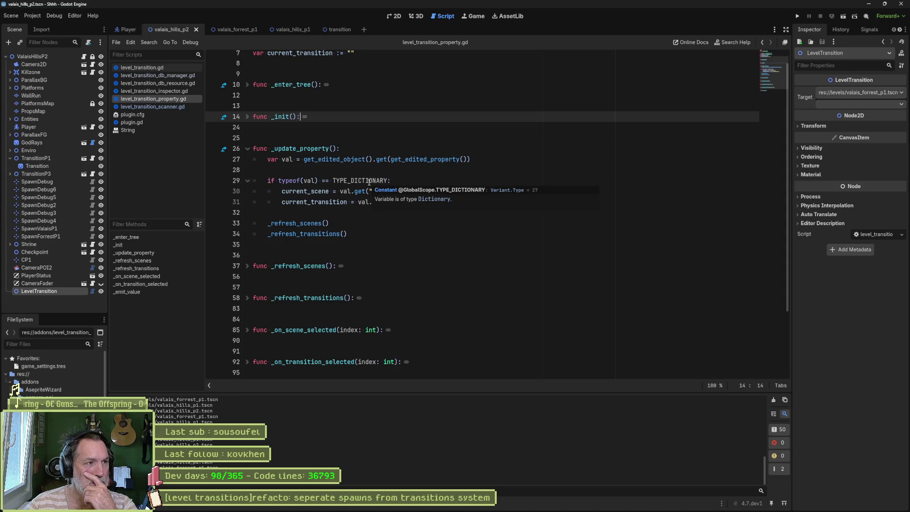
click(157, 76)
click(164, 67)
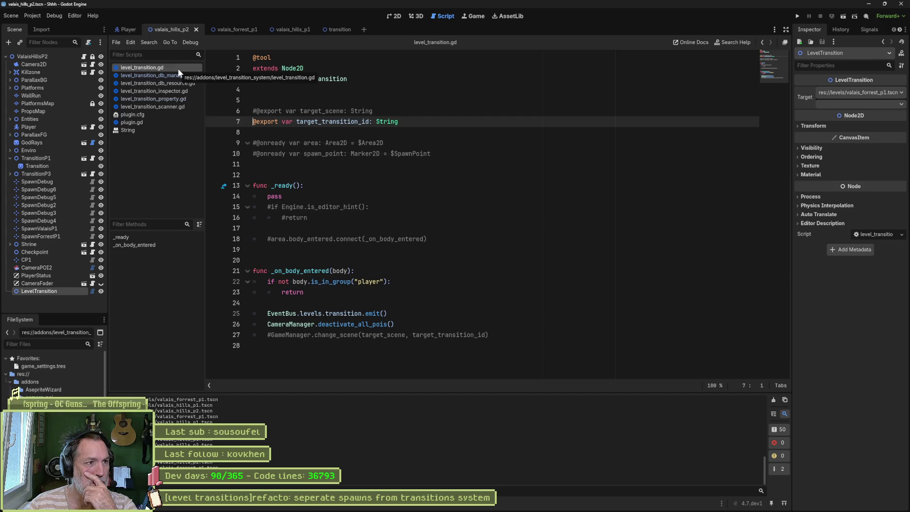
click(179, 99)
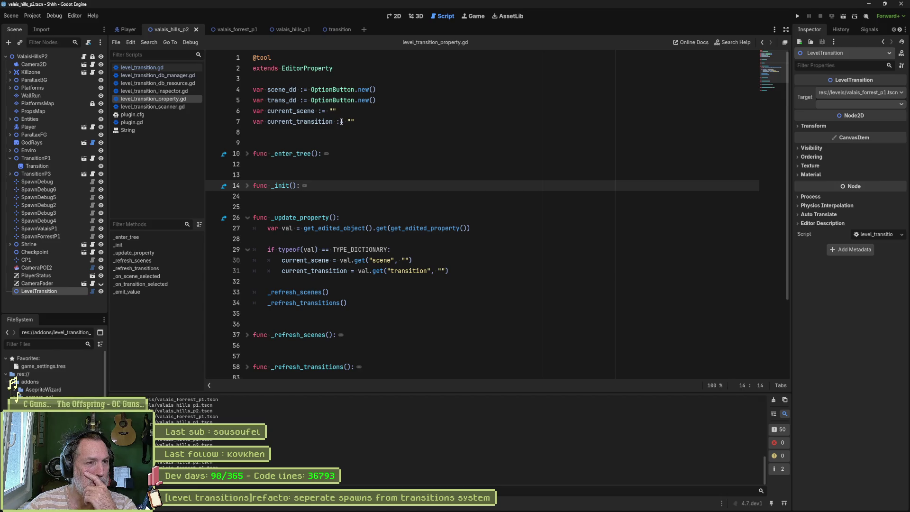
Add print("2") under the TYPE_DICTIONARY check in _update_property and save the script.
mouse_move(372, 250)
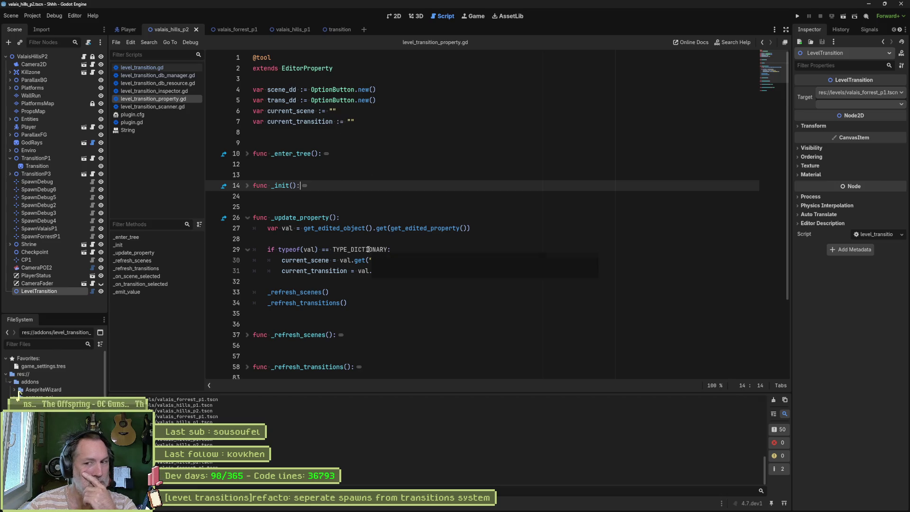
click(393, 250)
key(Return)
text(print("2)
key(ctrl+s)
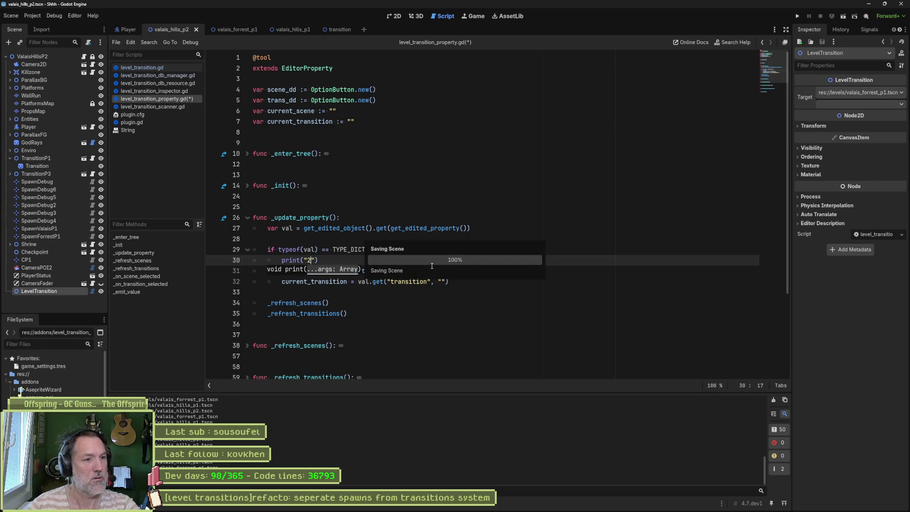
Clear the Output and set LevelTransition's Target Scene to valais_hills_p1.tscn.
click(774, 400)
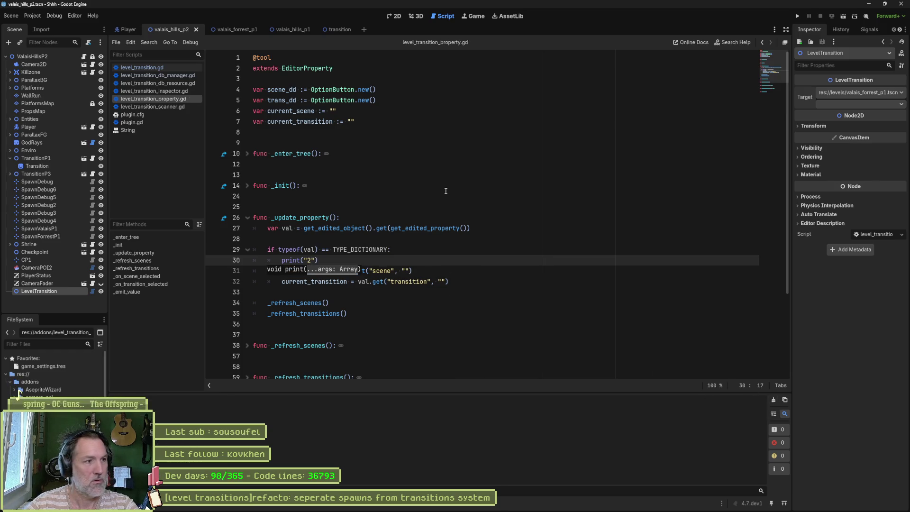
click(55, 275)
click(56, 289)
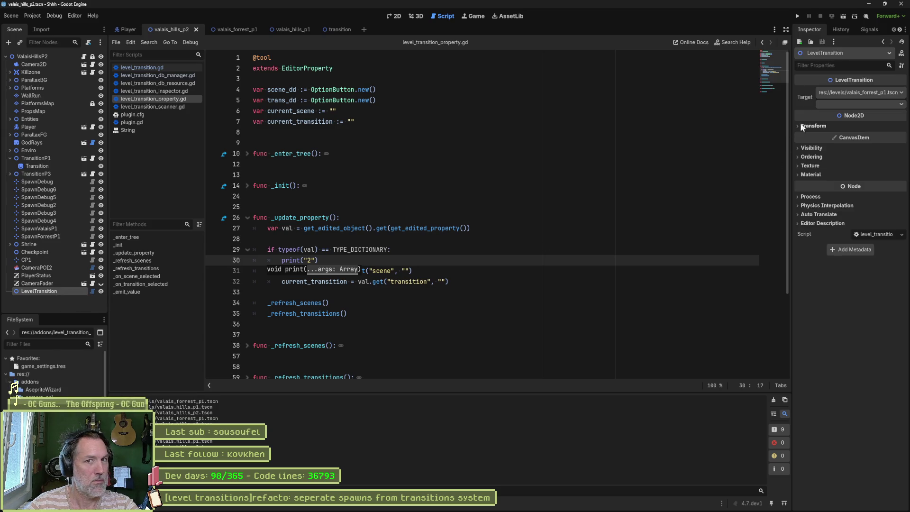
click(852, 93)
click(856, 114)
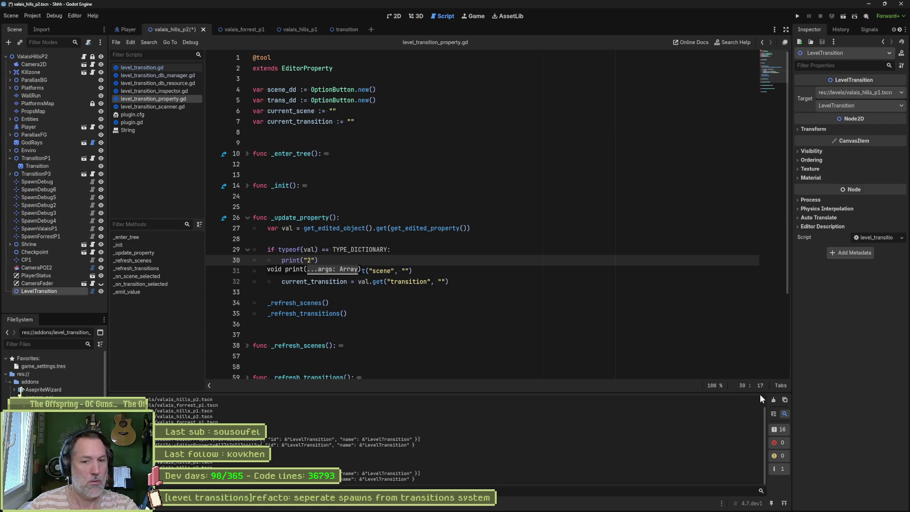
Clear the Output, save the scene, and run a project tool script from Project > Tools.
click(774, 399)
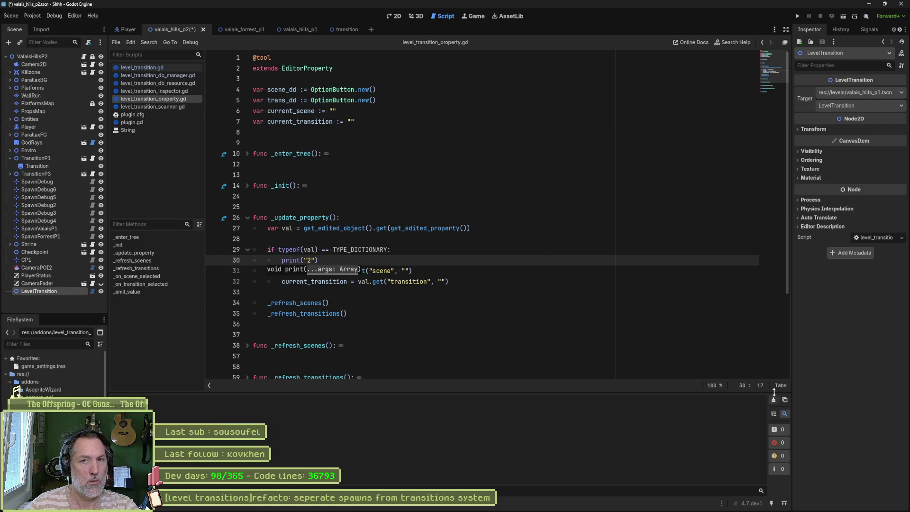
click(66, 283)
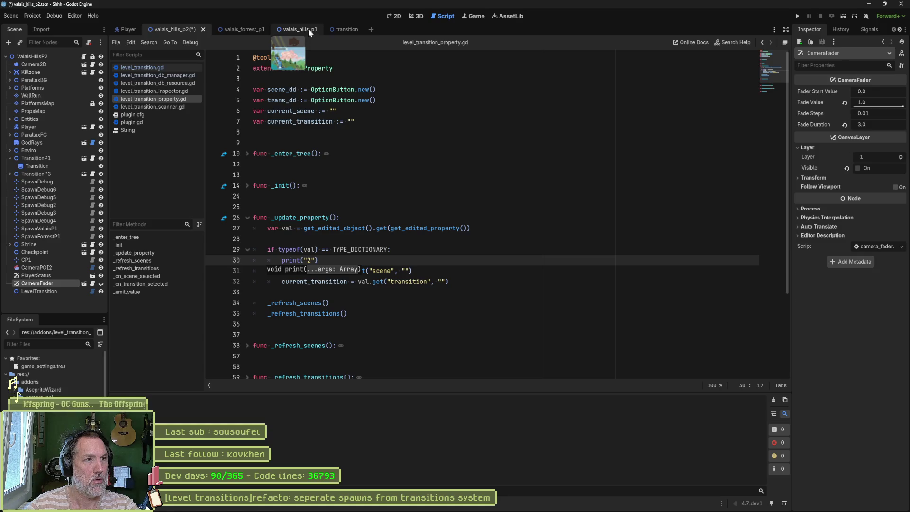
key(ctrl+s)
click(32, 15)
mouse_move(112, 93)
click(193, 127)
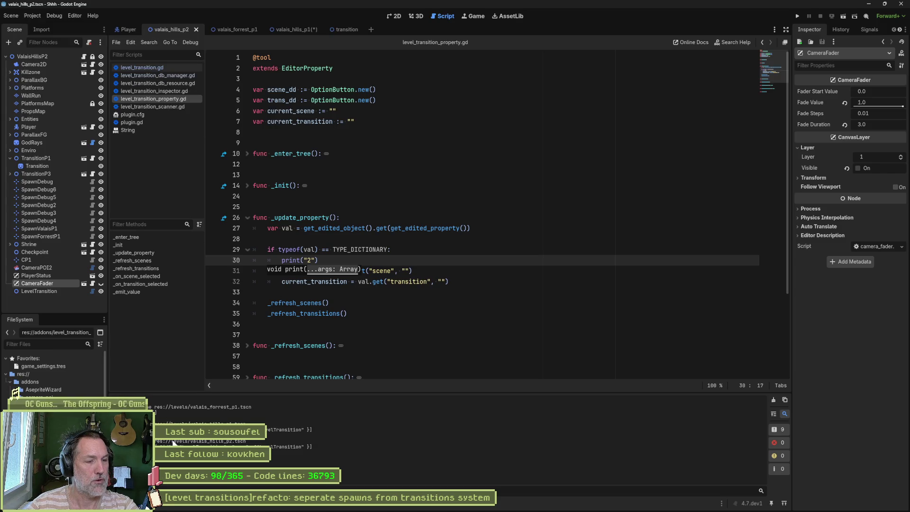
click(317, 219)
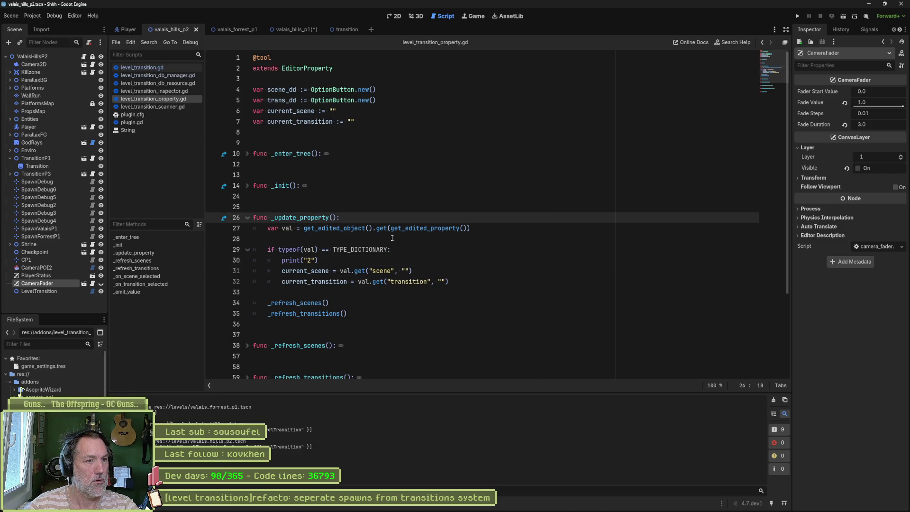
double_click(382, 249)
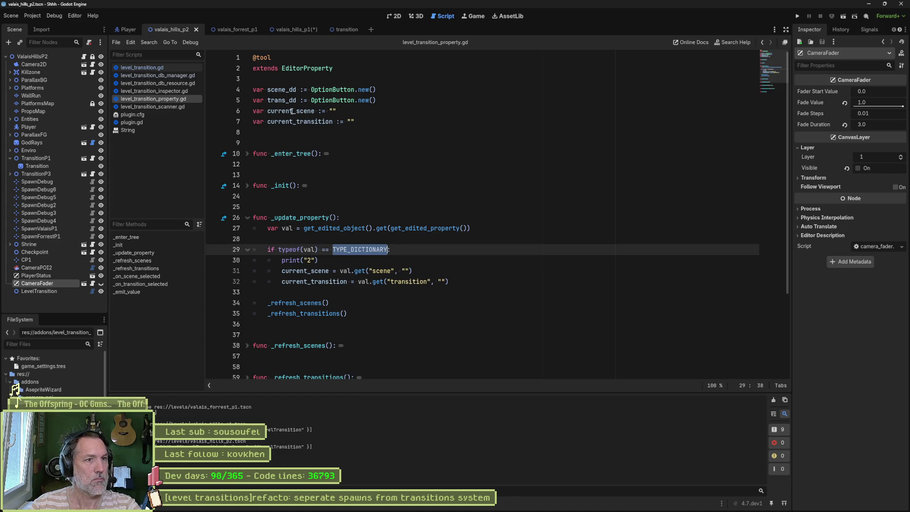
click(253, 113)
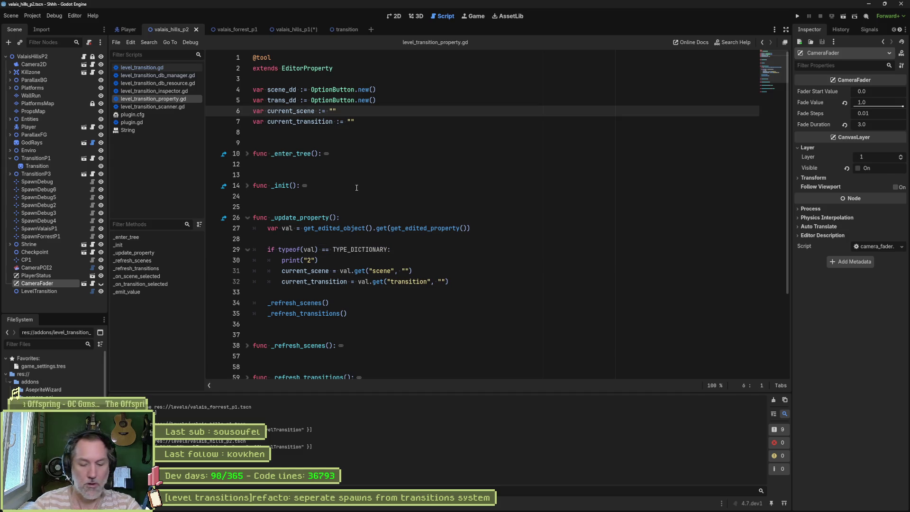
text(@export)
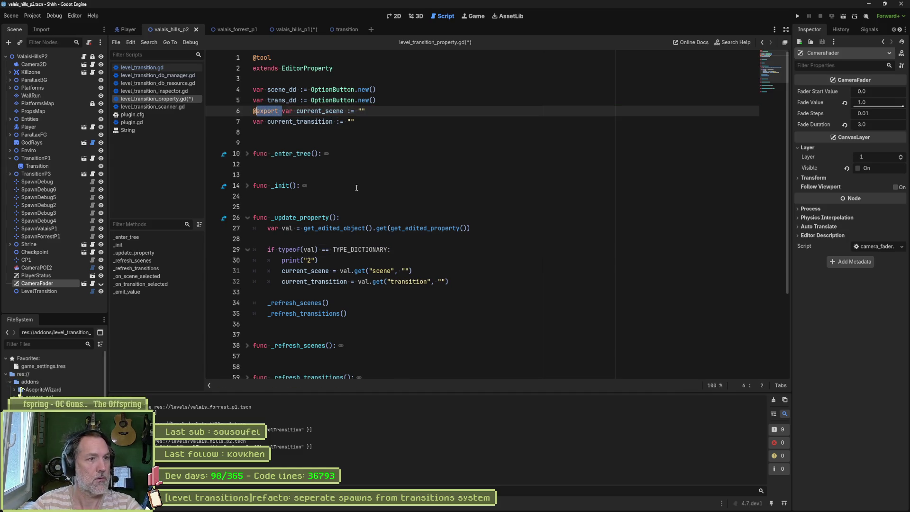
key(End)
key(Down)
key(Home)
text(@export)
key(ctrl+s)
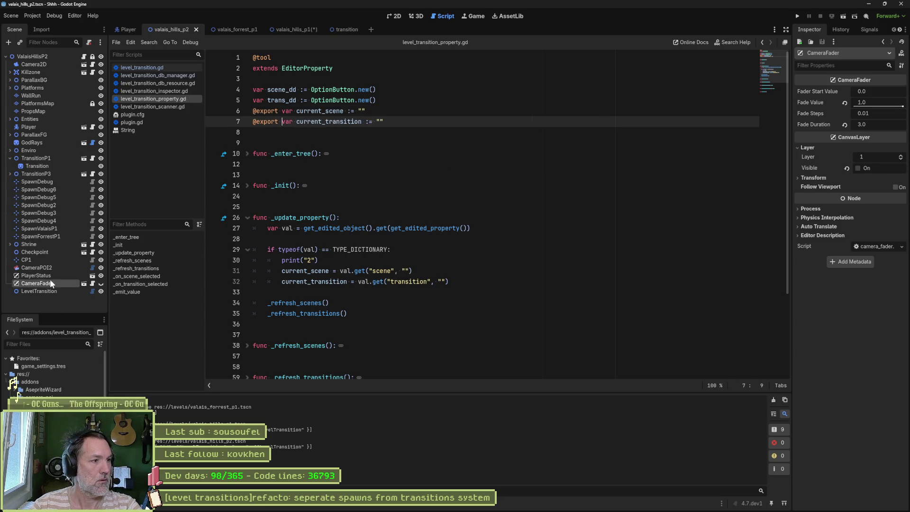
click(43, 292)
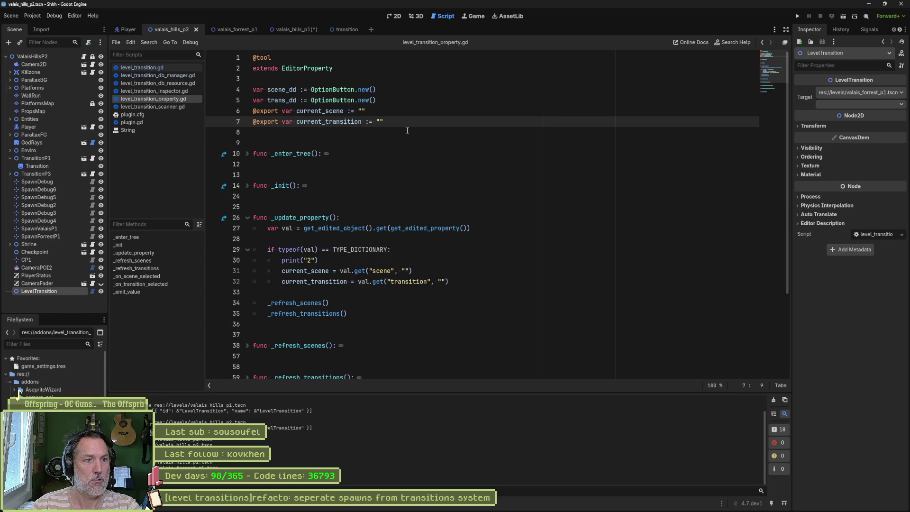
Search the project for current_scene (21 matches in 12 files) and jump to the line 87 assignment.
double_click(320, 110)
key(ctrl+shift+f)
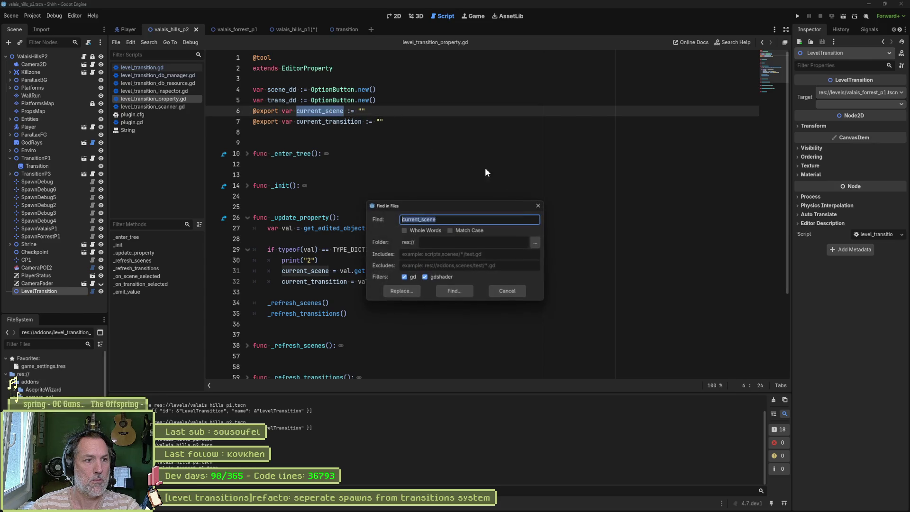
click(465, 292)
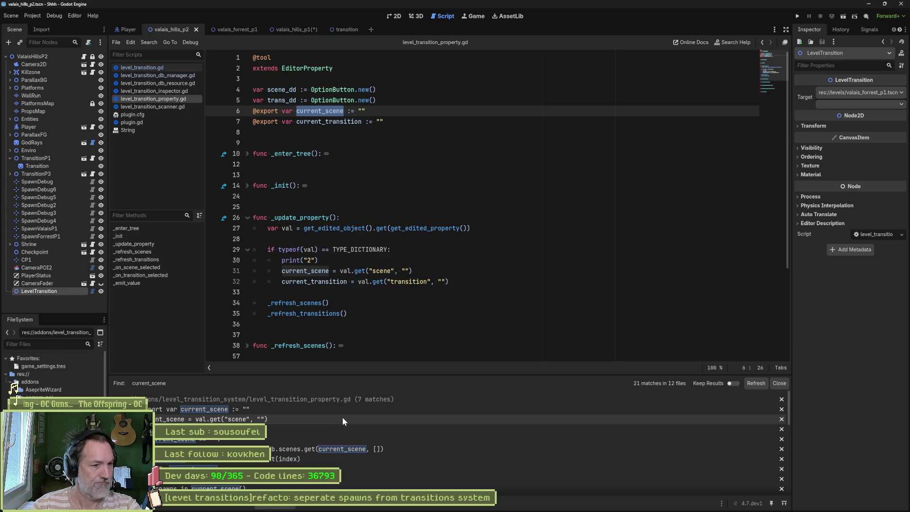
scroll(345, 415, down, 3)
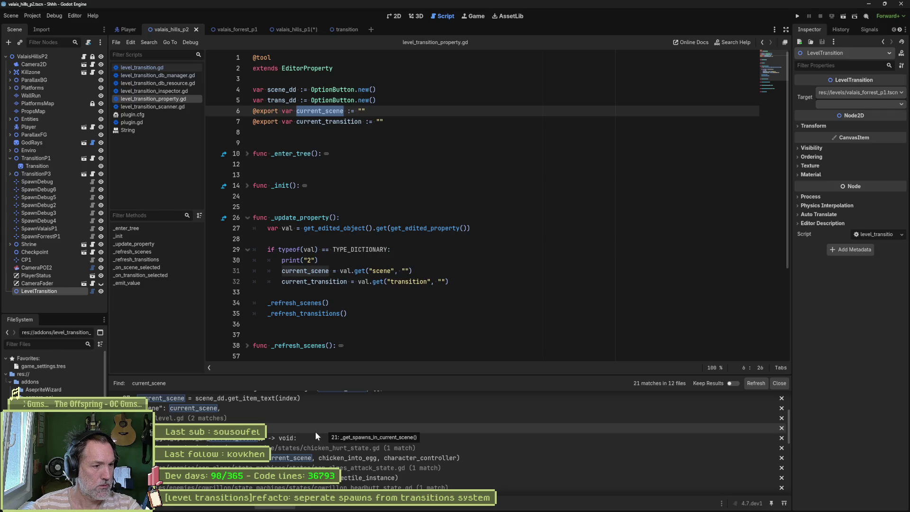
scroll(313, 435, down, 1)
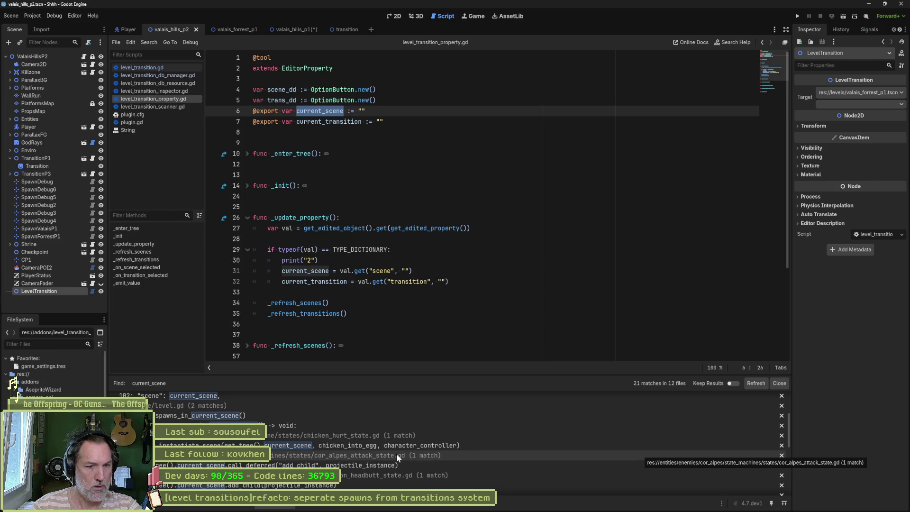
scroll(395, 453, down, 3)
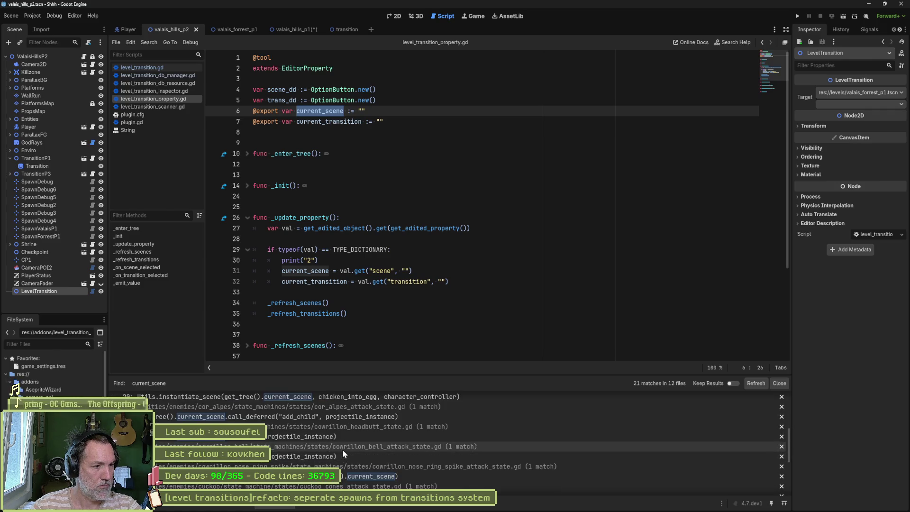
scroll(389, 446, down, 3)
scroll(395, 455, down, 5)
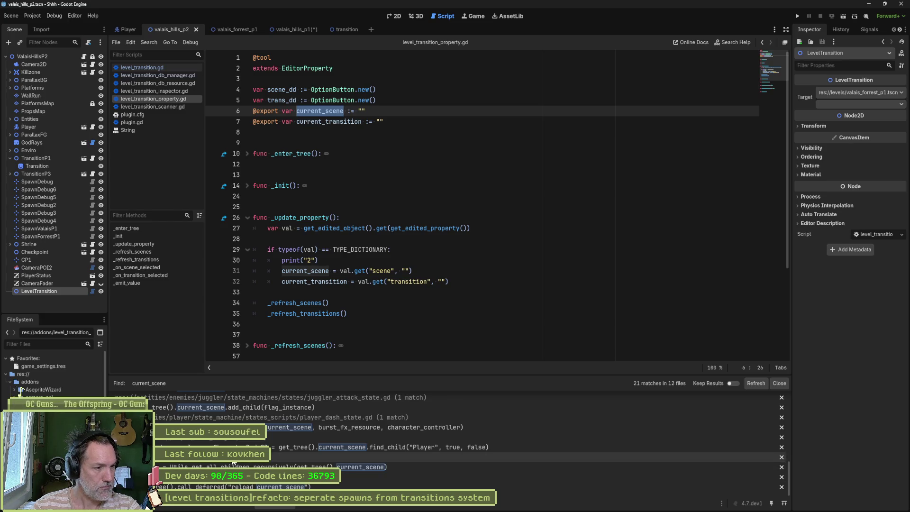
scroll(345, 432, up, 10)
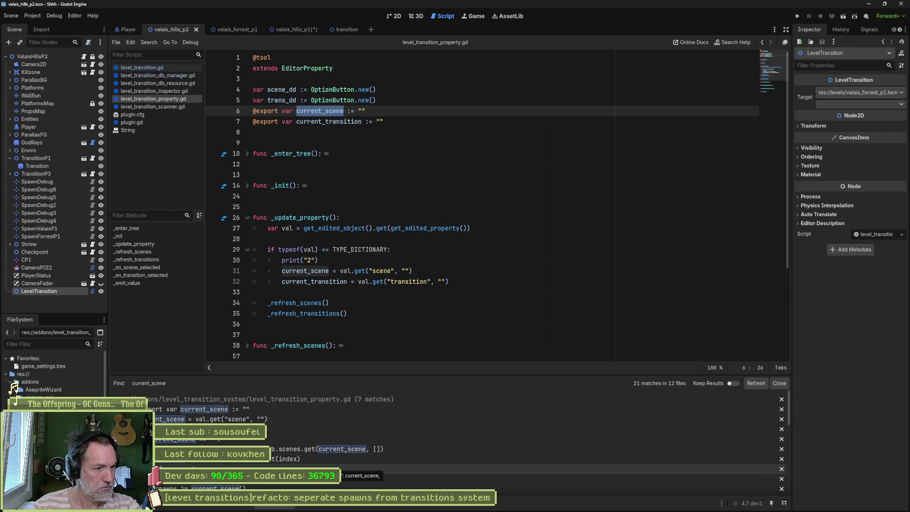
click(338, 459)
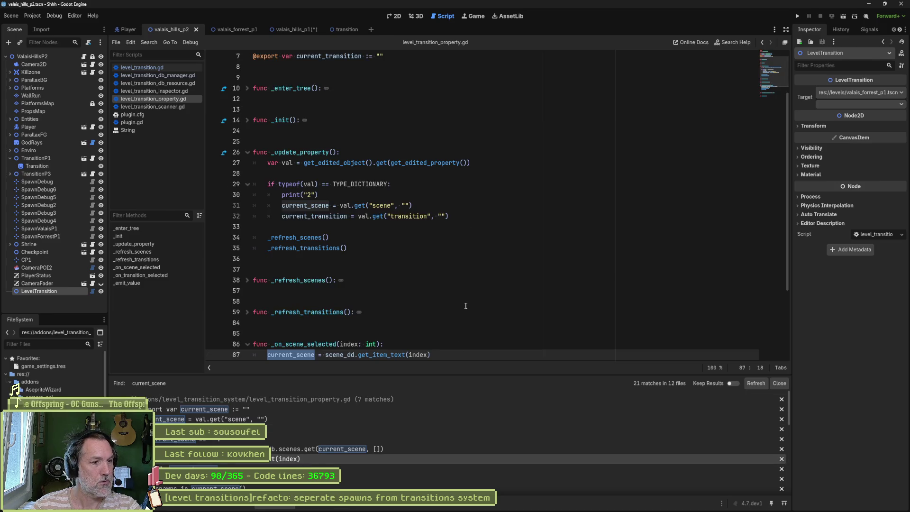
Insert print("3") at the start of _on_scene_selected and save the script.
scroll(466, 306, down, 6)
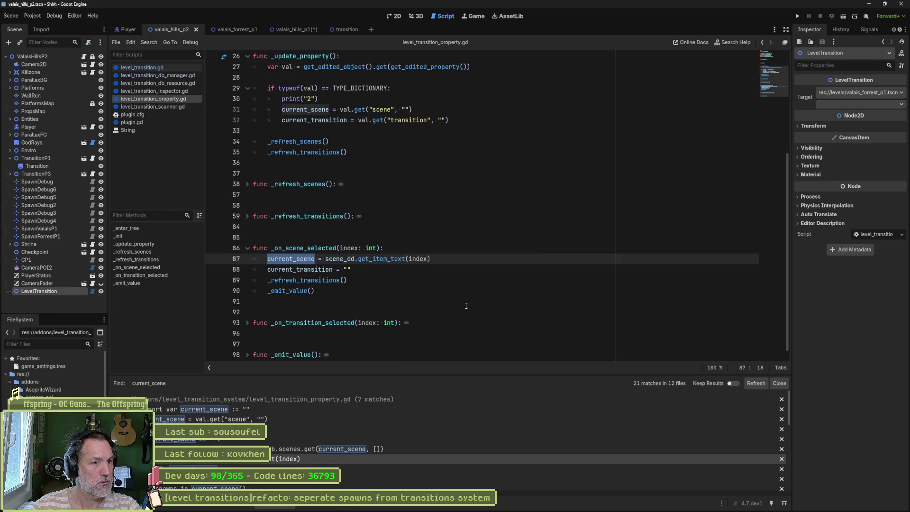
key(Up)
key(End)
key(Return)
text(pri)
text(nt("3)
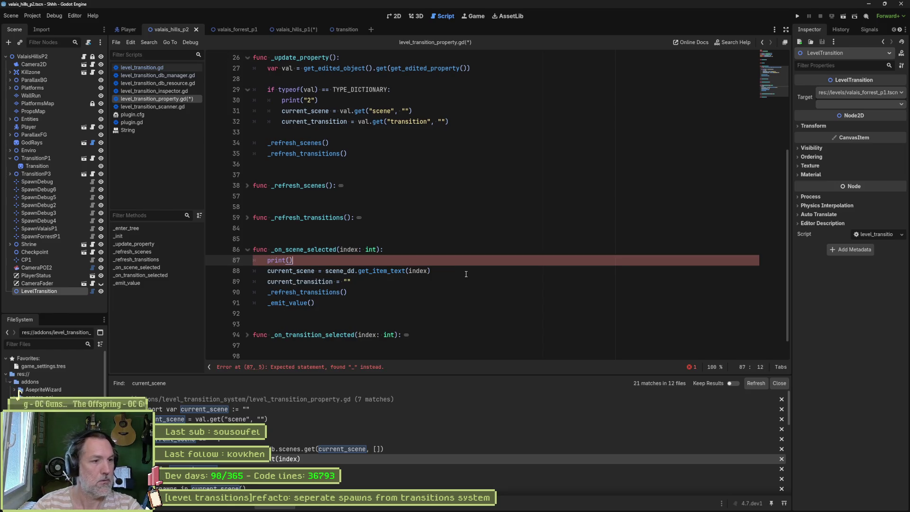
key(ctrl+s)
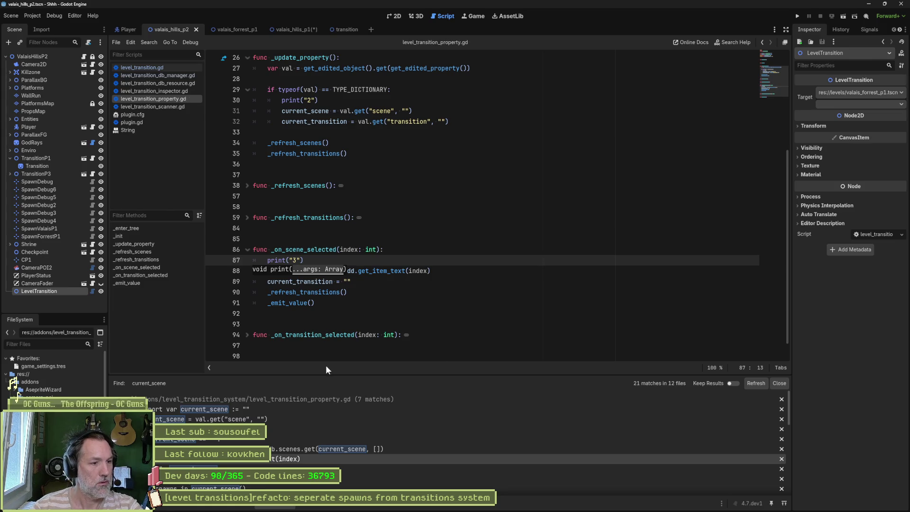
click(779, 383)
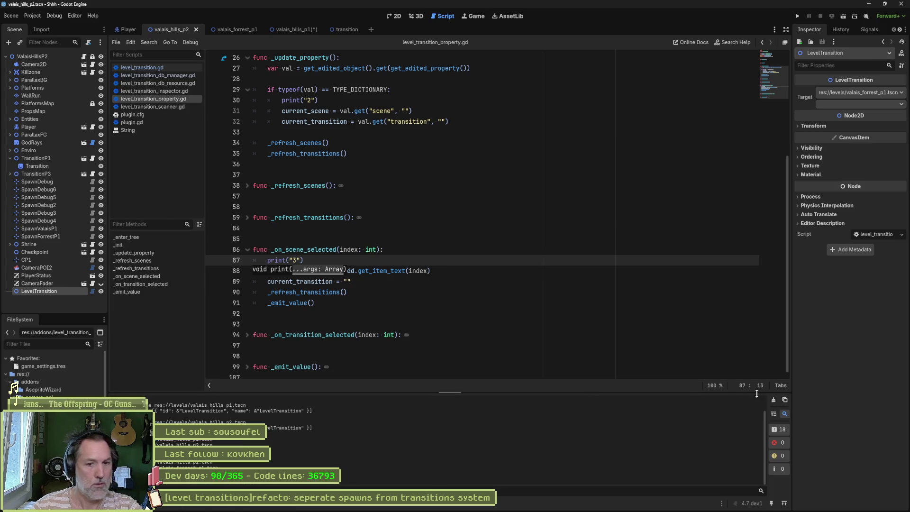
Clear the Output and inspect the LevelTransition nodes in the valais_hills_p1 and valais_hills_p2 scenes.
click(774, 400)
click(53, 276)
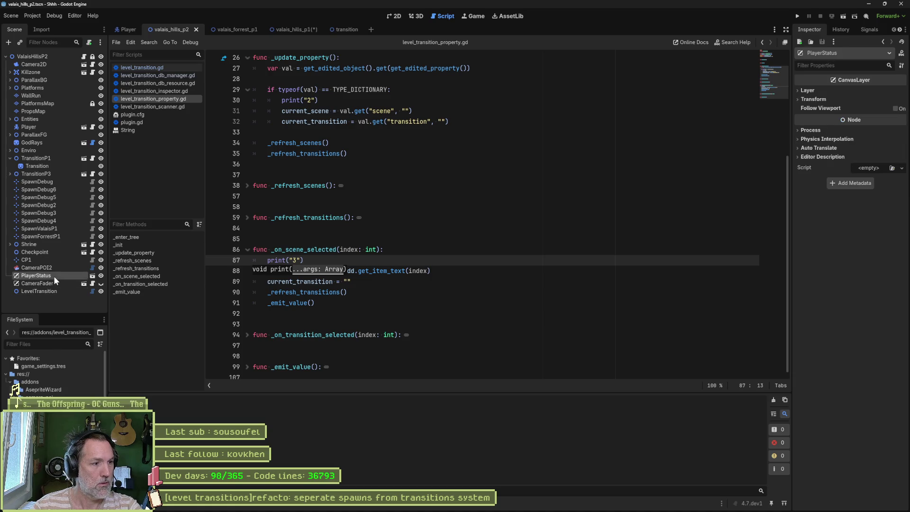
click(237, 30)
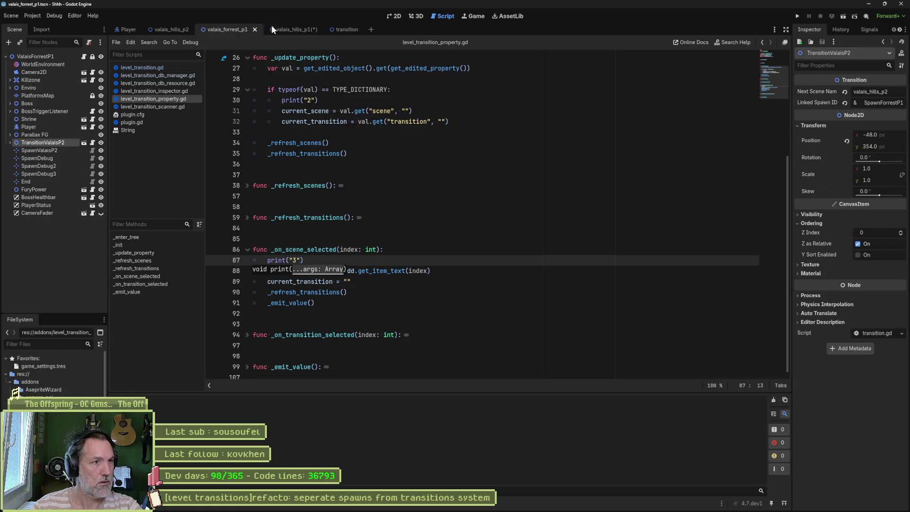
click(297, 28)
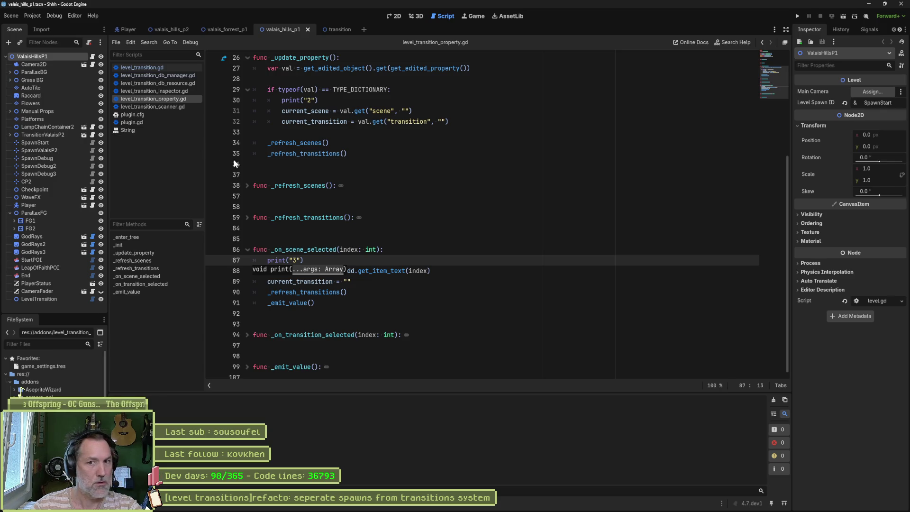
click(35, 283)
click(39, 299)
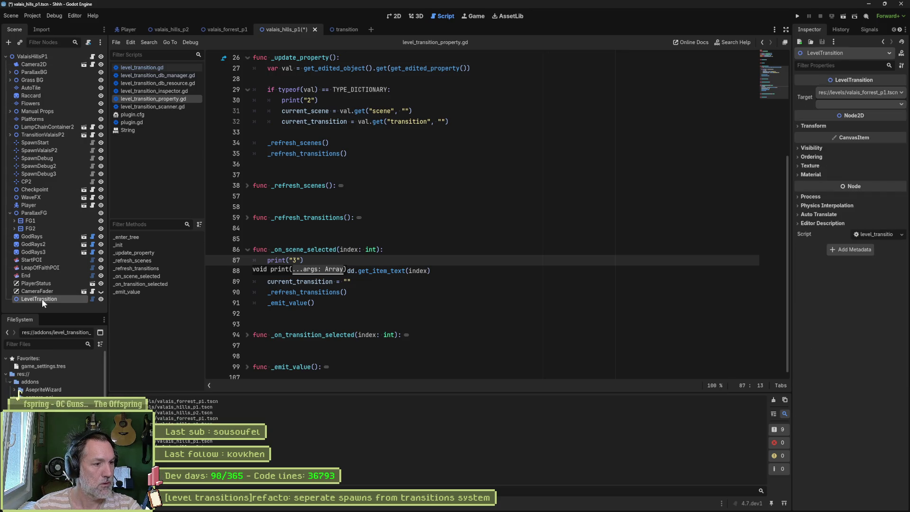
click(229, 30)
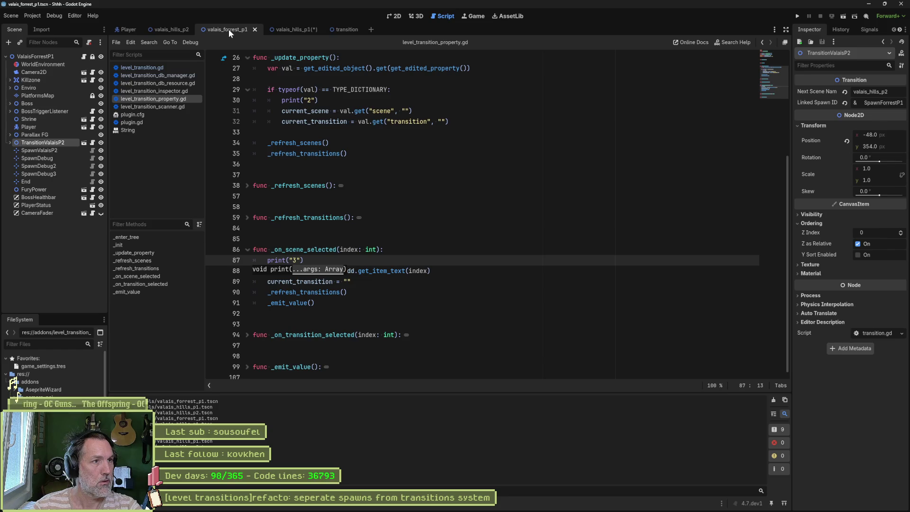
click(50, 179)
click(171, 30)
click(39, 213)
click(41, 292)
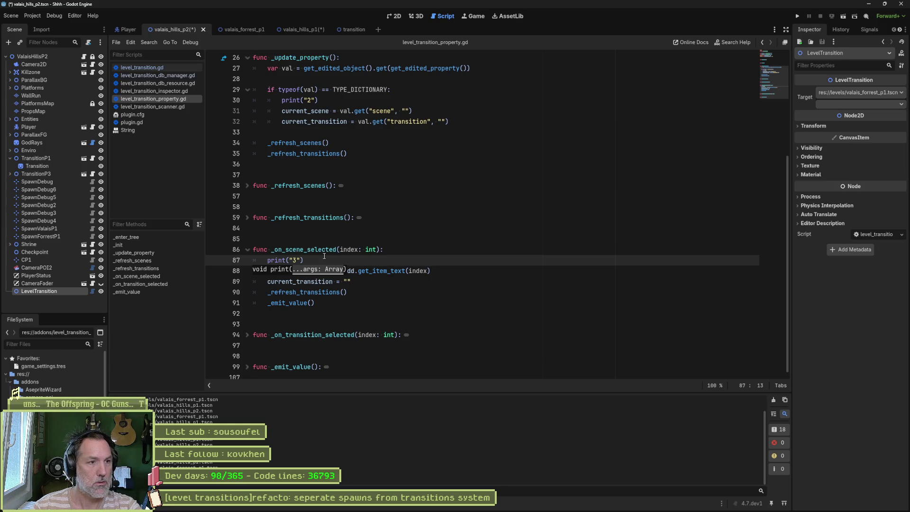
Review _update_property's val handling and its _refresh_scenes and _refresh_transitions calls.
scroll(324, 256, up, 8)
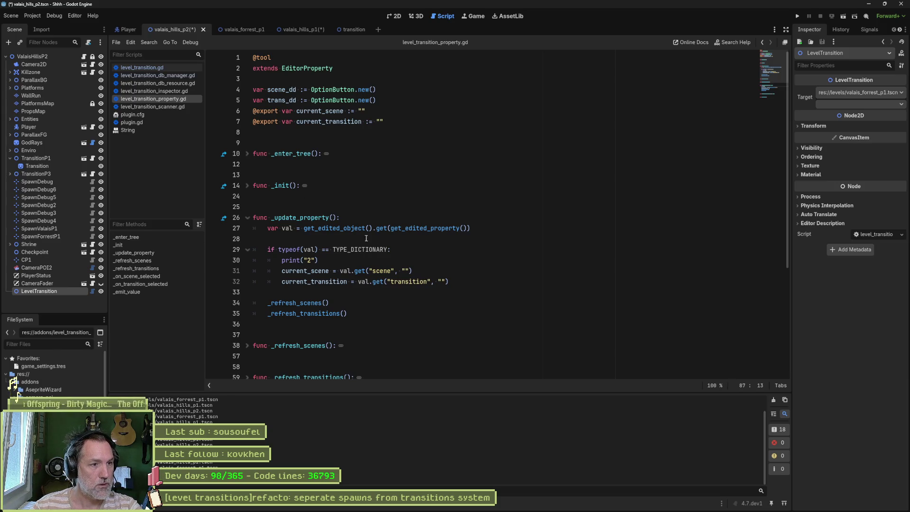
click(291, 228)
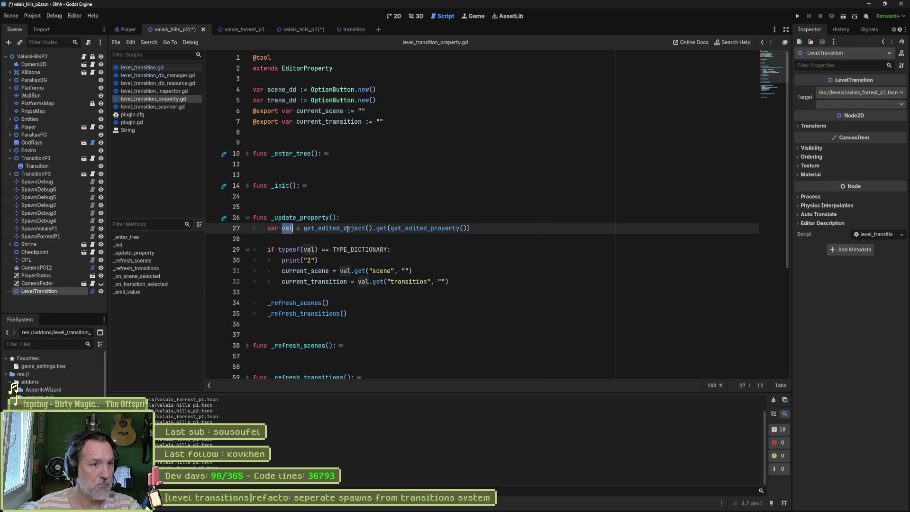
double_click(297, 302)
double_click(304, 314)
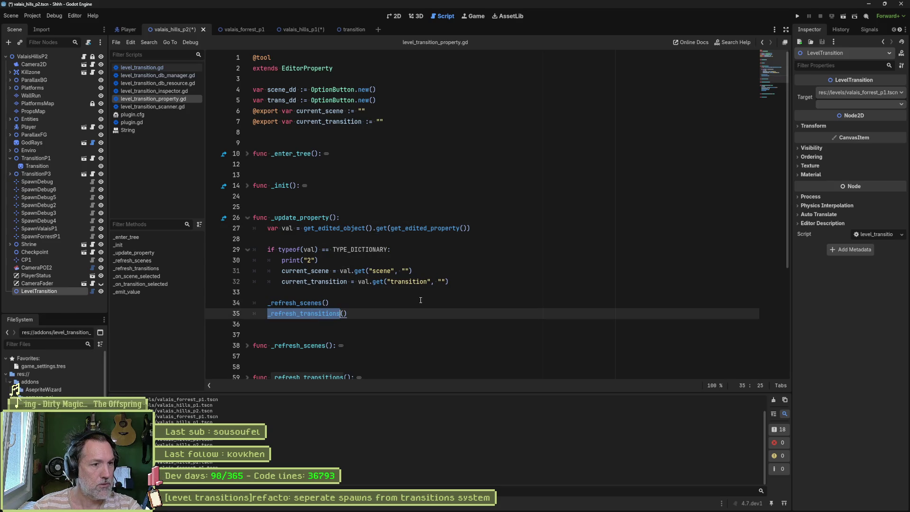
scroll(428, 302, down, 1)
scroll(428, 302, down, 2)
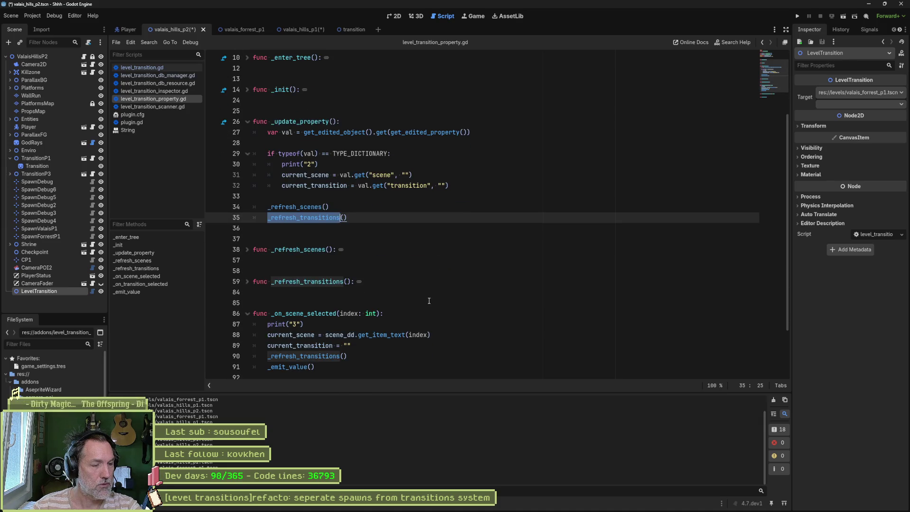